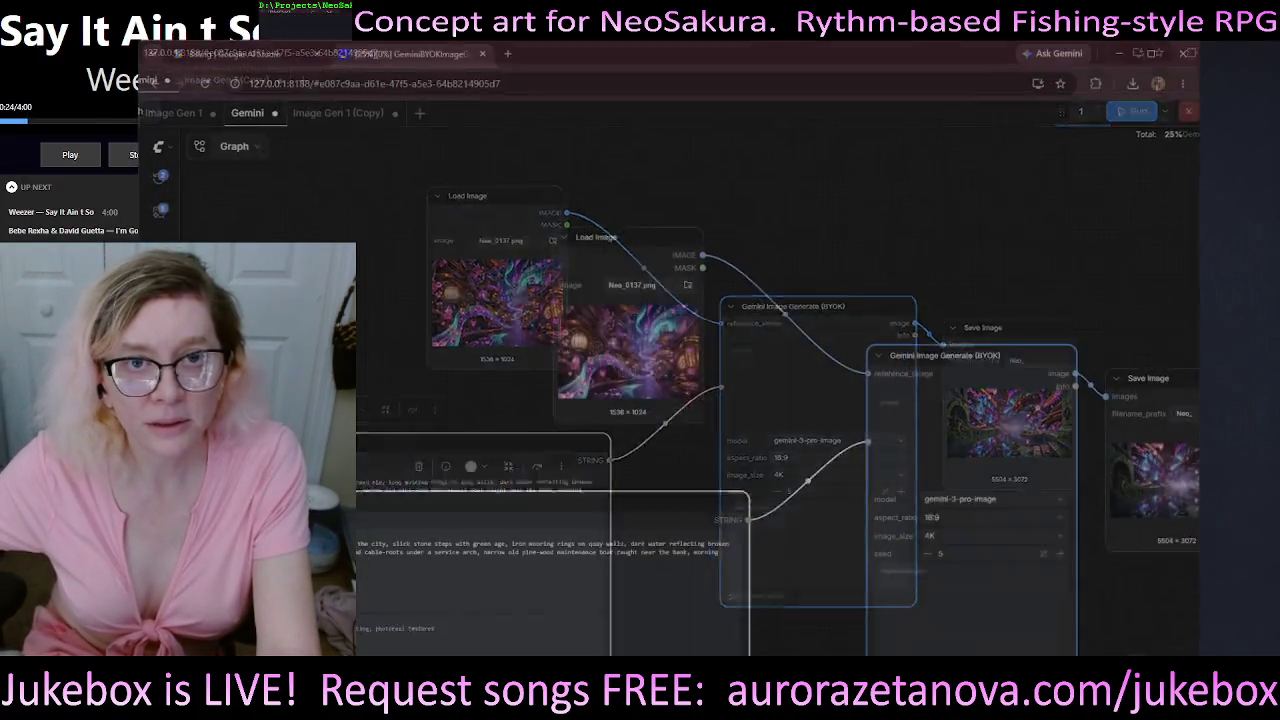
- Shrink the browser window, pan the Gemini workflow graph to its nodes, and move the window right
mouse_move(686, 15)
mouse_down()
mouse_move(659, 75)
mouse_move(638, 50)
mouse_up()
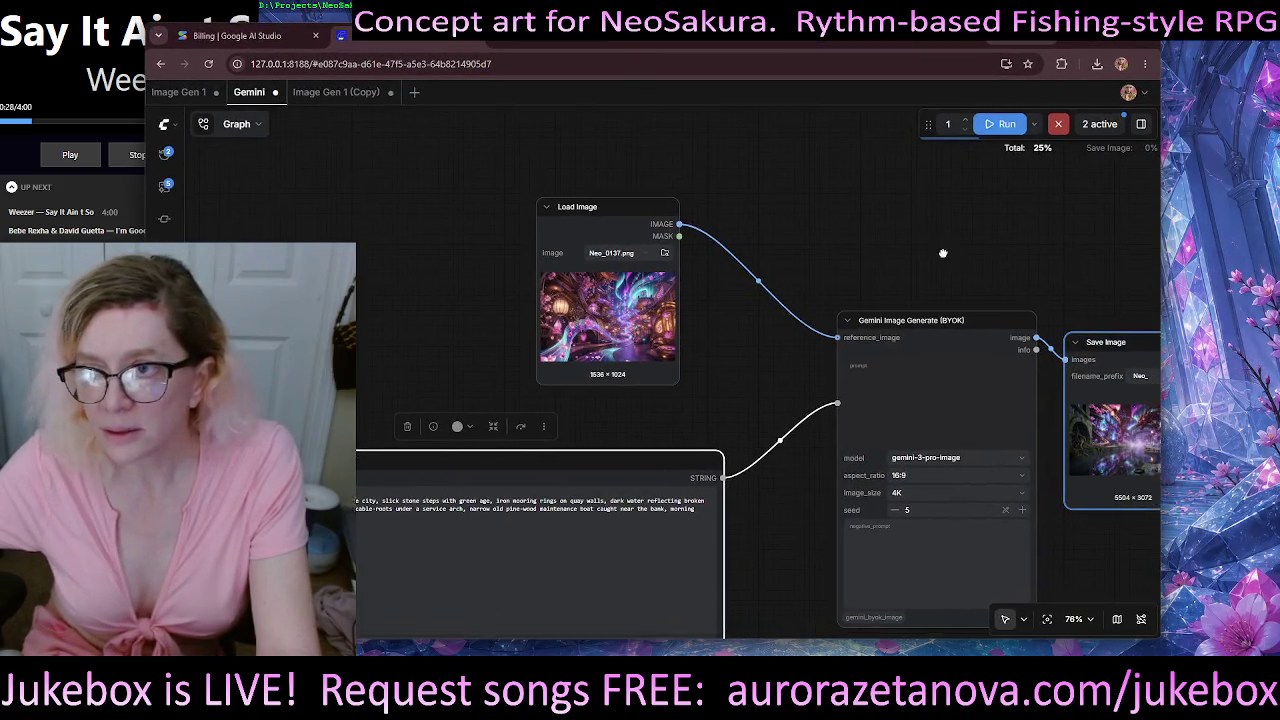
drag(943, 251, 755, 177)
drag(1131, 397, 988, 341)
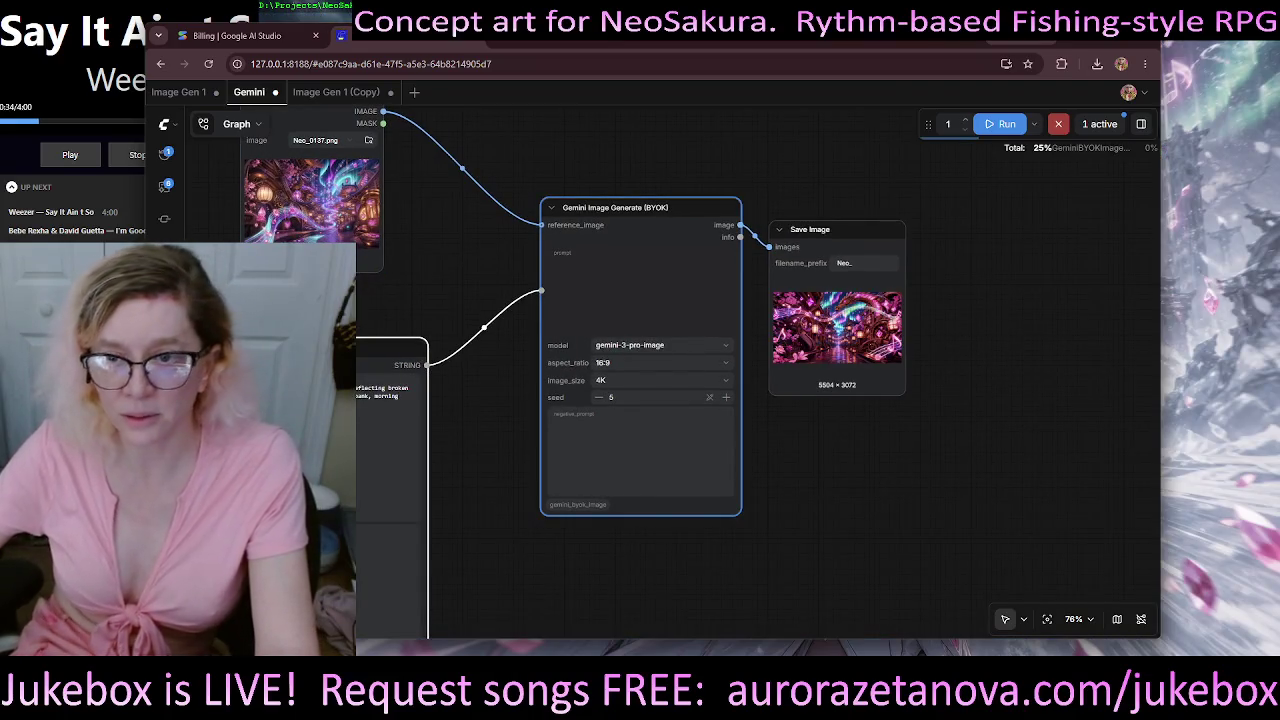
drag(641, 42, 757, 21)
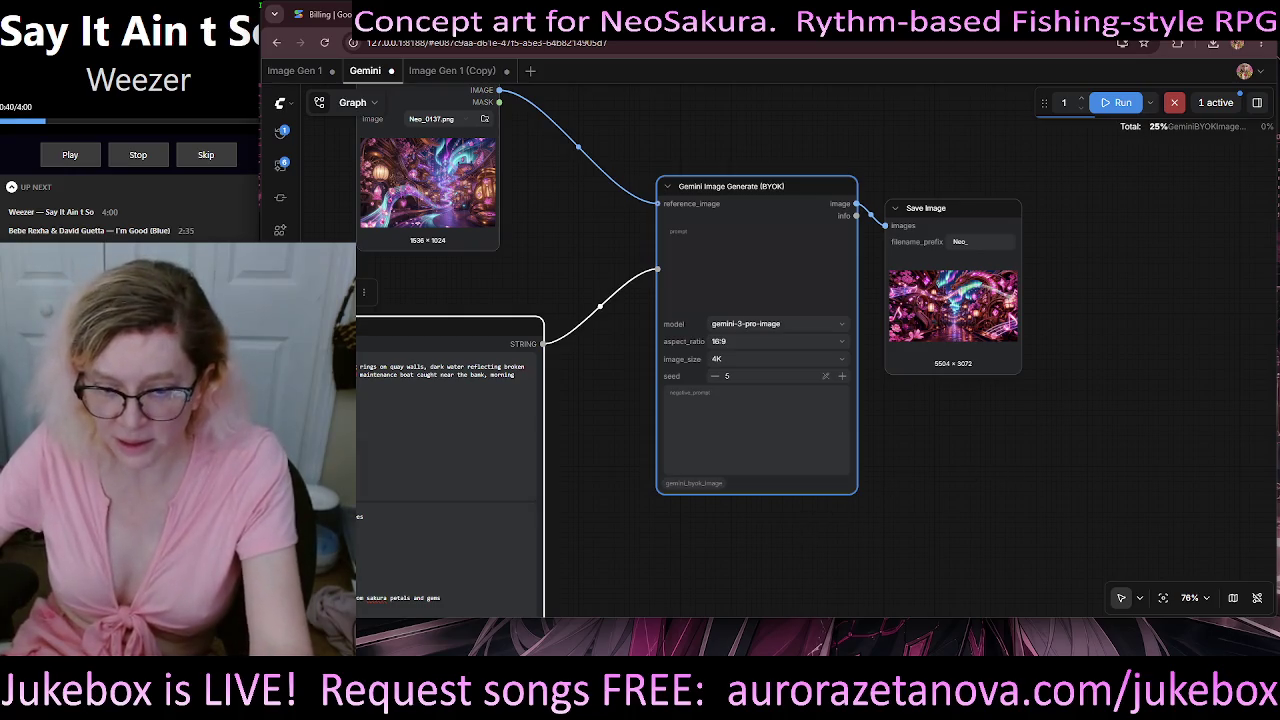
- In locations.txt, select the Blossomhold Cherry Orchard environment prompt on line 114
key(alt+Tab)
scroll(991, 363, down, 2)
scroll(991, 363, down, 2)
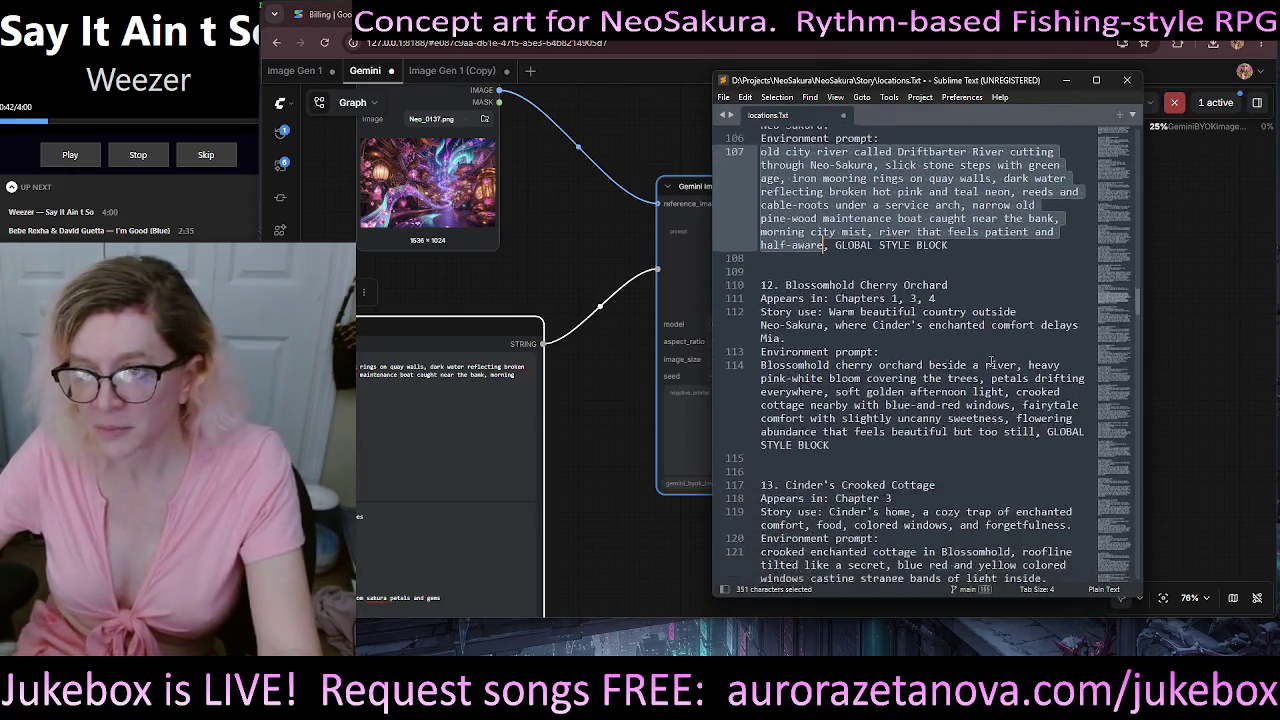
scroll(991, 363, down, 2)
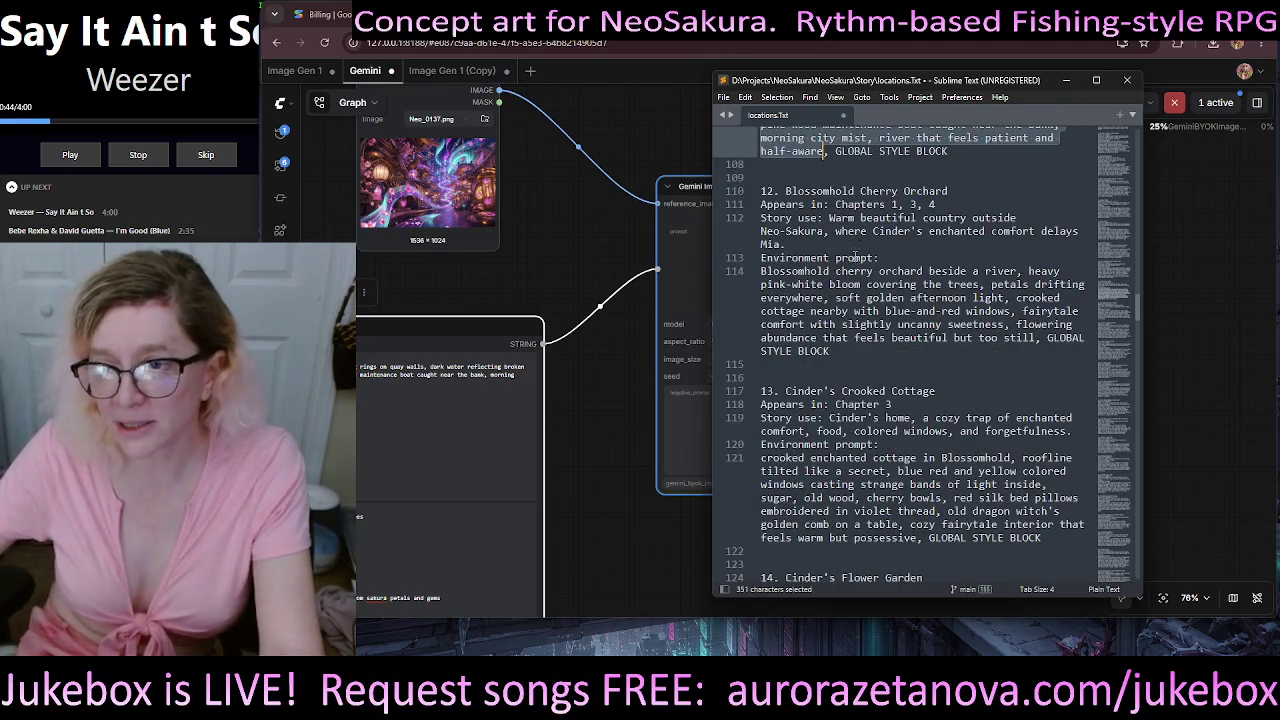
drag(1037, 341, 752, 272)
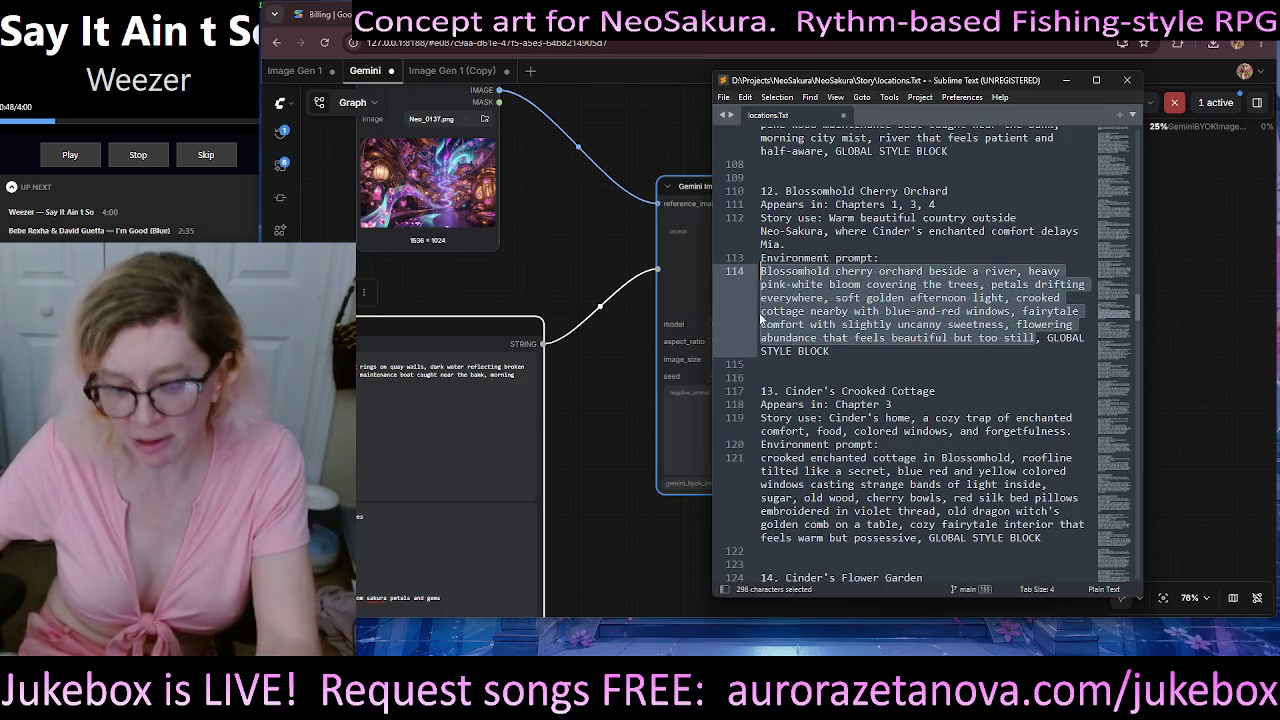
- Paste the Blossomhold cherry orchard prompt over string_a's city river text and narrow the Concatenate Text node
click(488, 427)
scroll(488, 400, up, 2)
scroll(490, 350, up, 3)
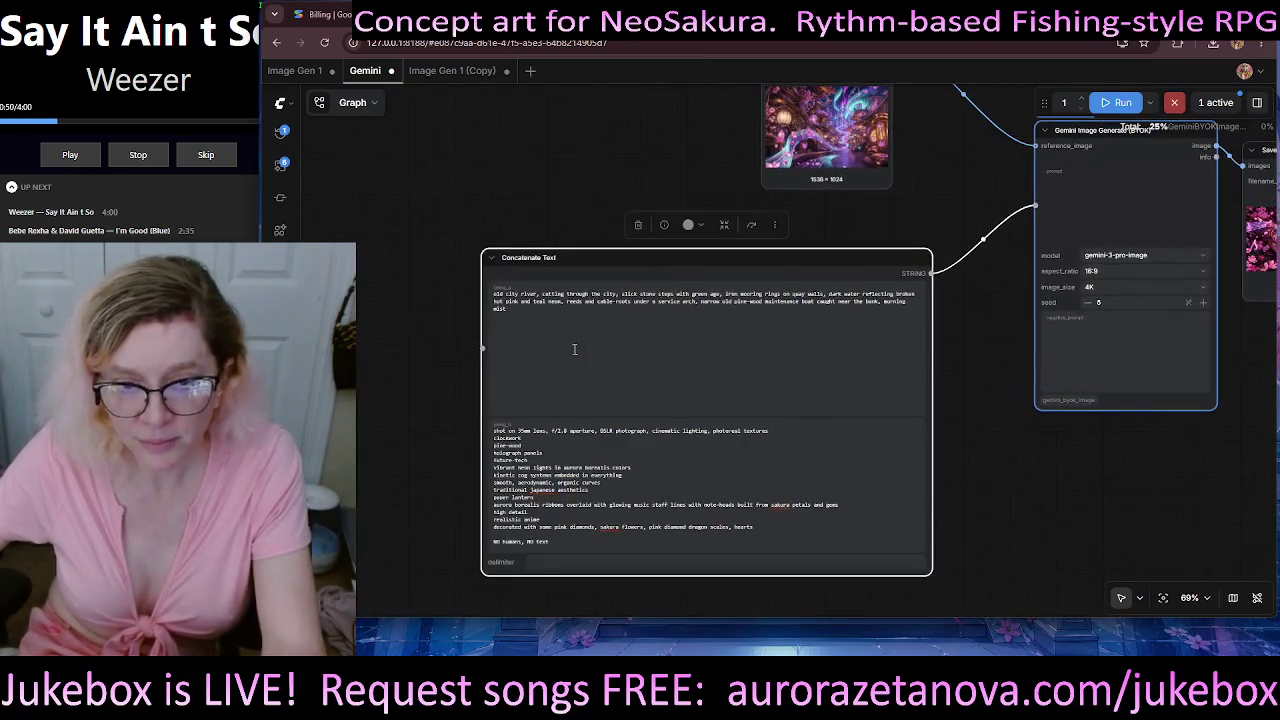
scroll(492, 317, up, 3)
drag(492, 317, 351, 222)
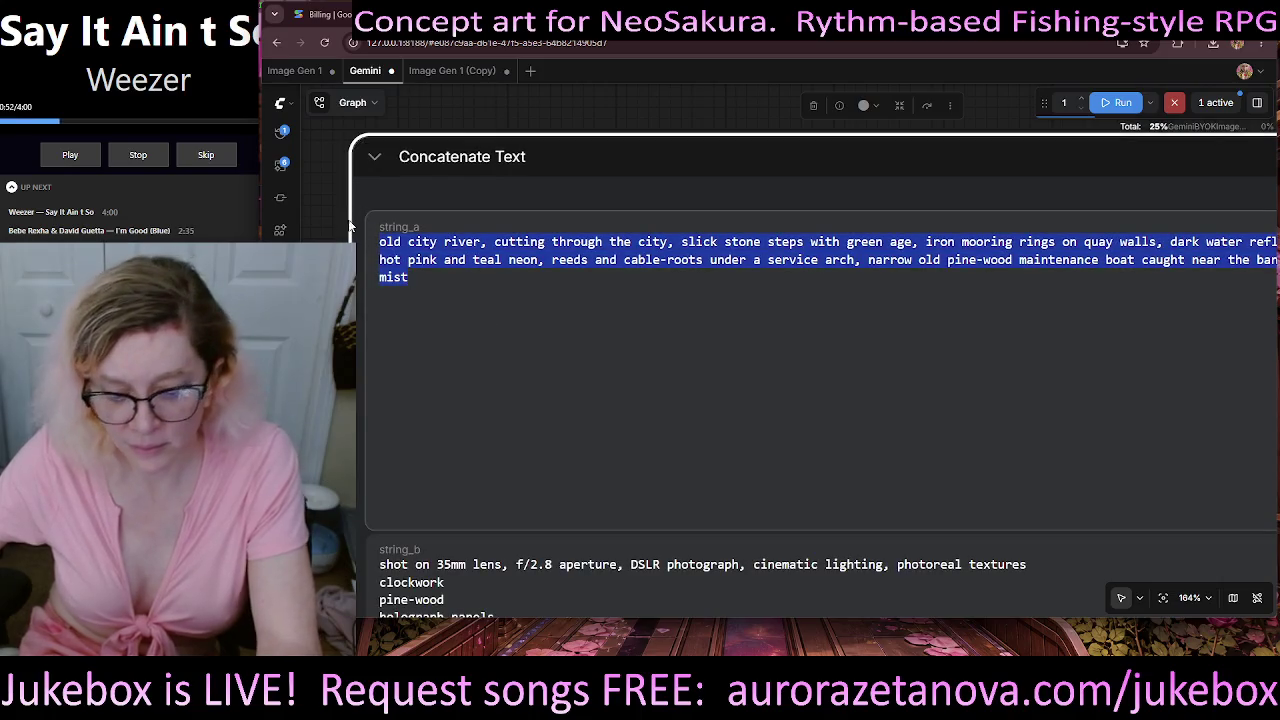
key(ctrl+v)
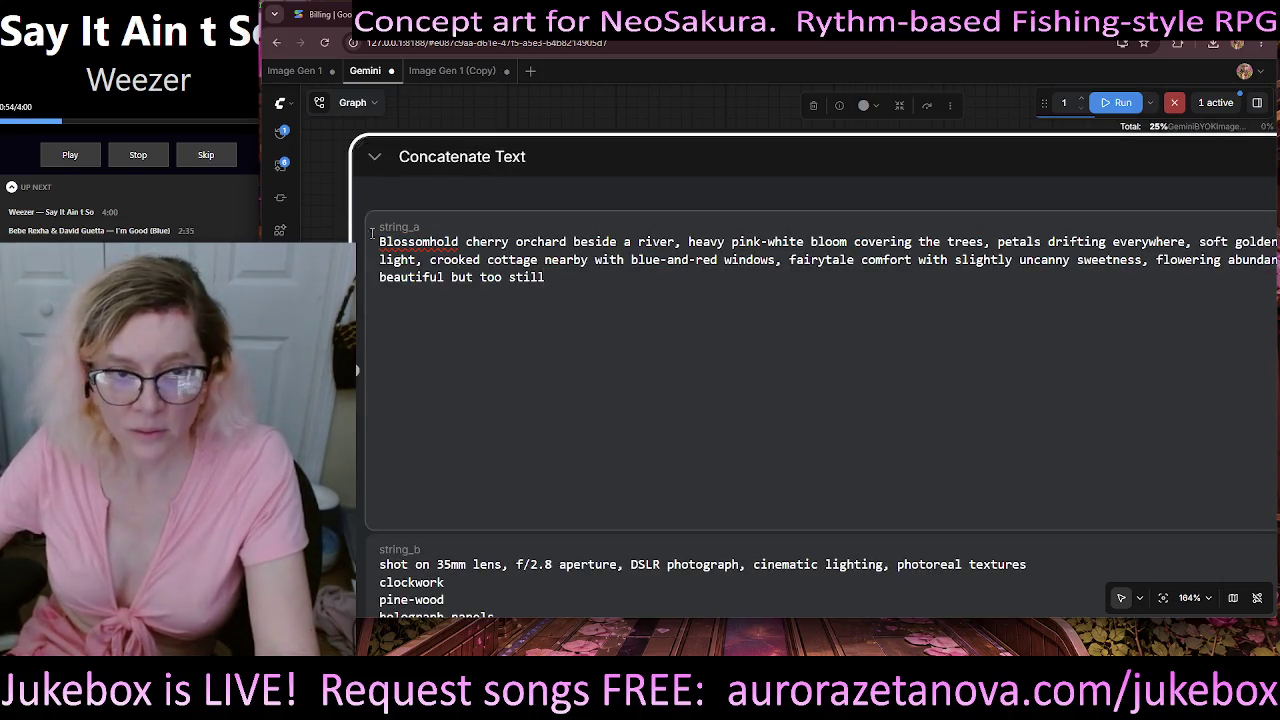
mouse_move(362, 142)
mouse_down()
mouse_move(262, 215)
mouse_move(163, 248)
mouse_up()
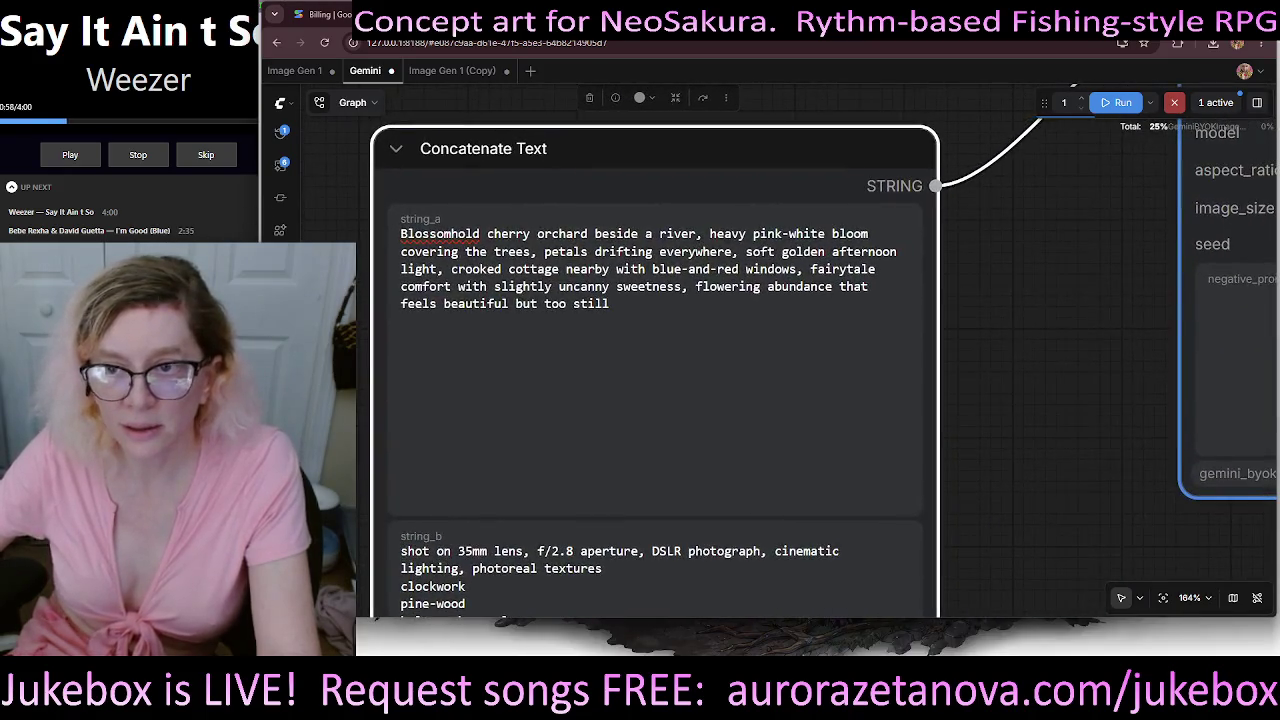
double_click(443, 236)
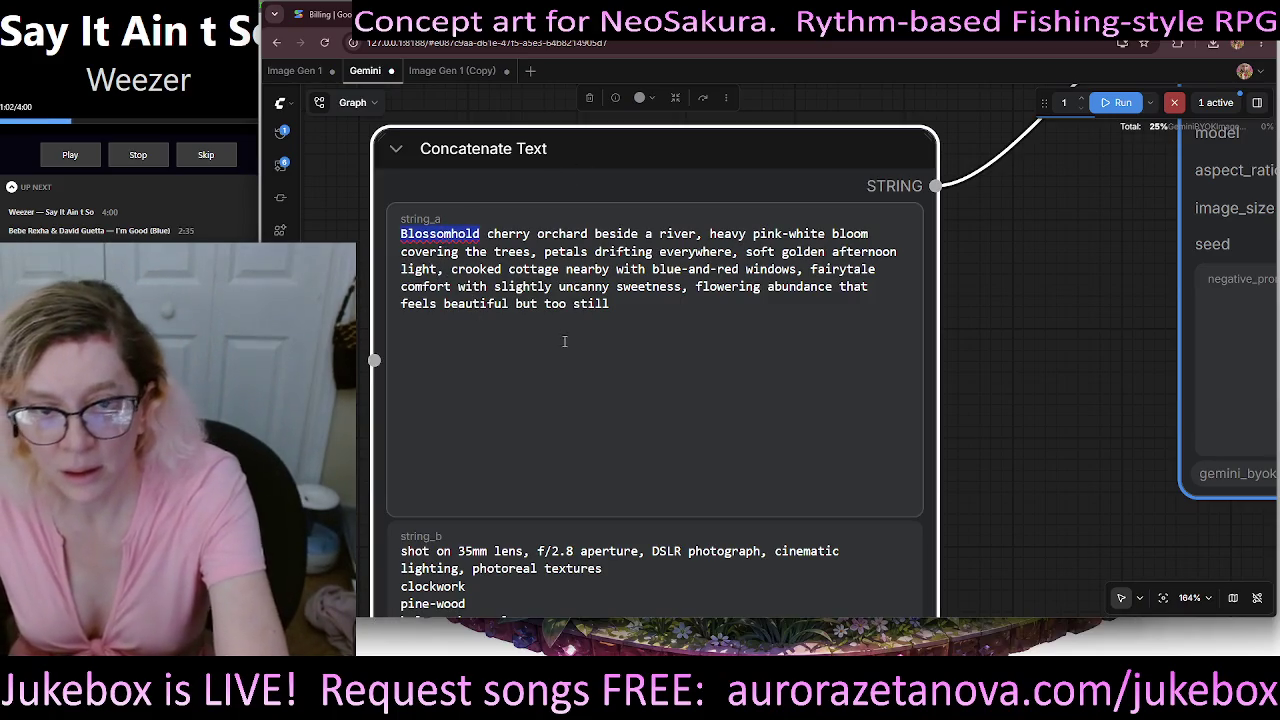
click(652, 287)
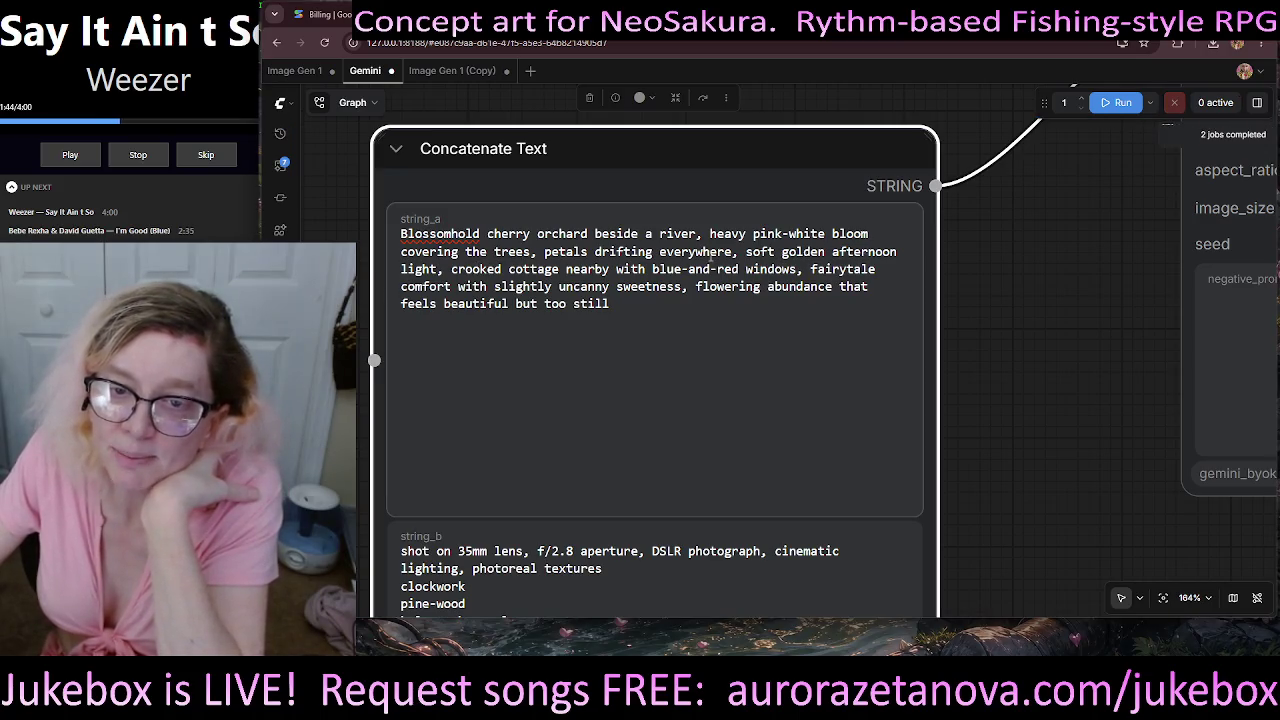
click(543, 251)
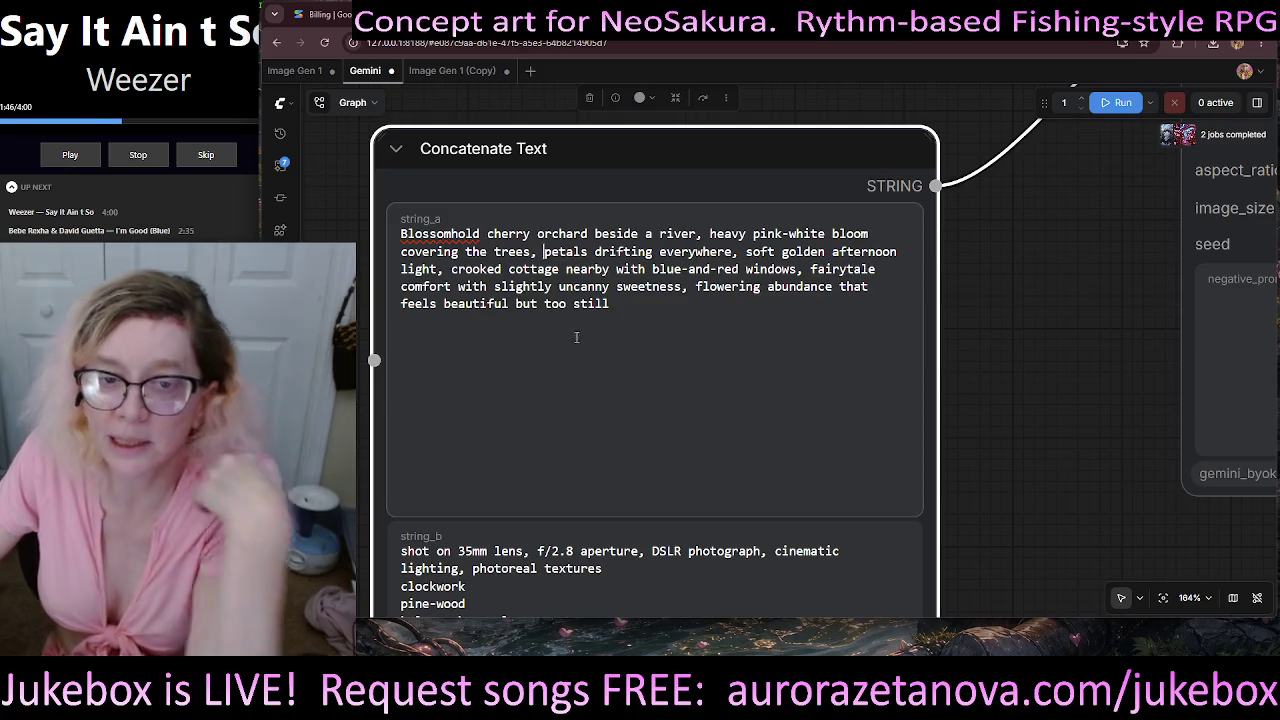
- Add 'sakura' before petals and replace the closing 'too still' phrase with ', beautiful'
text(sakura)
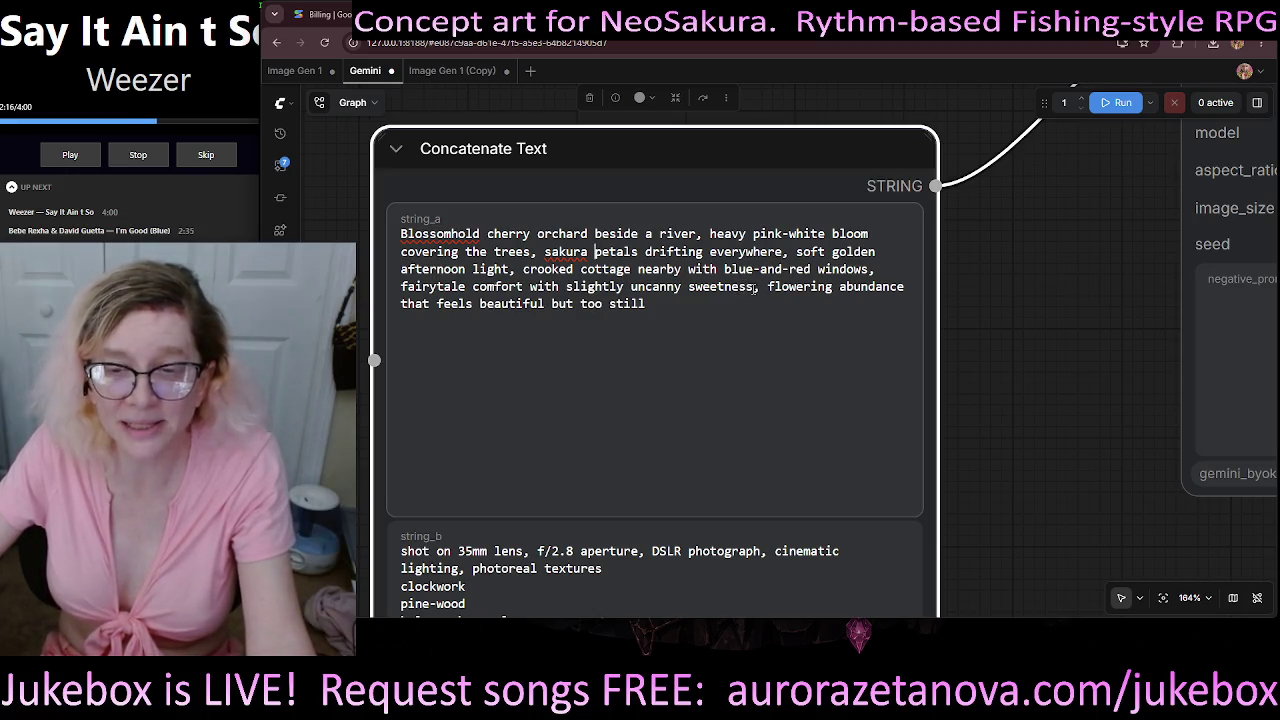
drag(756, 287, 456, 287)
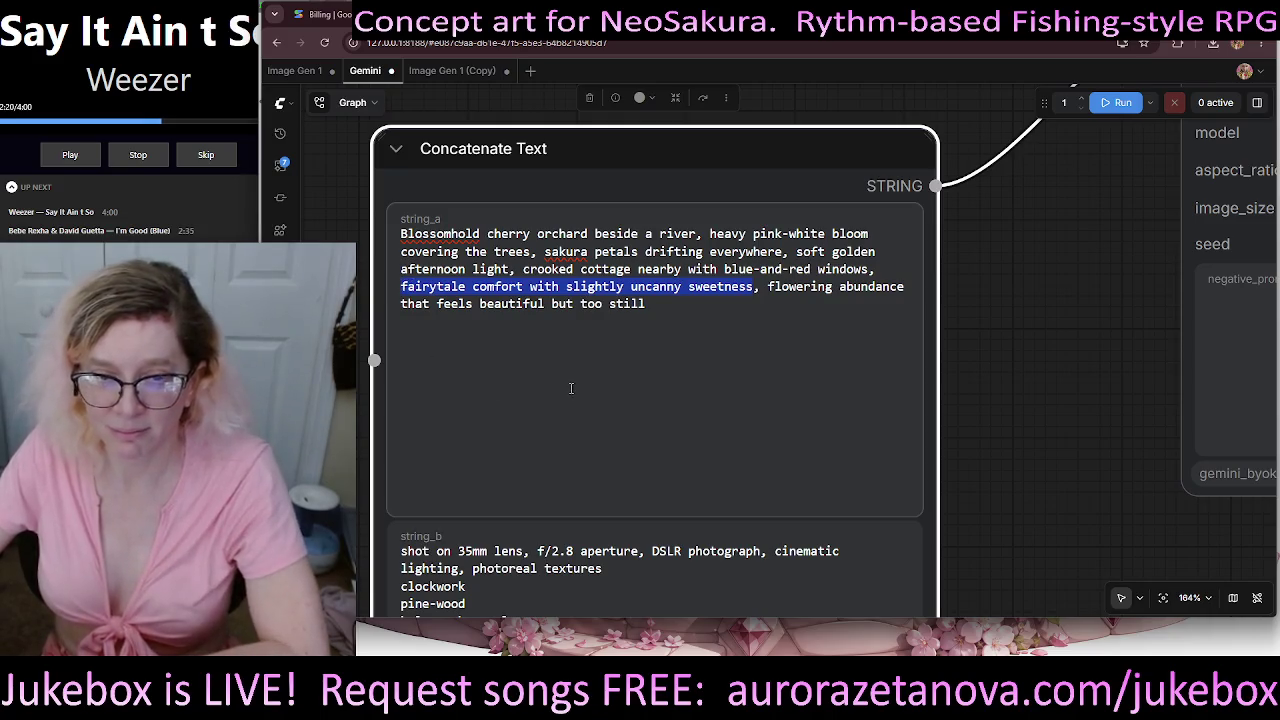
click(836, 304)
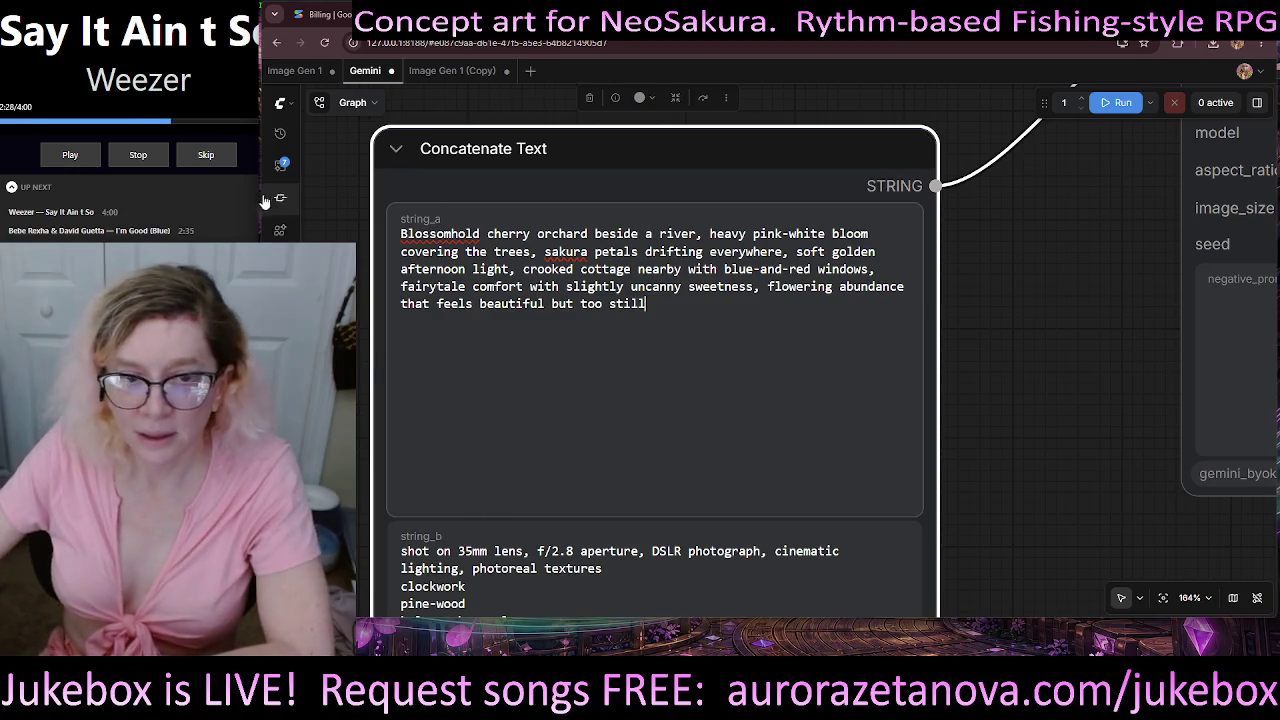
drag(400, 308, 664, 313)
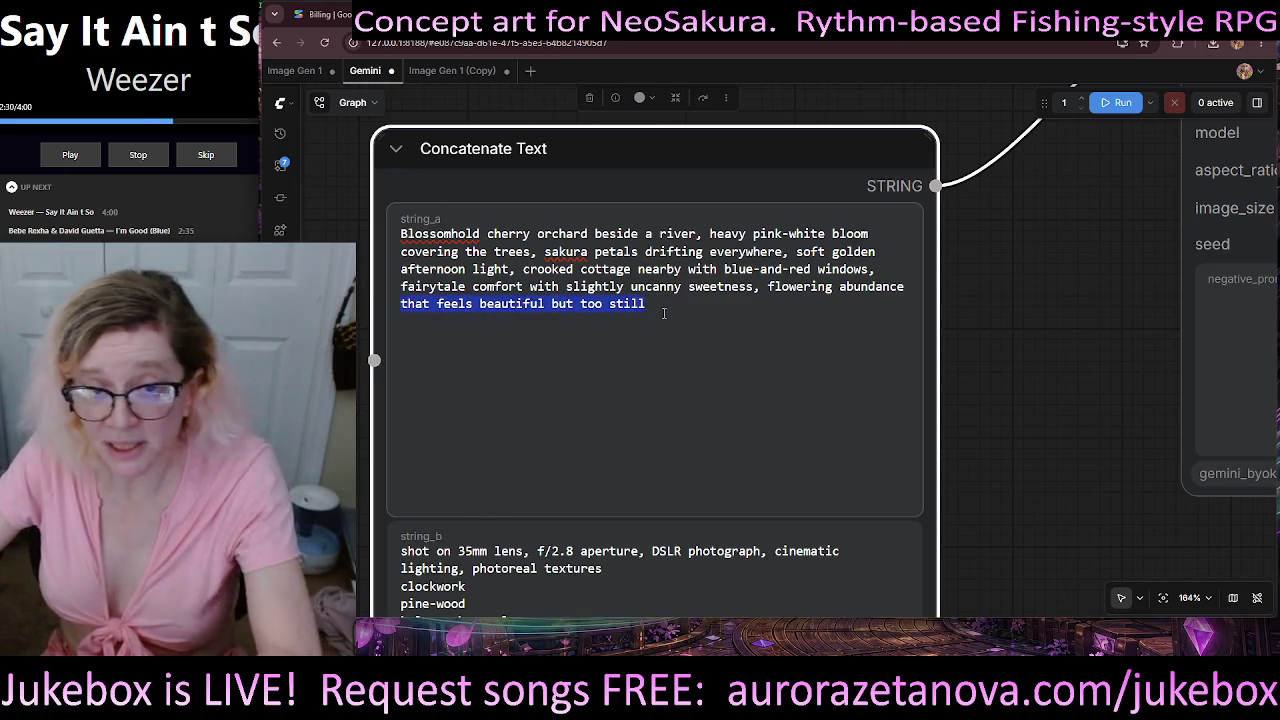
key(BackSpace)
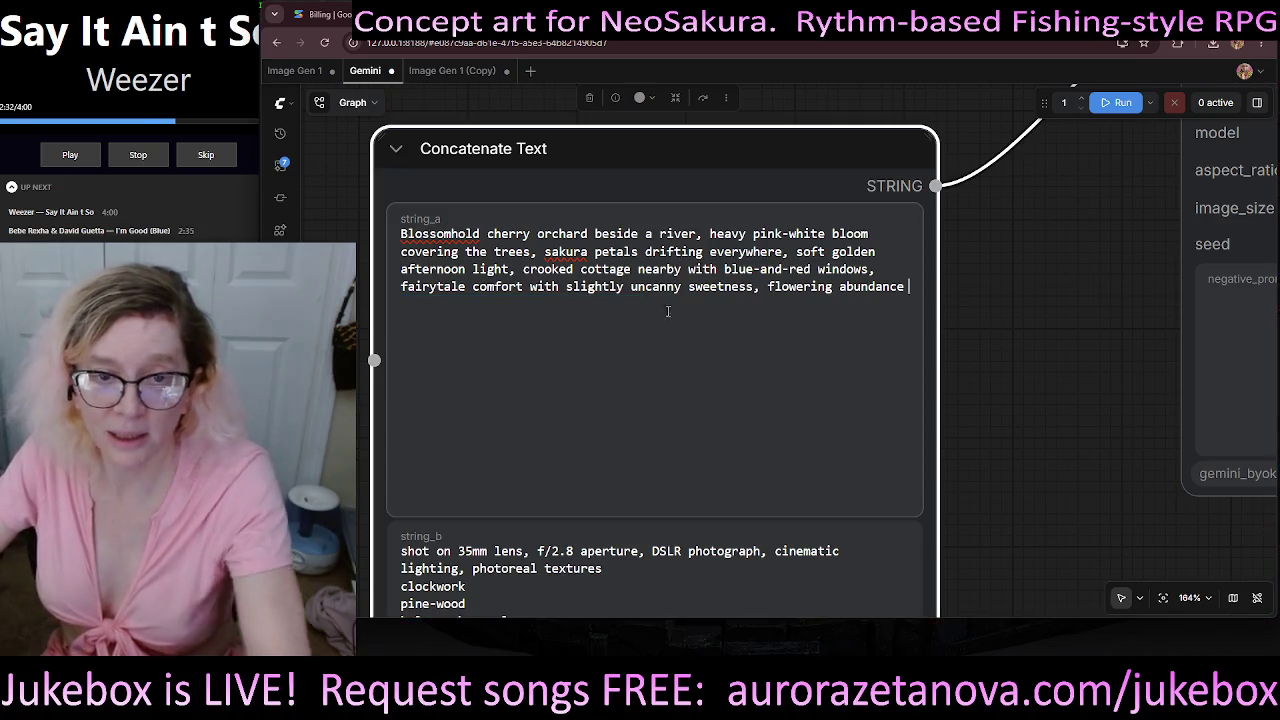
text(,)
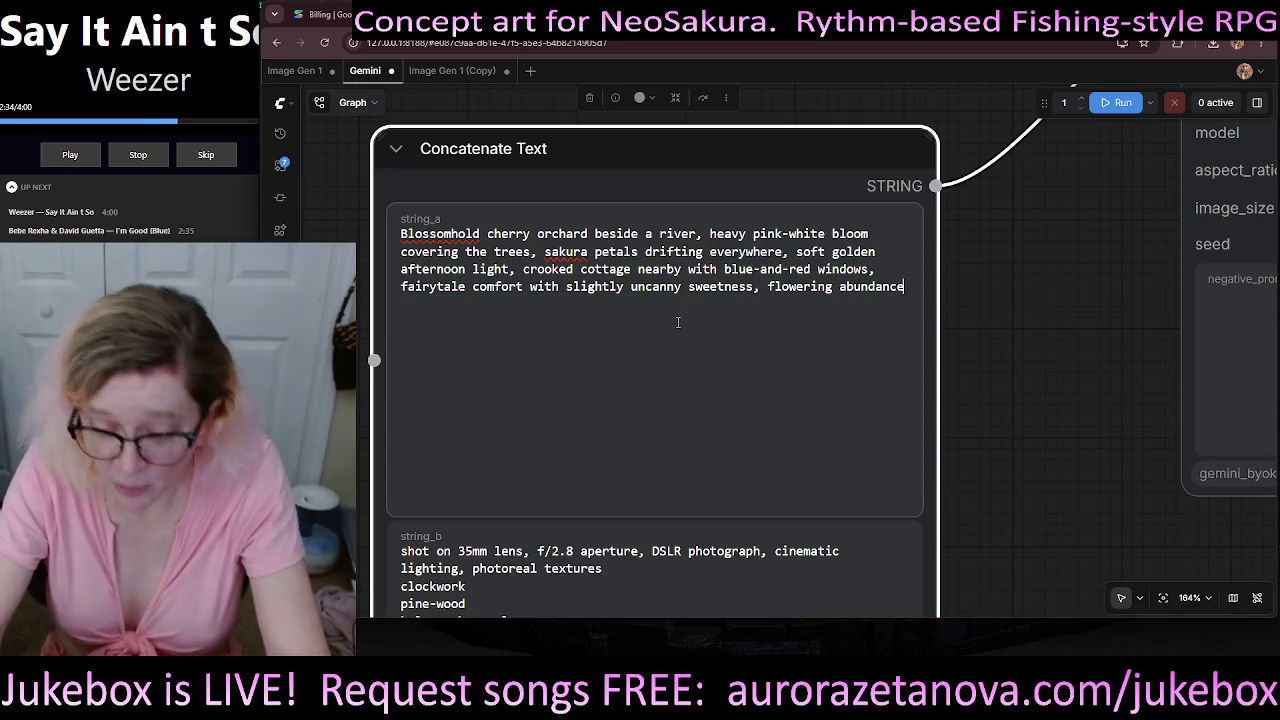
text( beautiful)
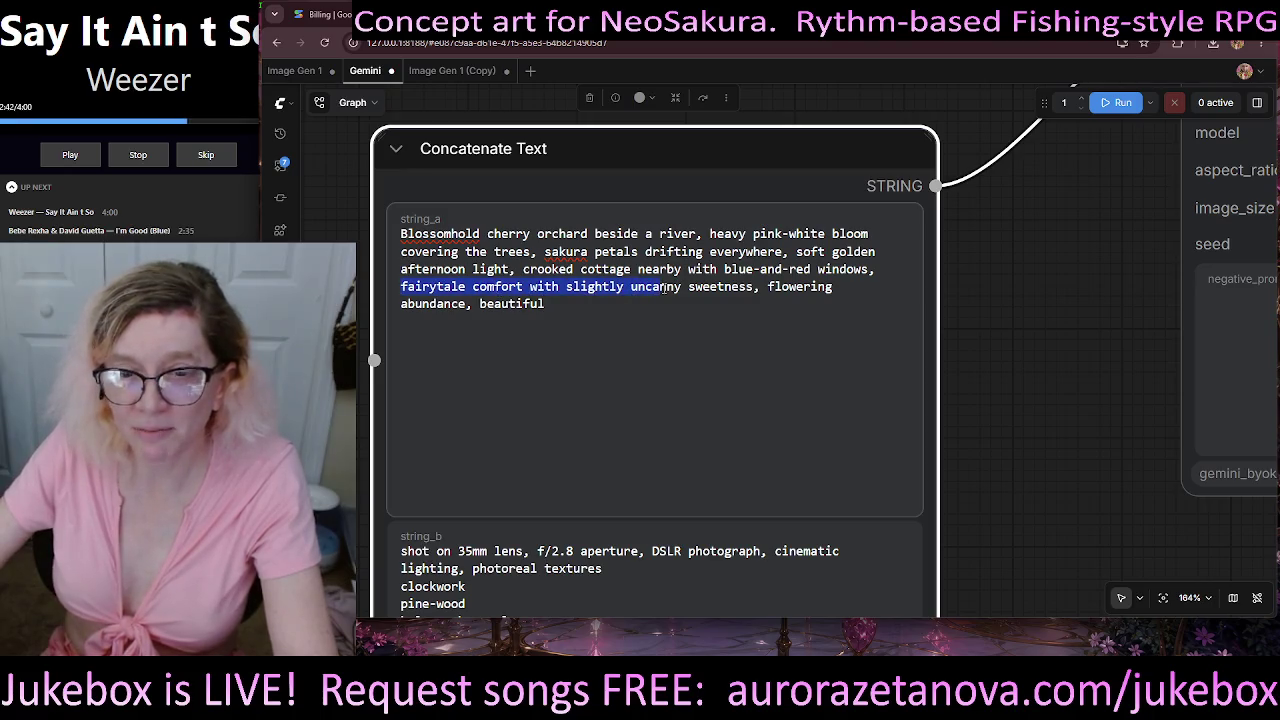
- Delete the 'fairytale comfort with slightly uncanny sweetness' phrase and its leftover comma
drag(664, 288, 697, 288)
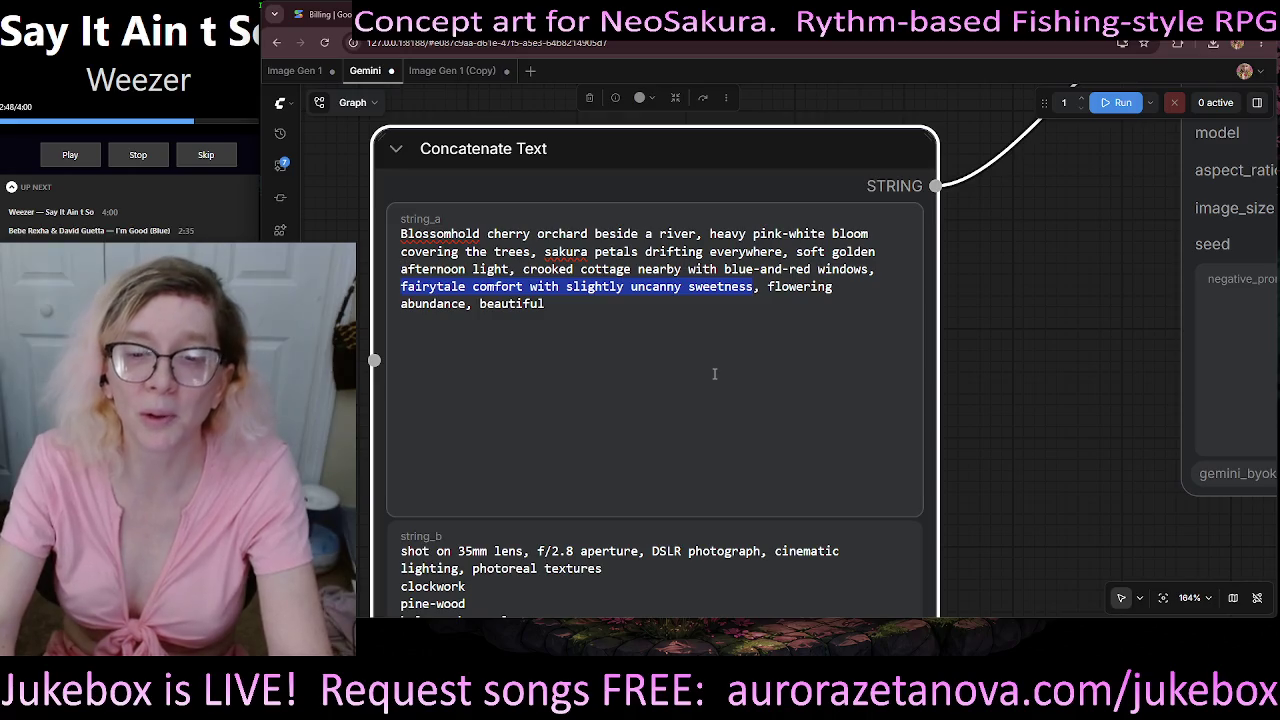
key(BackSpace)
key(BackSpace)
click(648, 293)
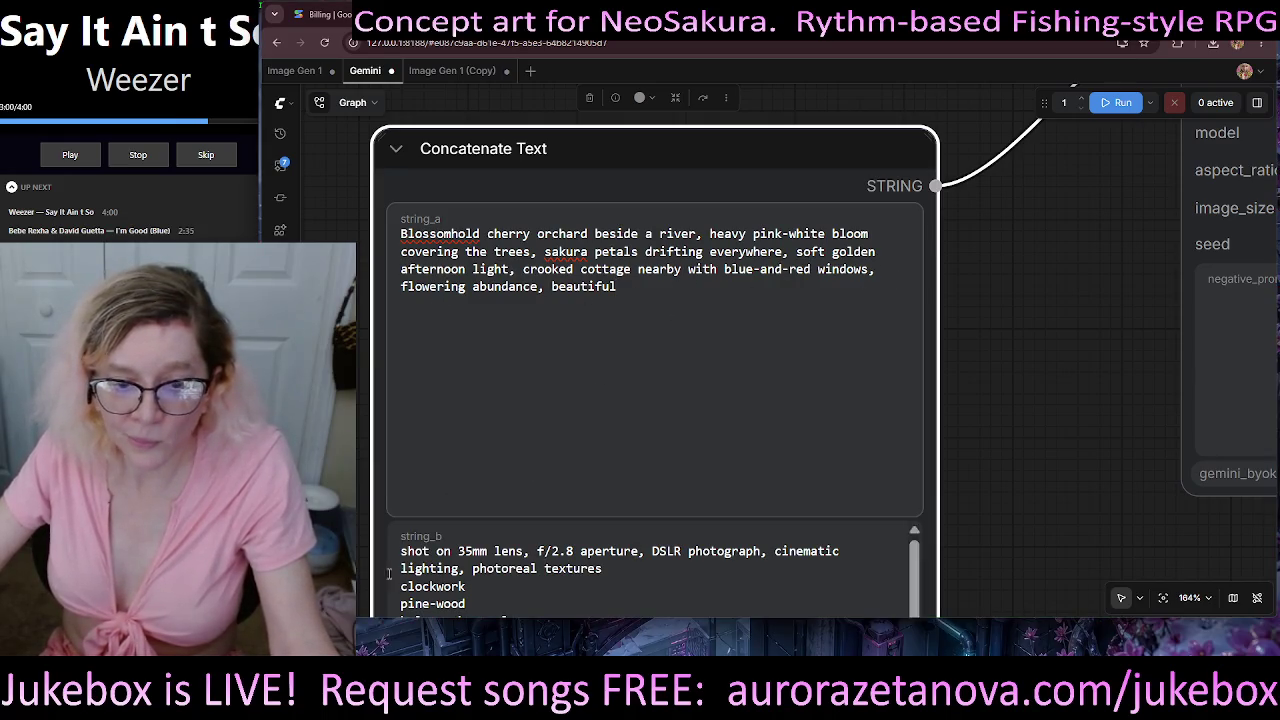
scroll(450, 526, down, 1)
mouse_move(945, 483)
mouse_down()
mouse_move(951, 180)
mouse_move(899, 190)
mouse_move(904, 168)
mouse_up()
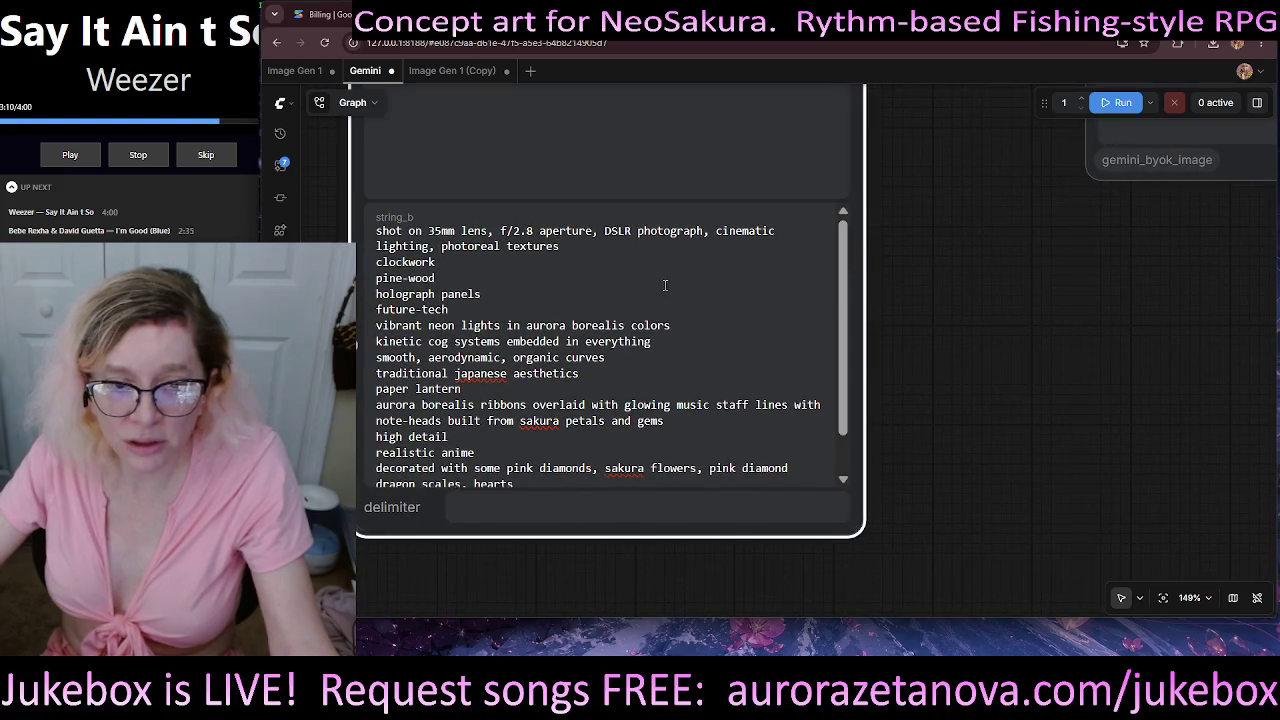
scroll(636, 328, up, 3)
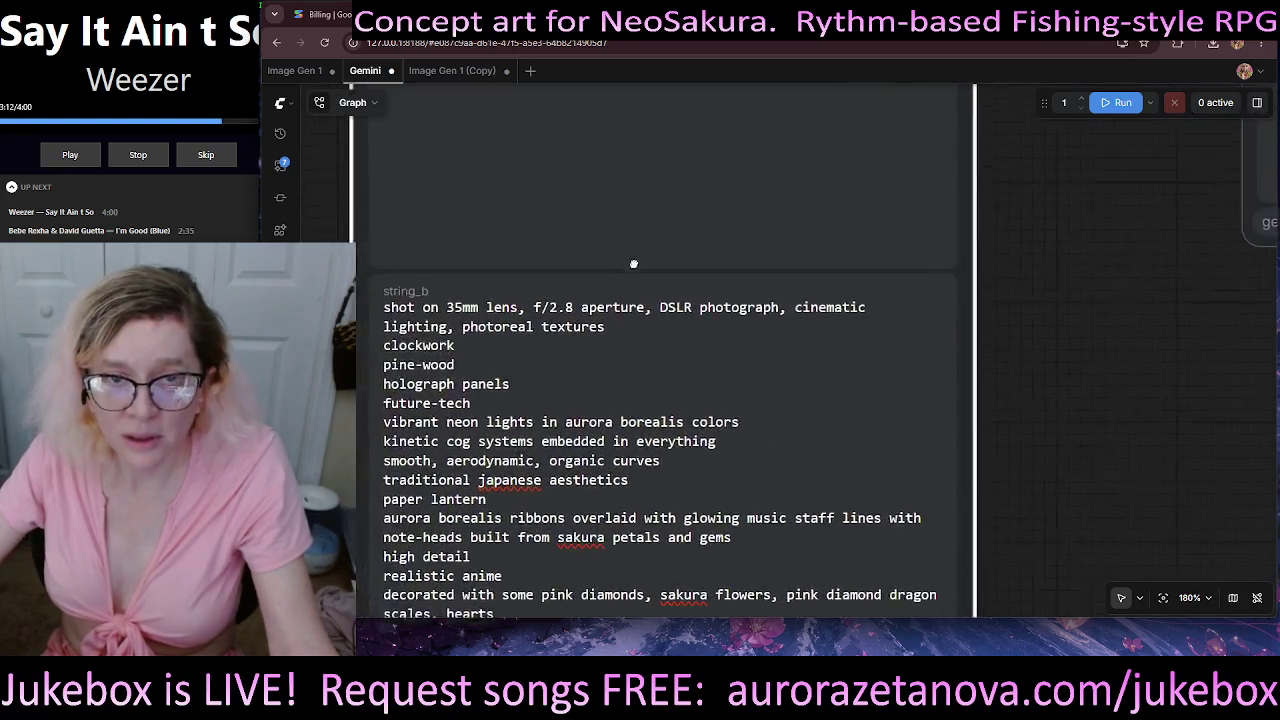
scroll(759, 560, up, 2)
drag(759, 560, 647, 592)
click(685, 359)
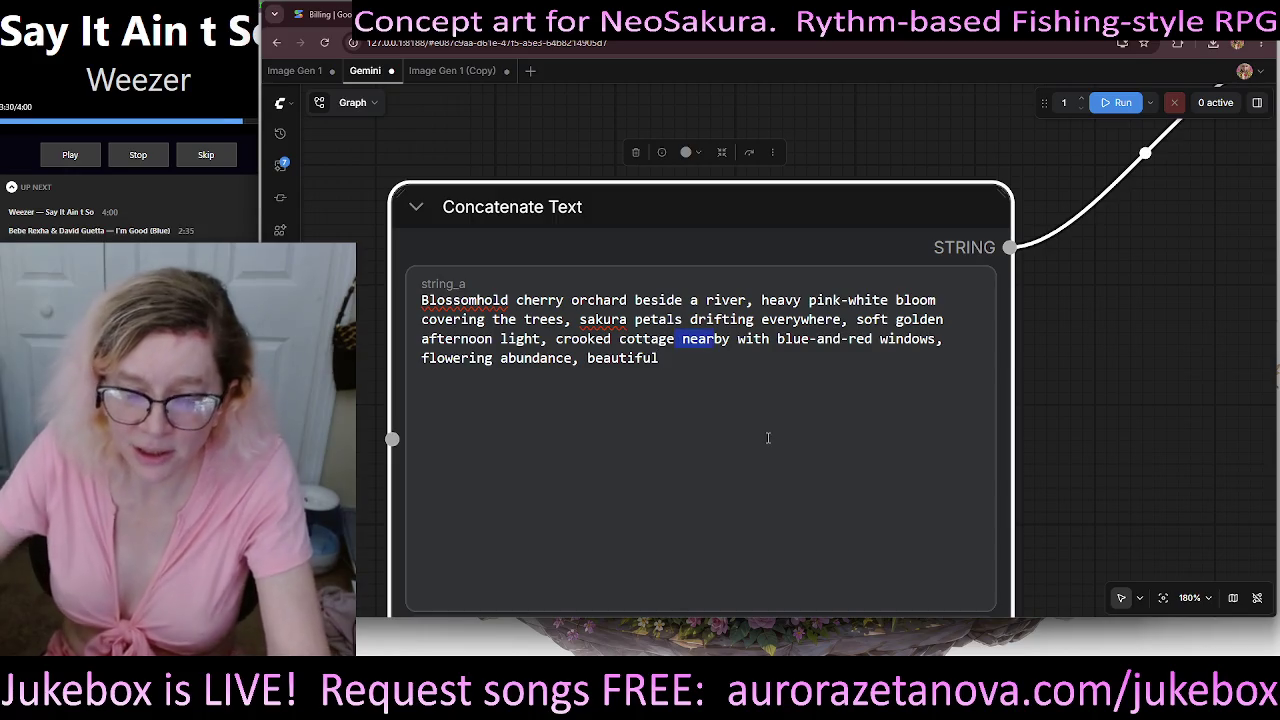
- Add 'with oddly uneven rooftops,' after cottage, save the workflow, then return to locations.txt line 114
text(w)
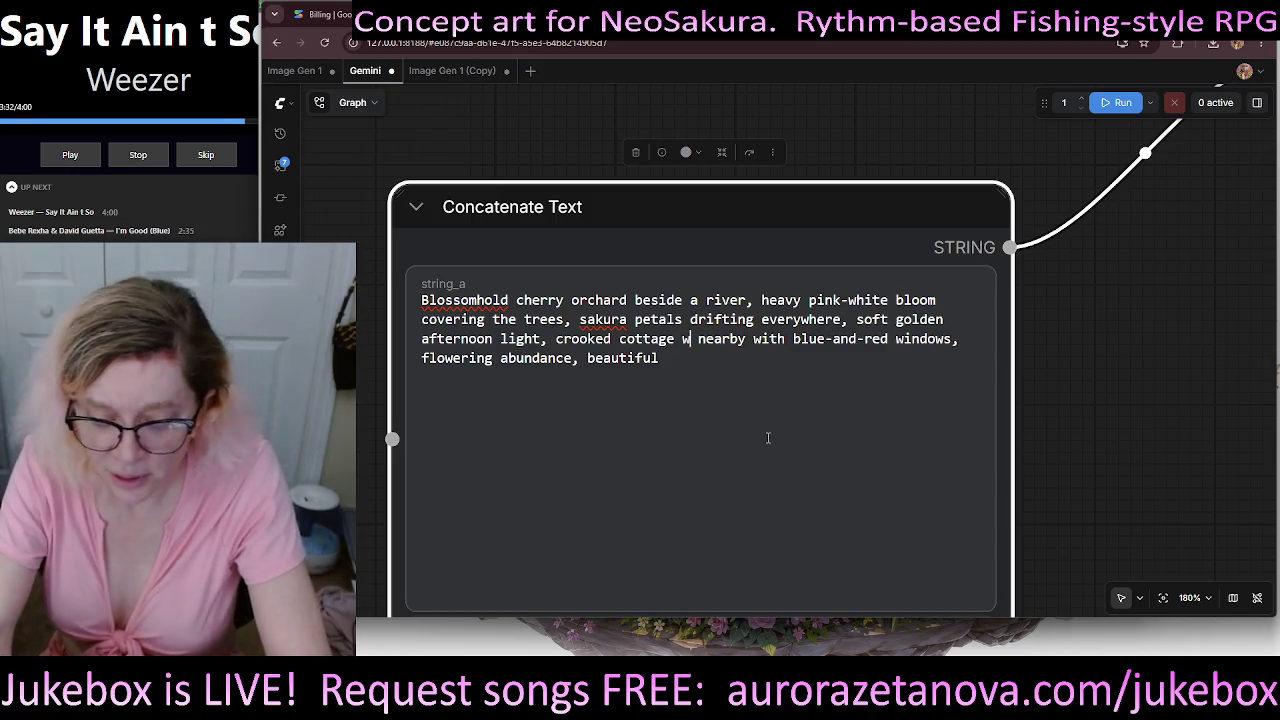
text(ith odd)
text(ly uneven roof)
text(top)
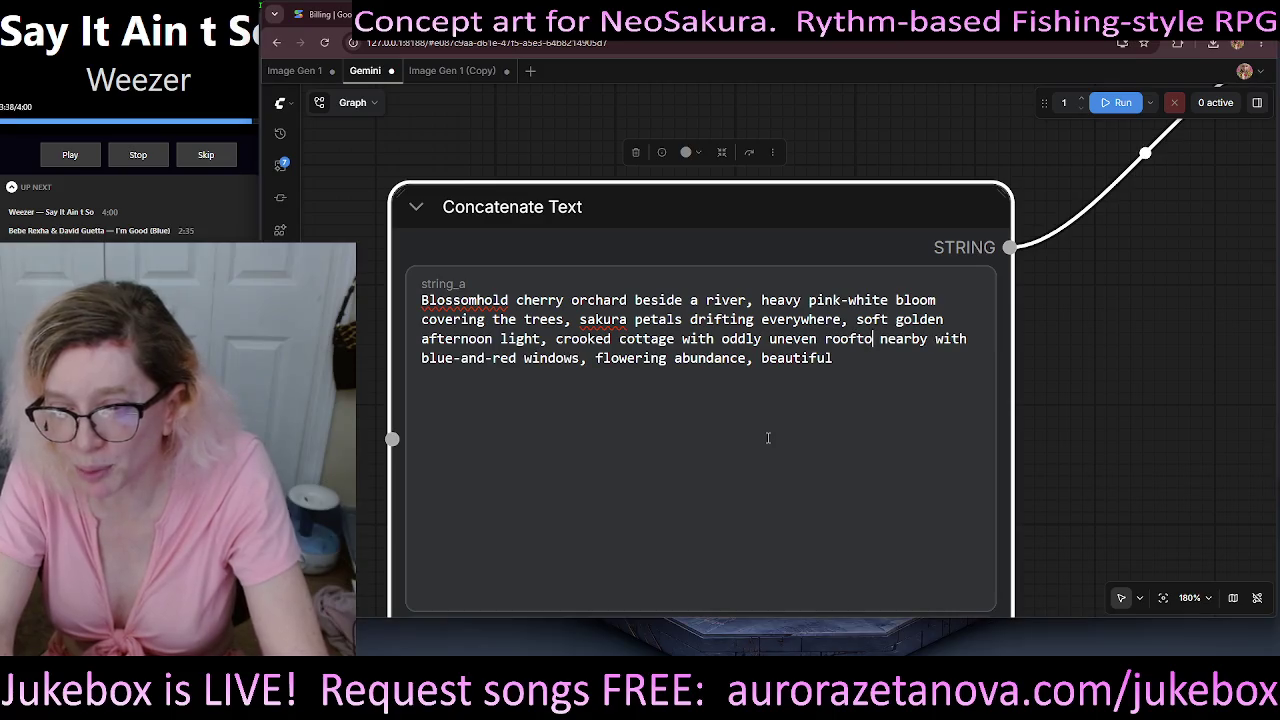
text(s,)
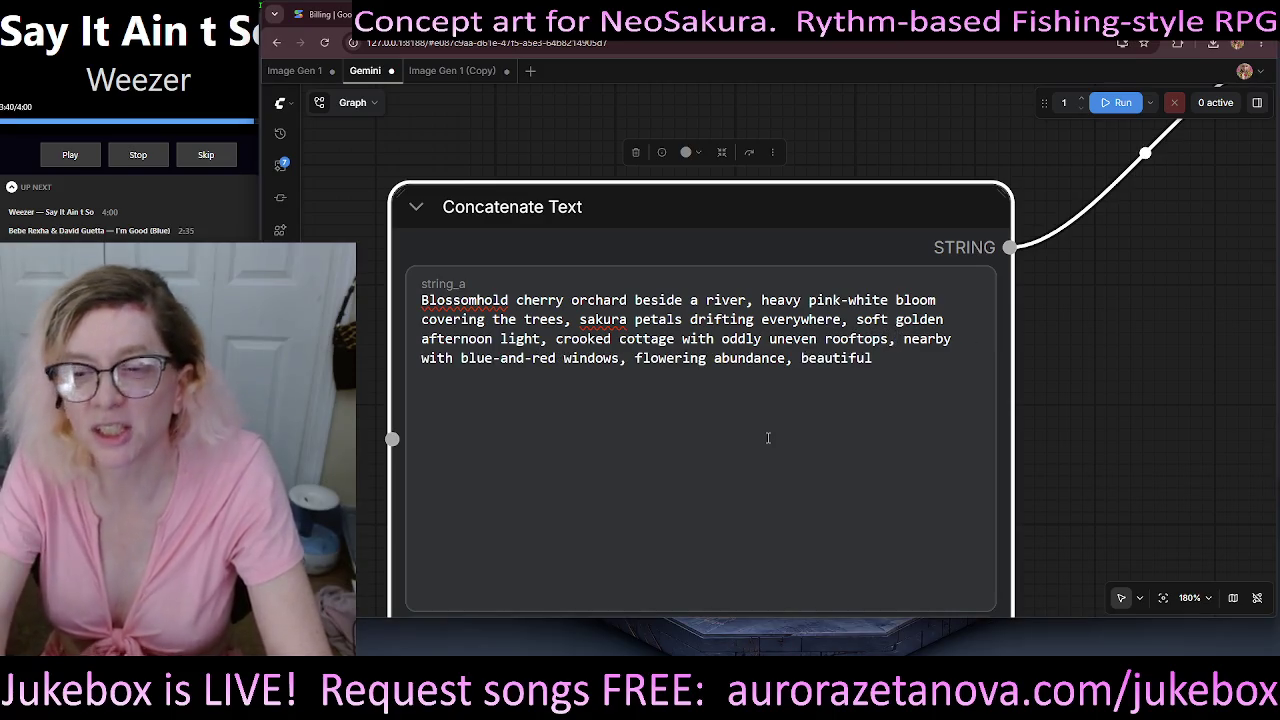
key(ctrl+s)
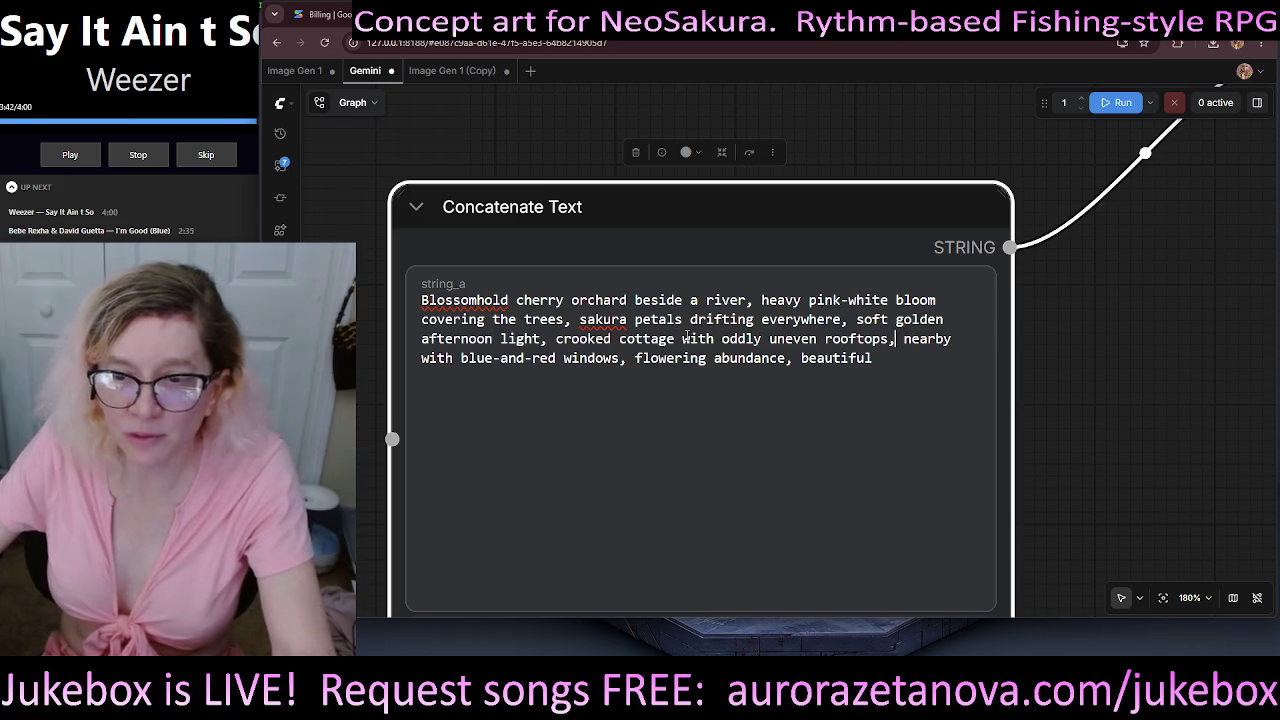
shift+click(679, 343)
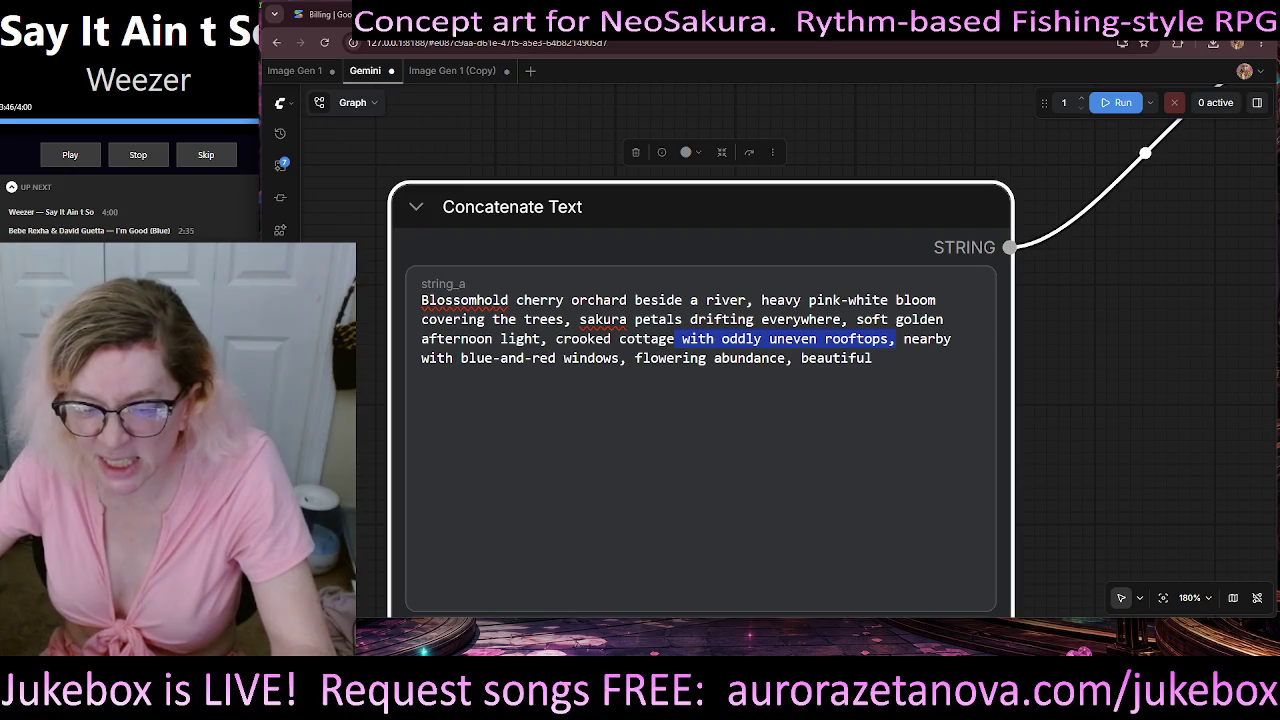
key(alt+Tab)
click(974, 311)
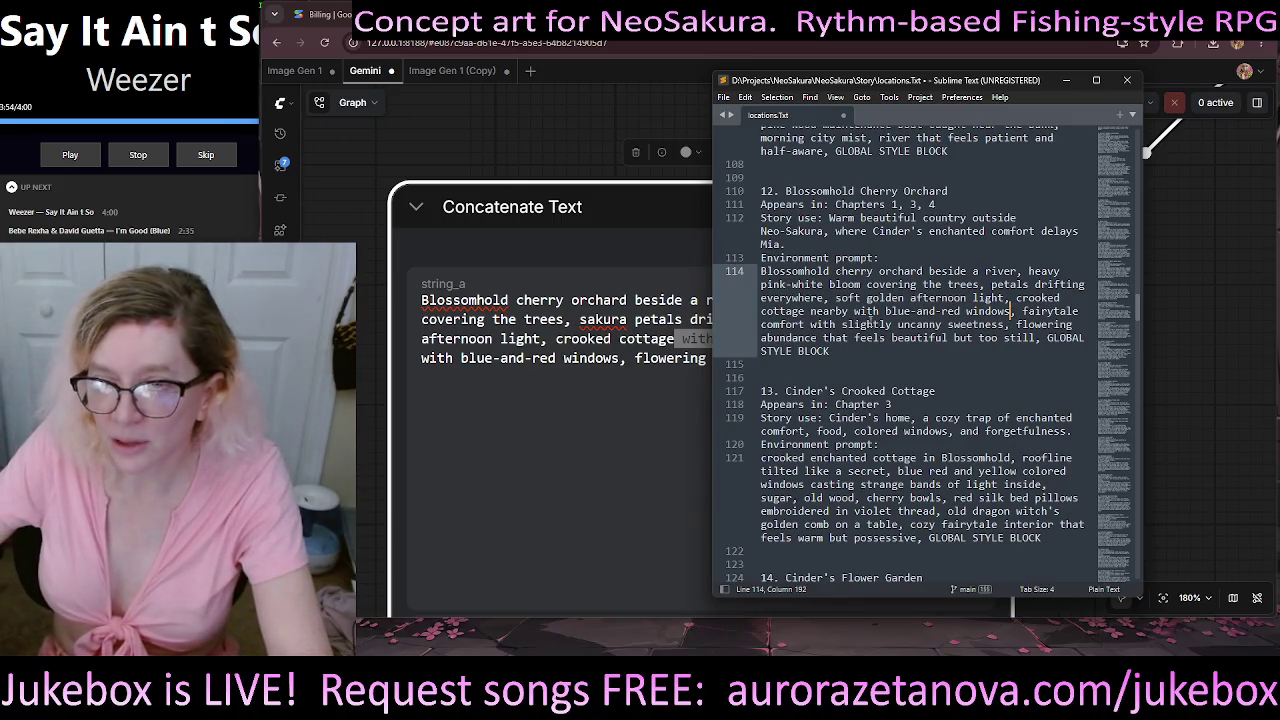
- Insert 'with oddly uneven rooftops' before 'nearby' on locations.txt line 114 and save
click(810, 311)
text(with oddly uneven rooftops,)
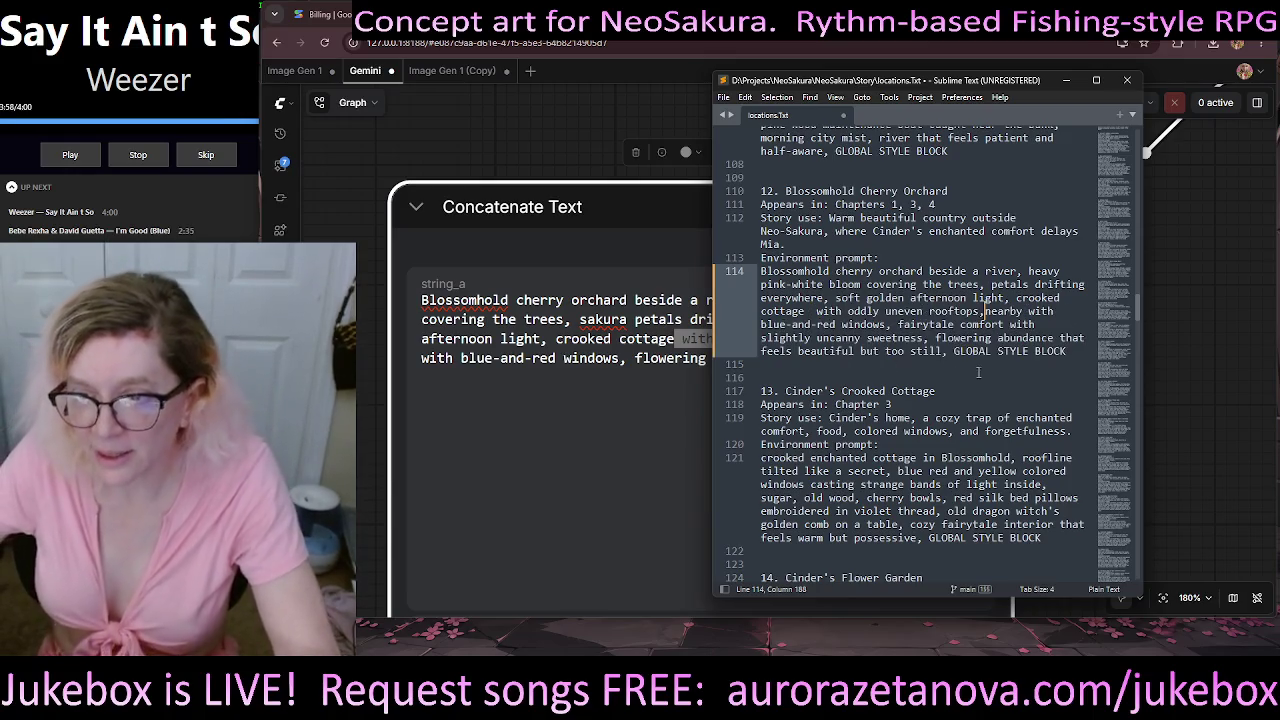
key(ctrl+s)
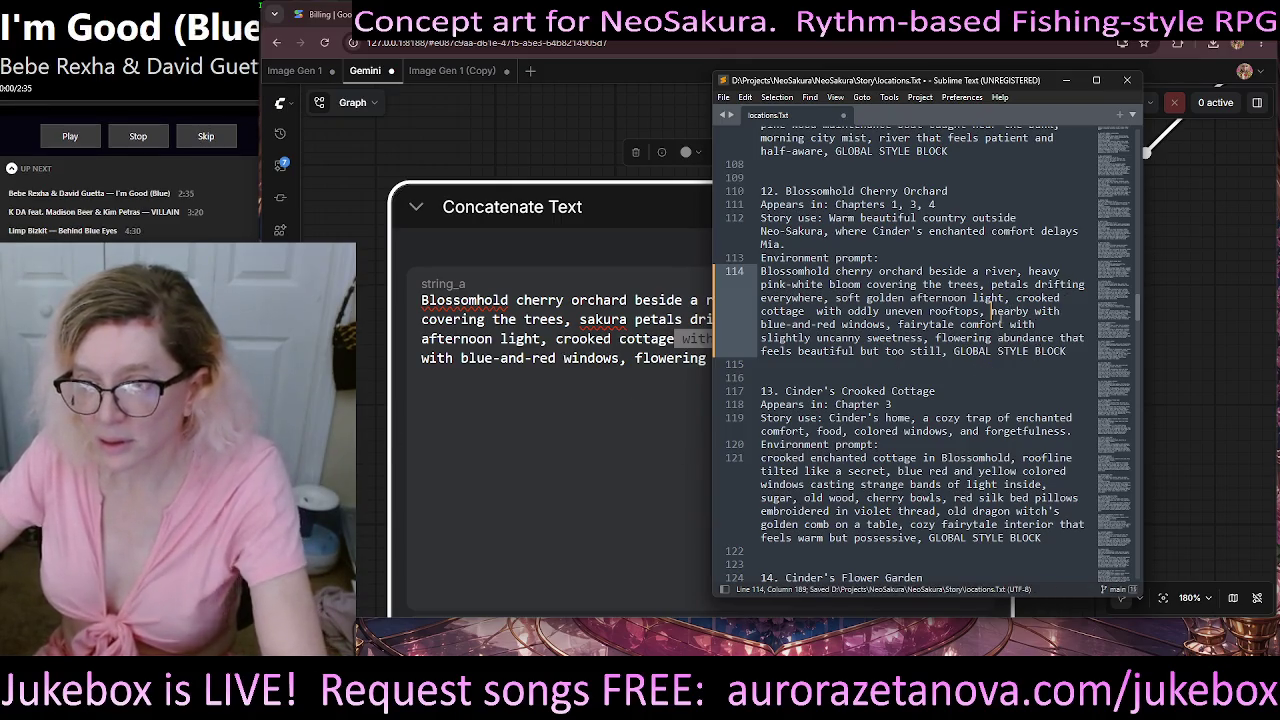
key(BackSpace)
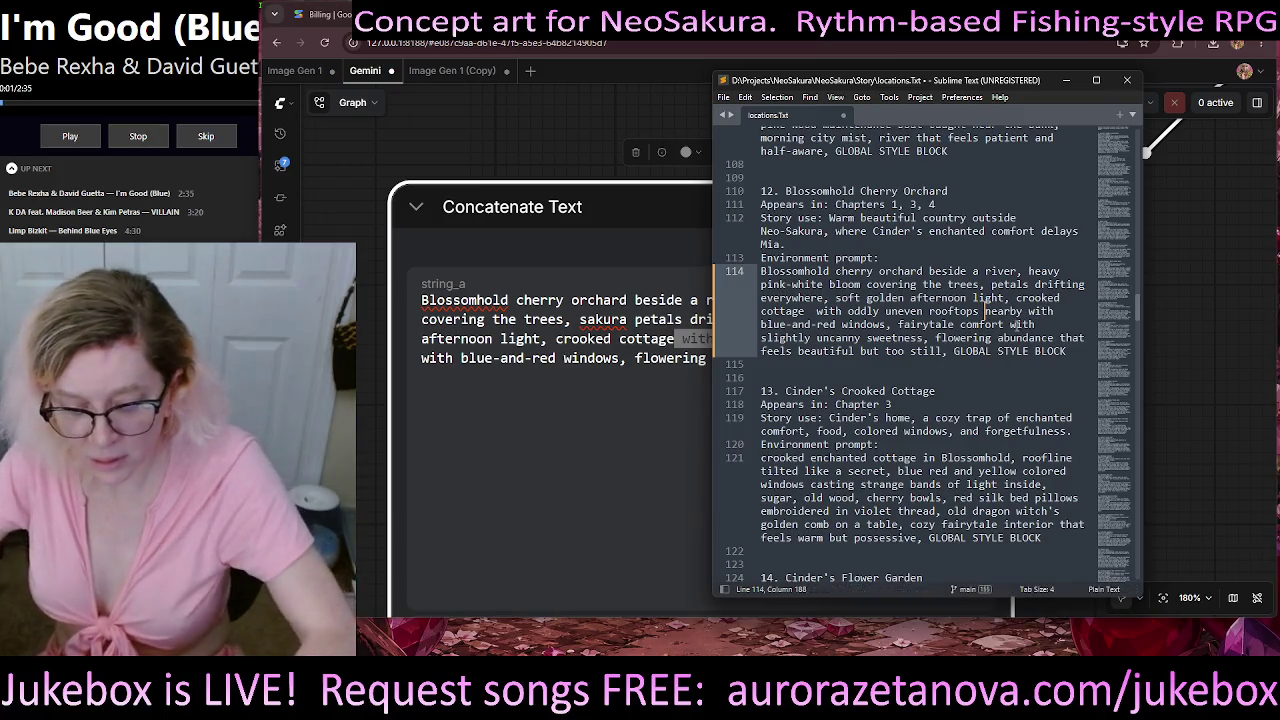
click(535, 441)
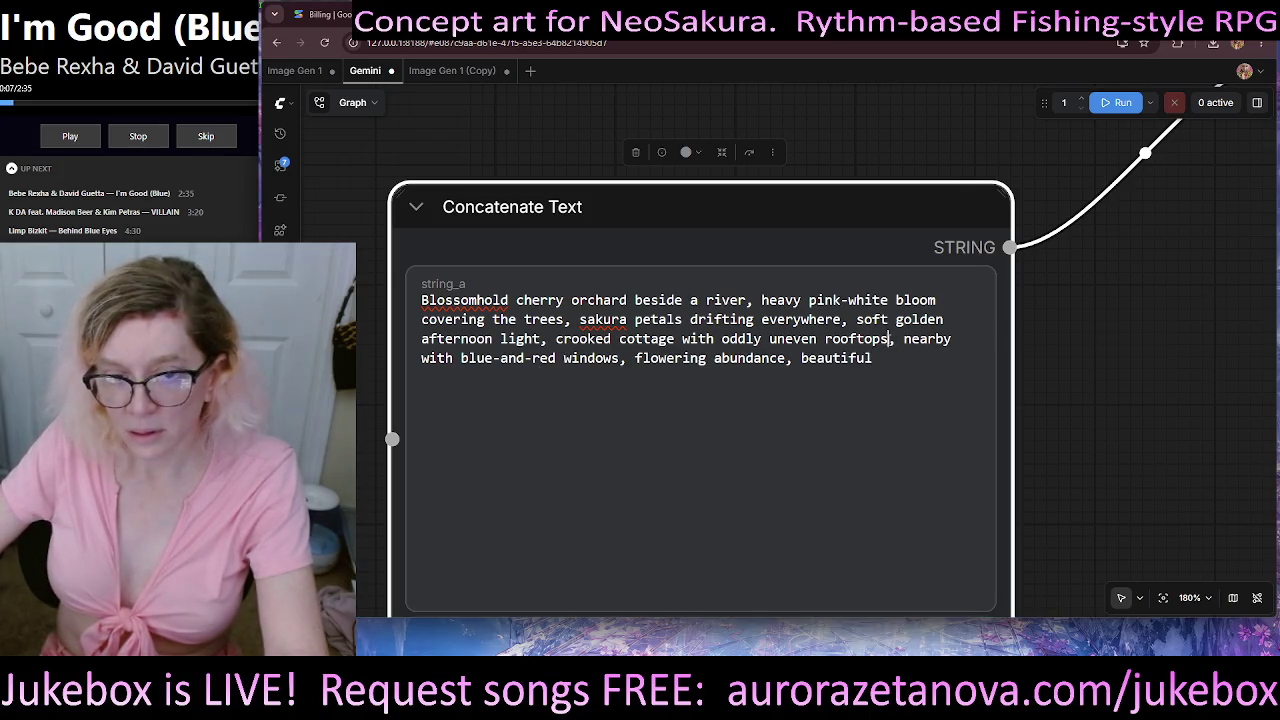
- Remove the stray comma after 'rooftops' in string_a and save the workflow
drag(890, 339, 607, 373)
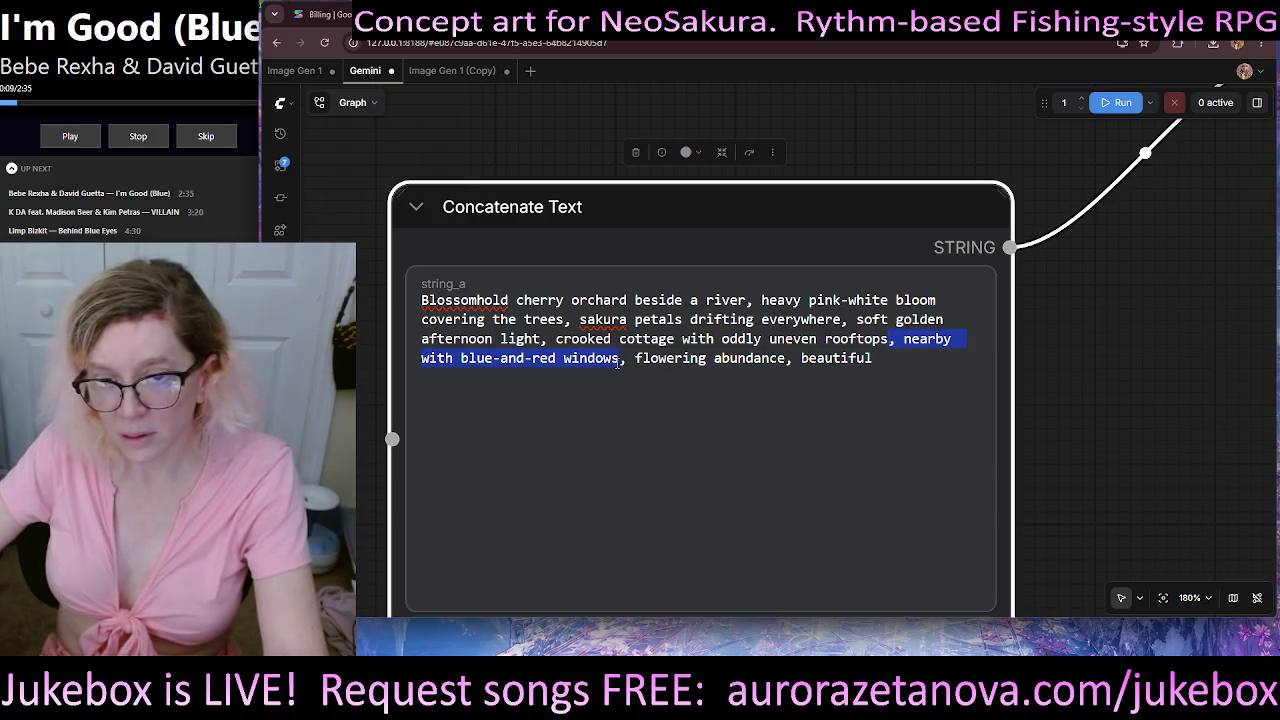
click(880, 390)
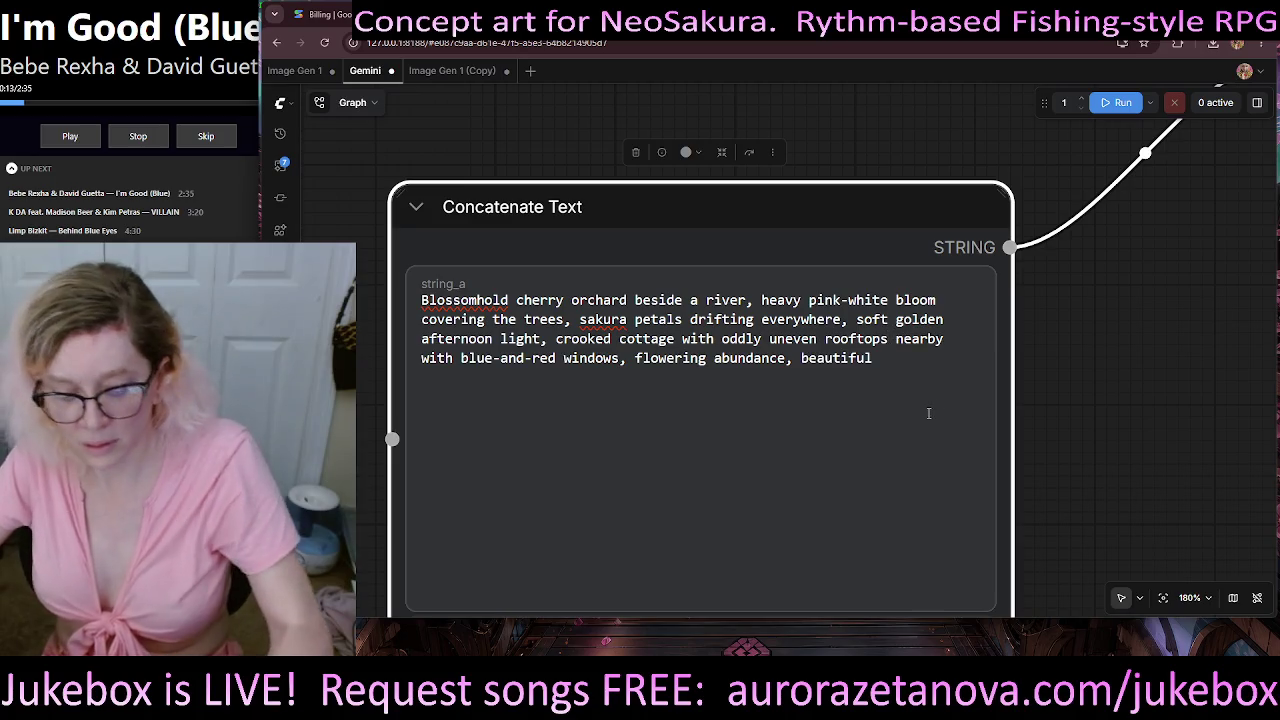
key(ctrl+s)
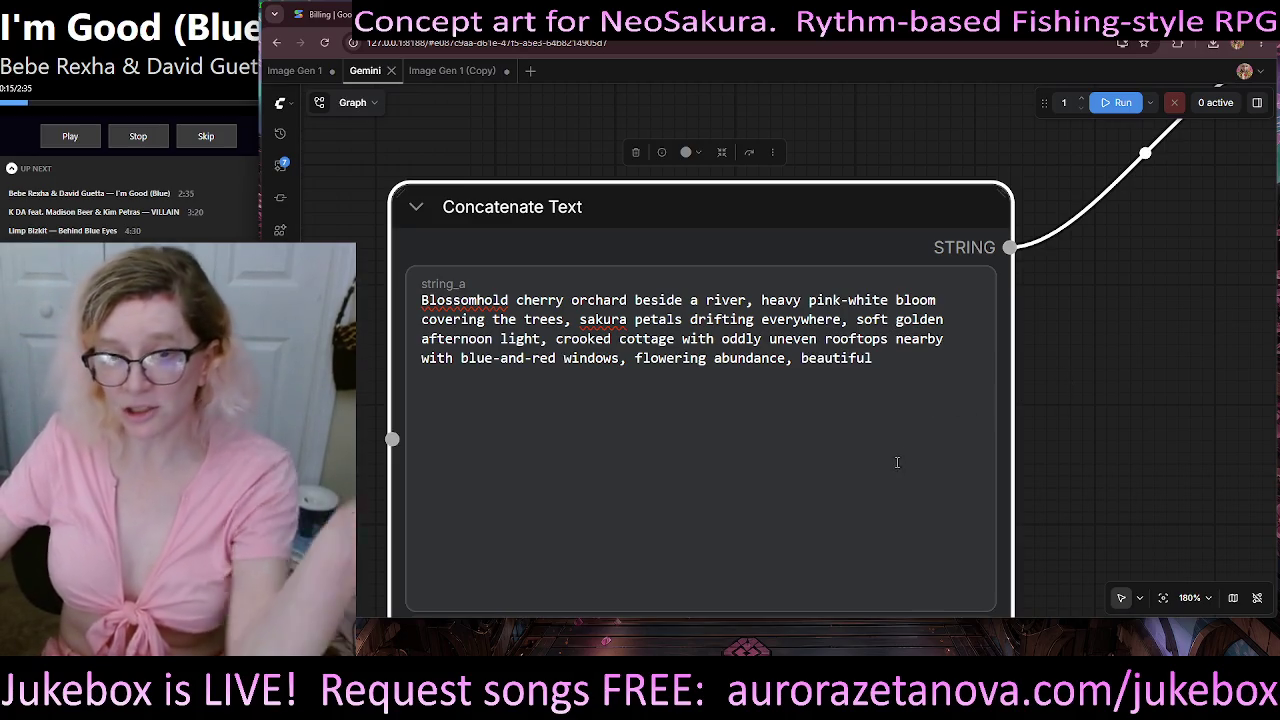
- Zoom and pan to view the Gemini Image Generate, Save Image and image nodes
scroll(1034, 464, down, 2)
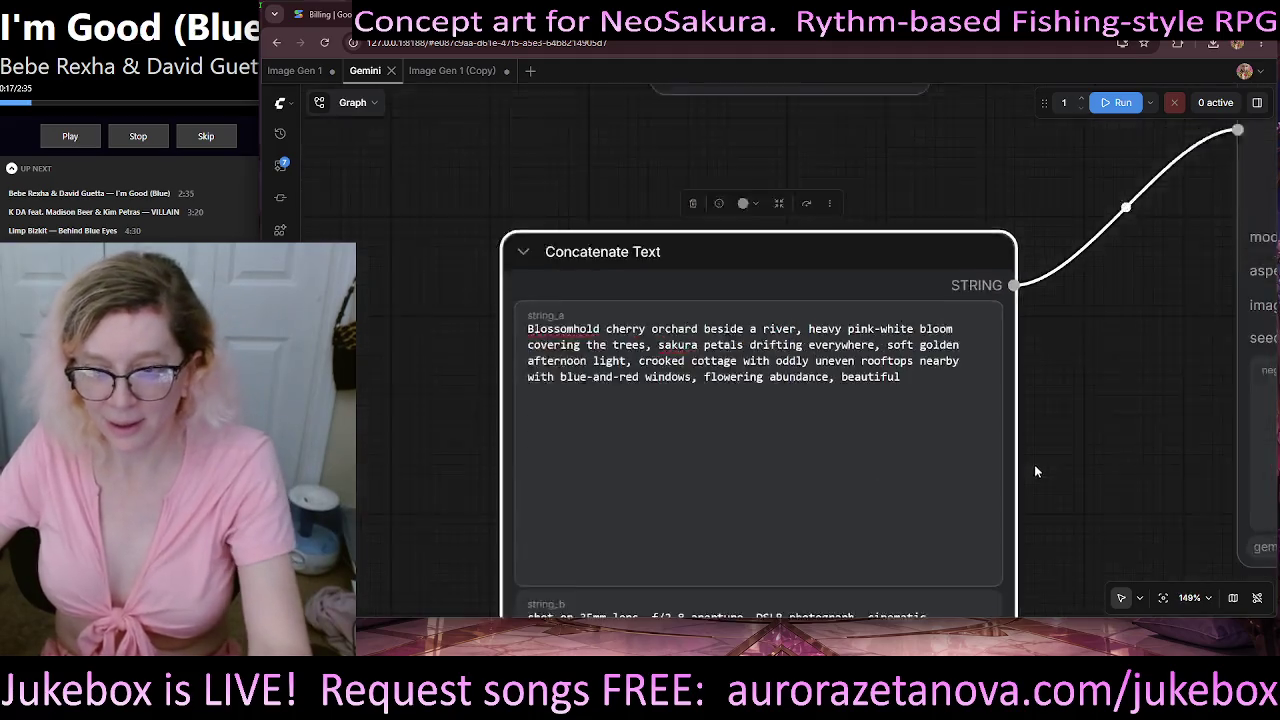
scroll(1034, 464, down, 3)
scroll(960, 277, up, 1)
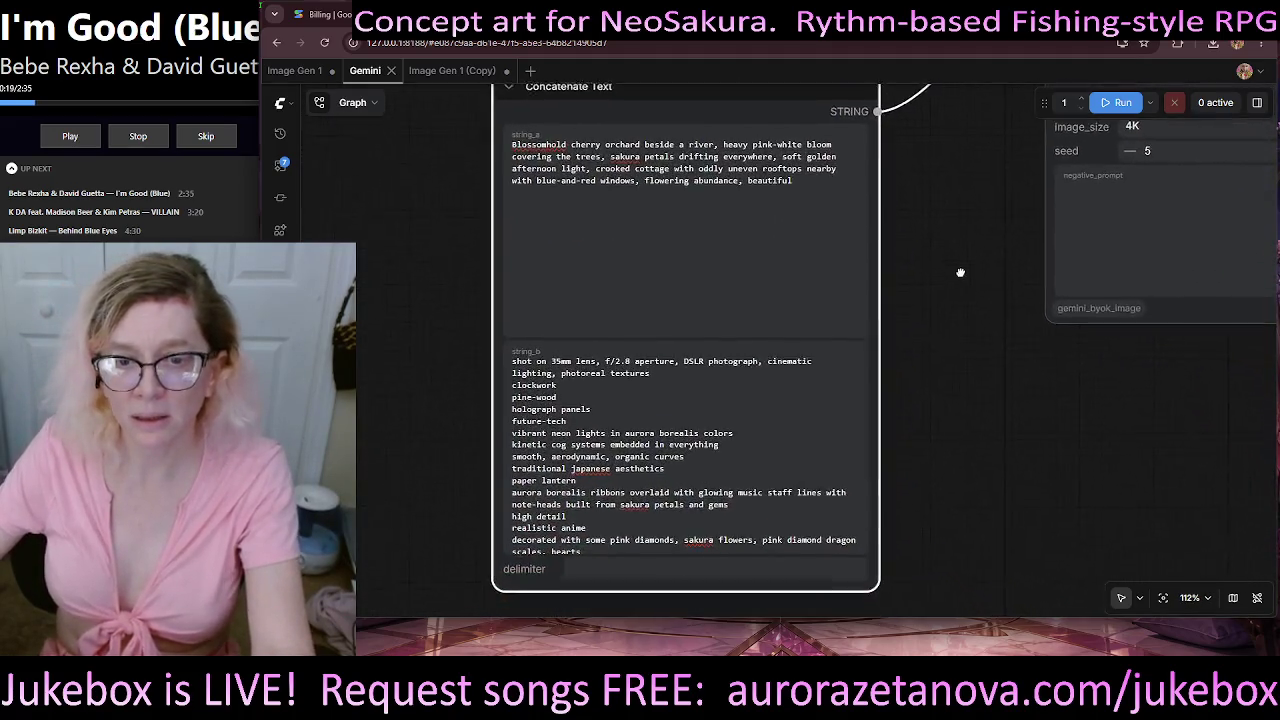
scroll(608, 360, up, 3)
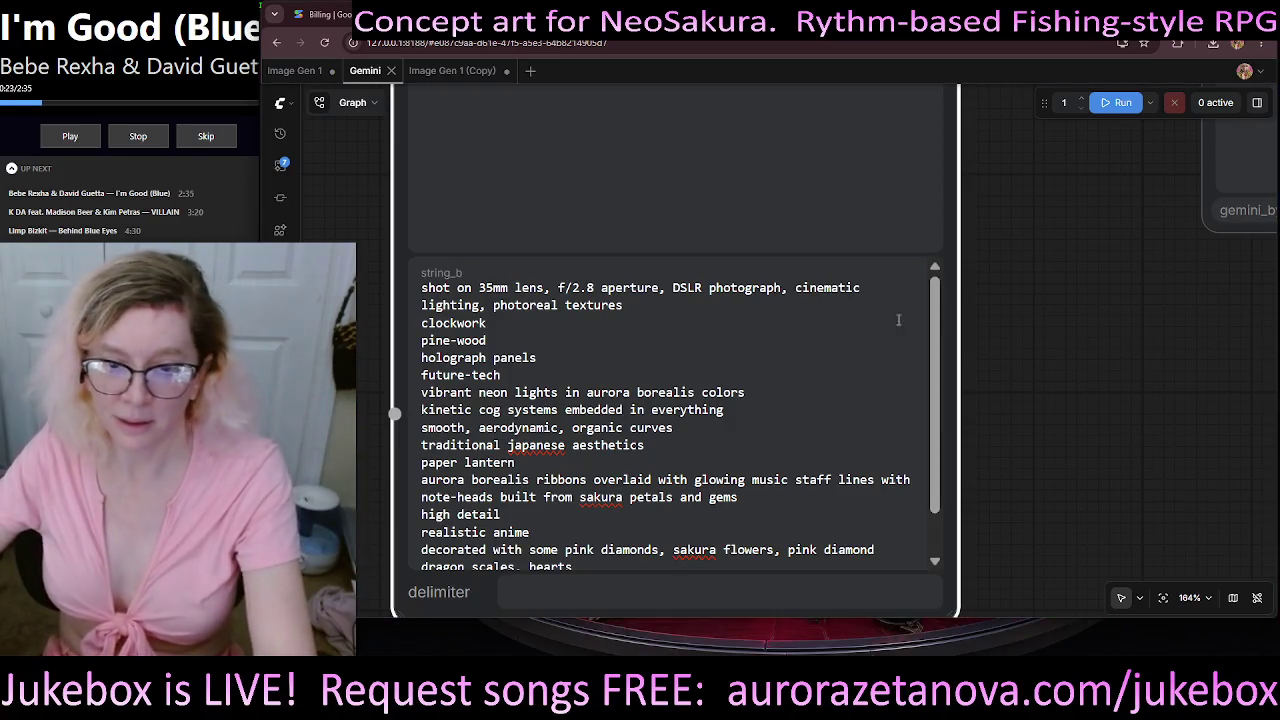
scroll(1132, 400, down, 3)
scroll(1045, 382, up, 2)
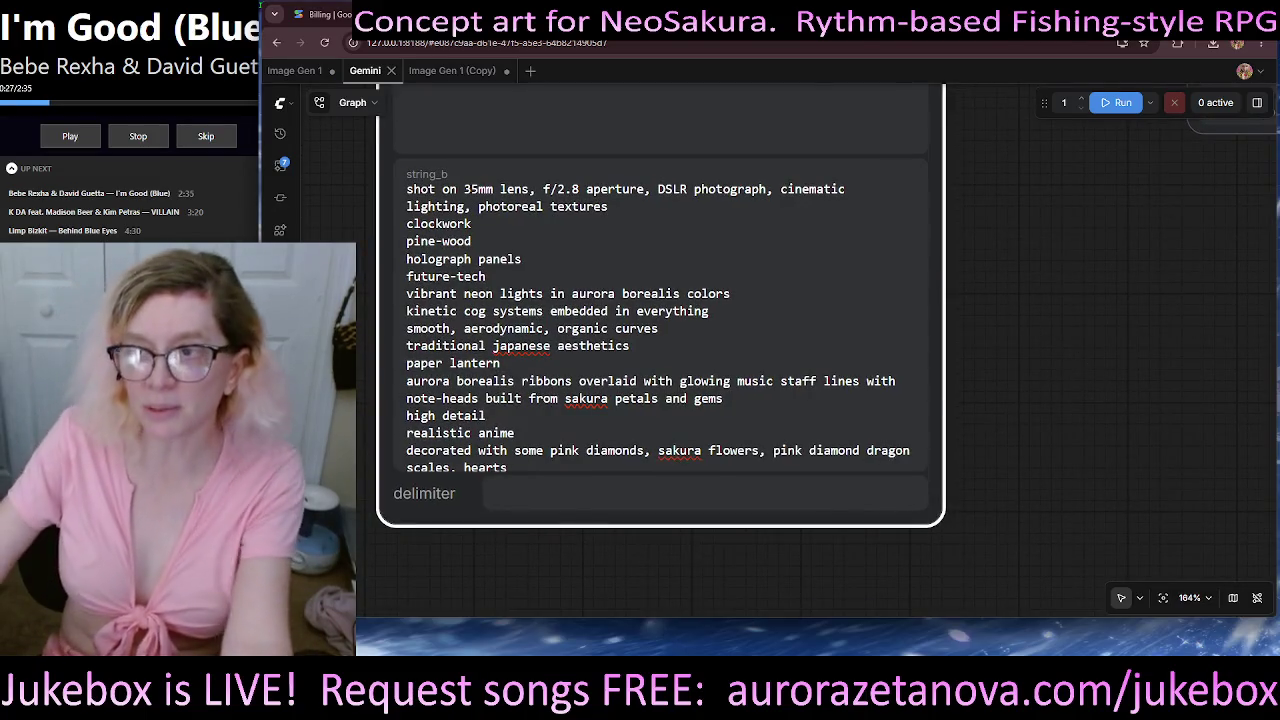
scroll(1092, 227, down, 4)
scroll(980, 354, up, 2)
scroll(975, 400, down, 3)
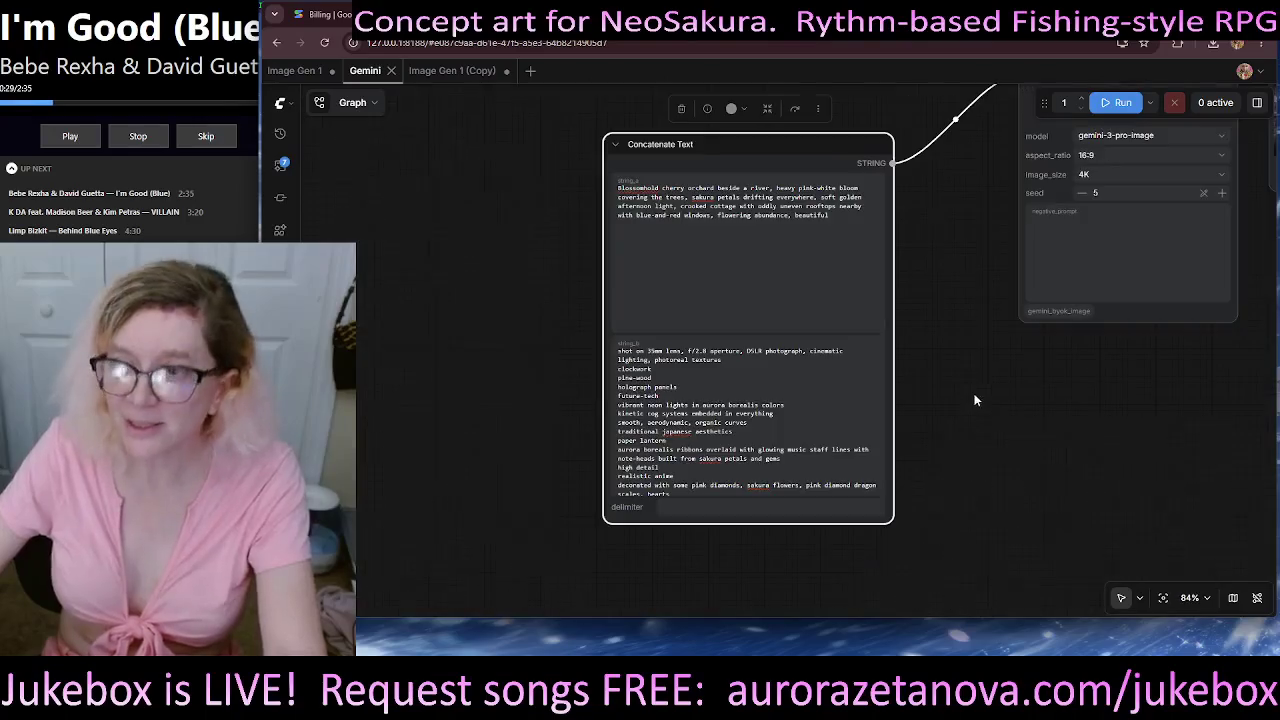
scroll(975, 400, down, 1)
mouse_move(966, 350)
mouse_down()
mouse_move(662, 481)
mouse_move(708, 562)
mouse_up()
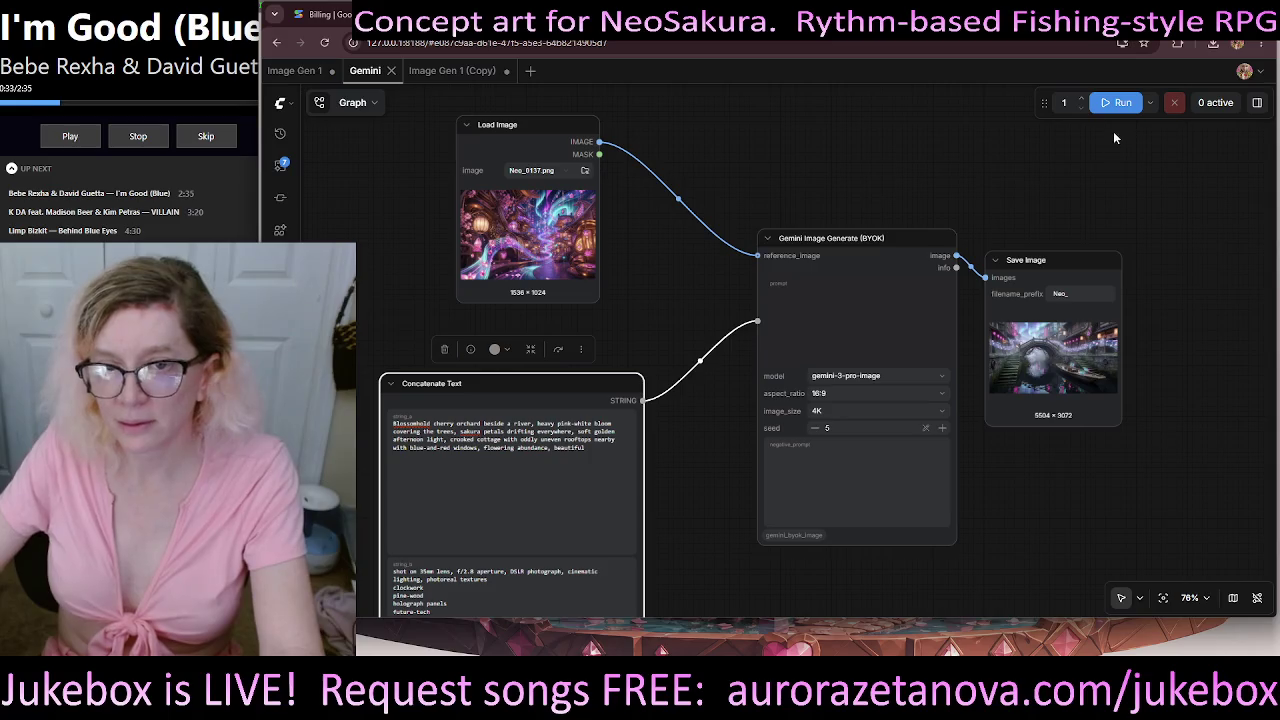
- Delete the old reference image link into the Gemini node and queue a run
click(677, 201)
click(690, 231)
click(1116, 104)
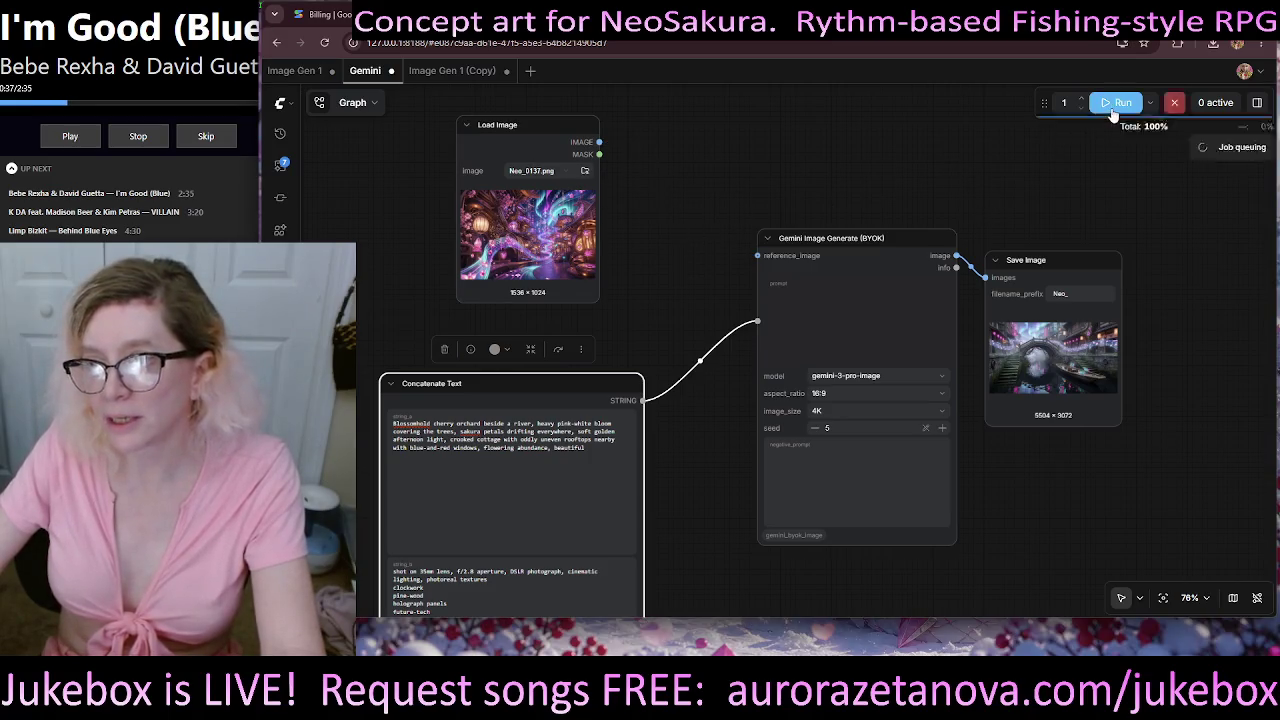
- Load Neo_0002.png in Load Image and connect it to Gemini's reference_image
click(585, 171)
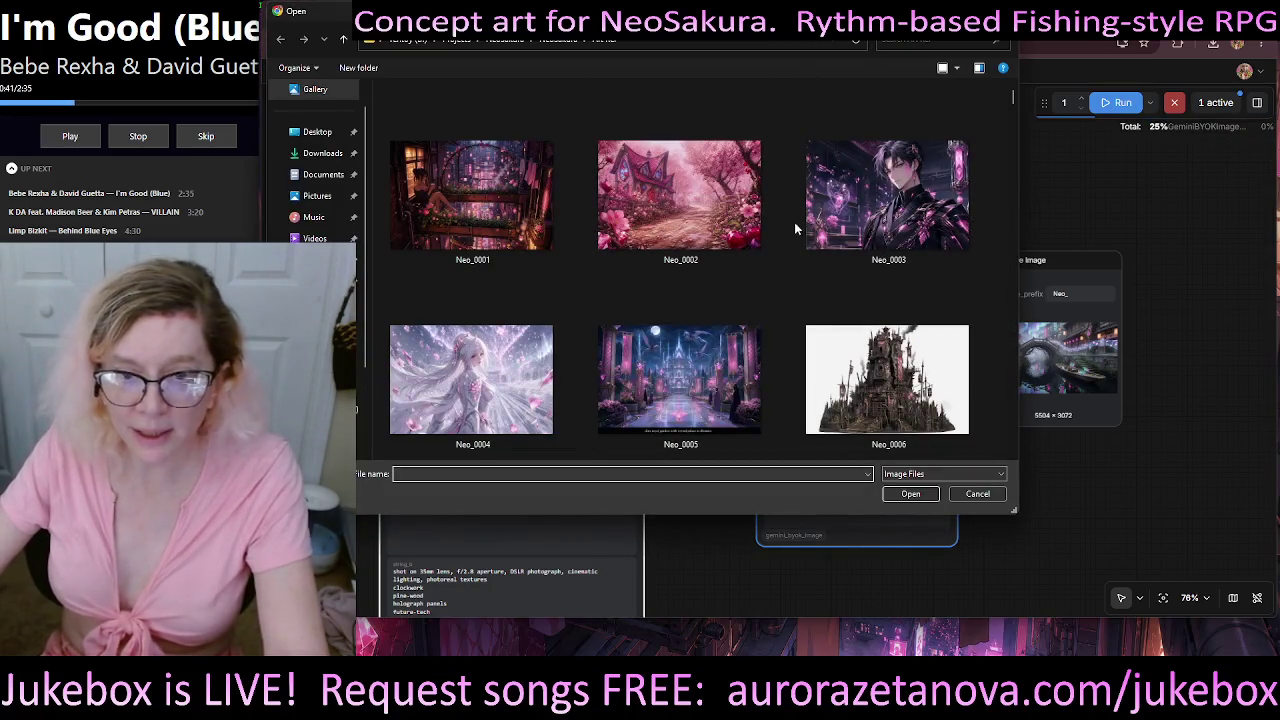
click(680, 180)
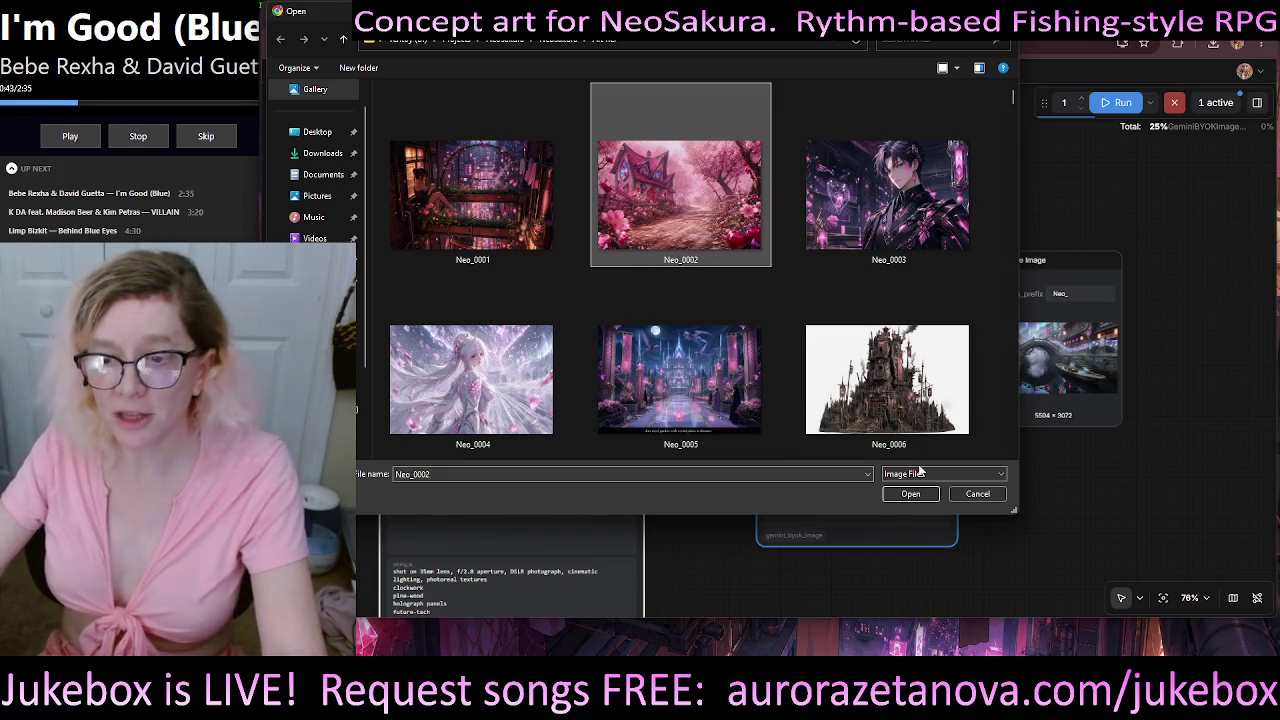
click(905, 494)
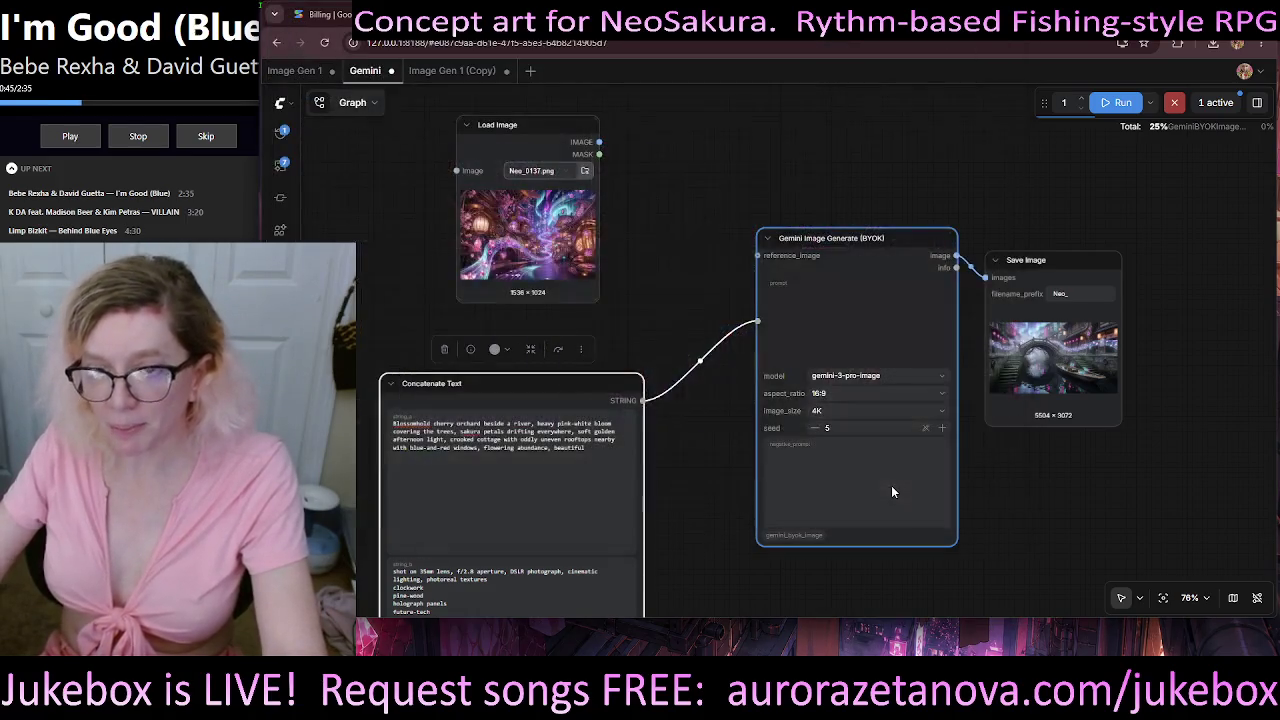
drag(600, 142, 600, 142)
drag(752, 255, 757, 255)
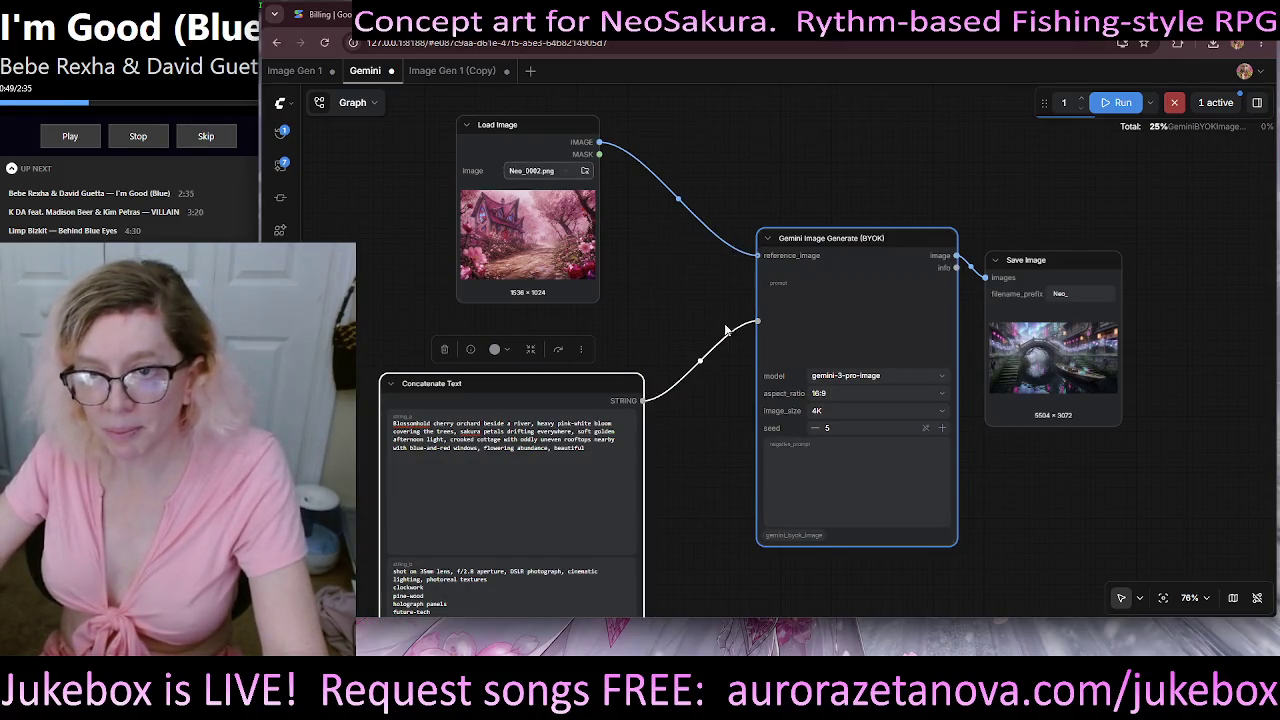
- Append ', NO MASSIVE CHERRIES' to the orchard prompt and save the workflow
drag(717, 438, 919, 334)
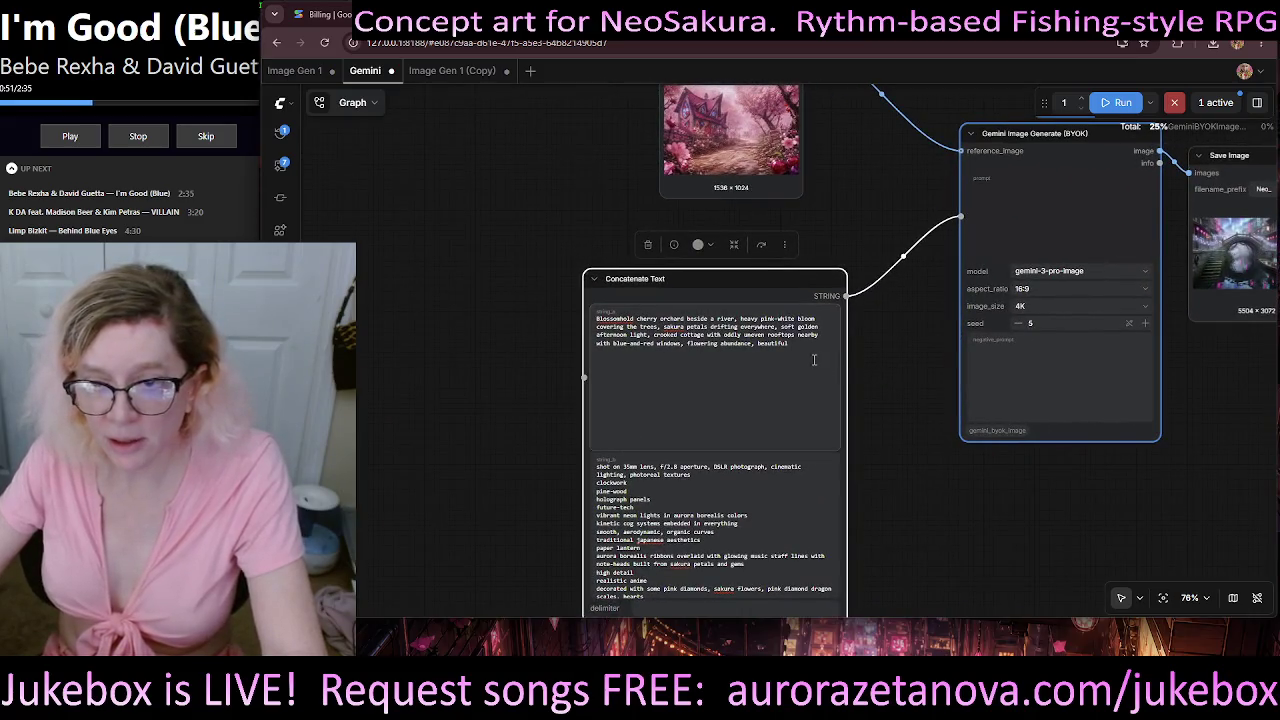
text(, NO MASSIVE)
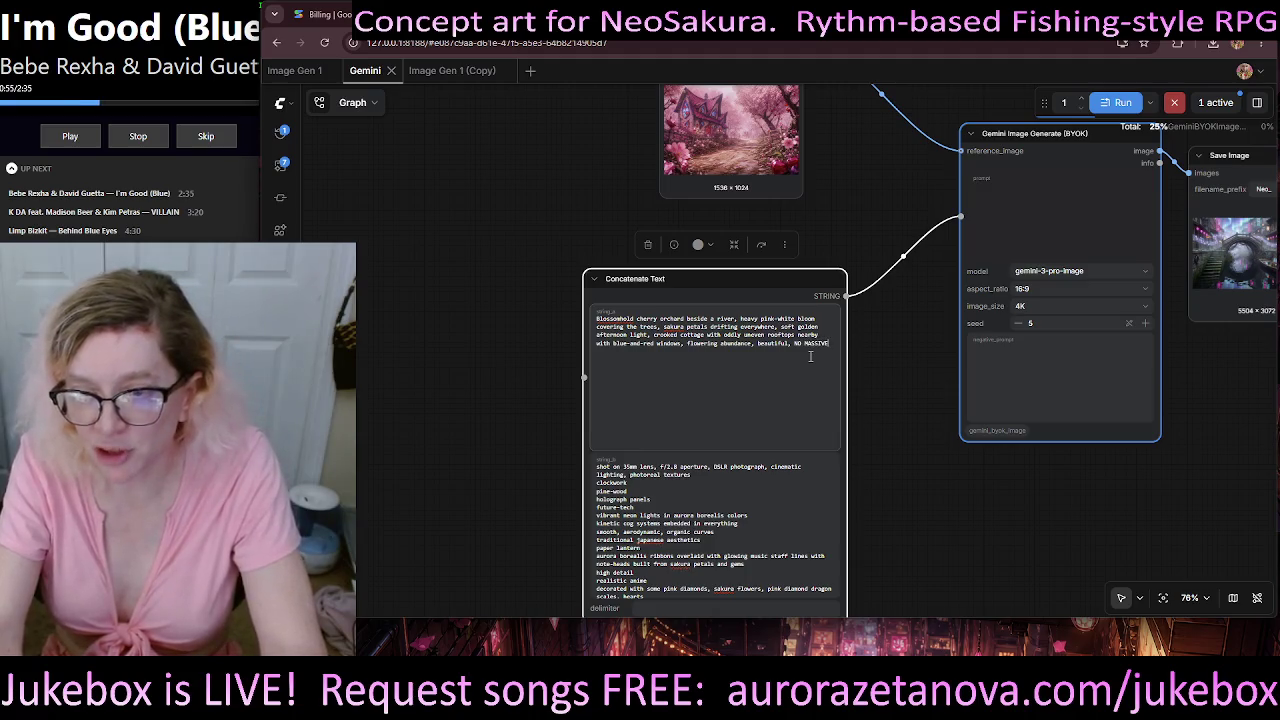
text(RRIES)
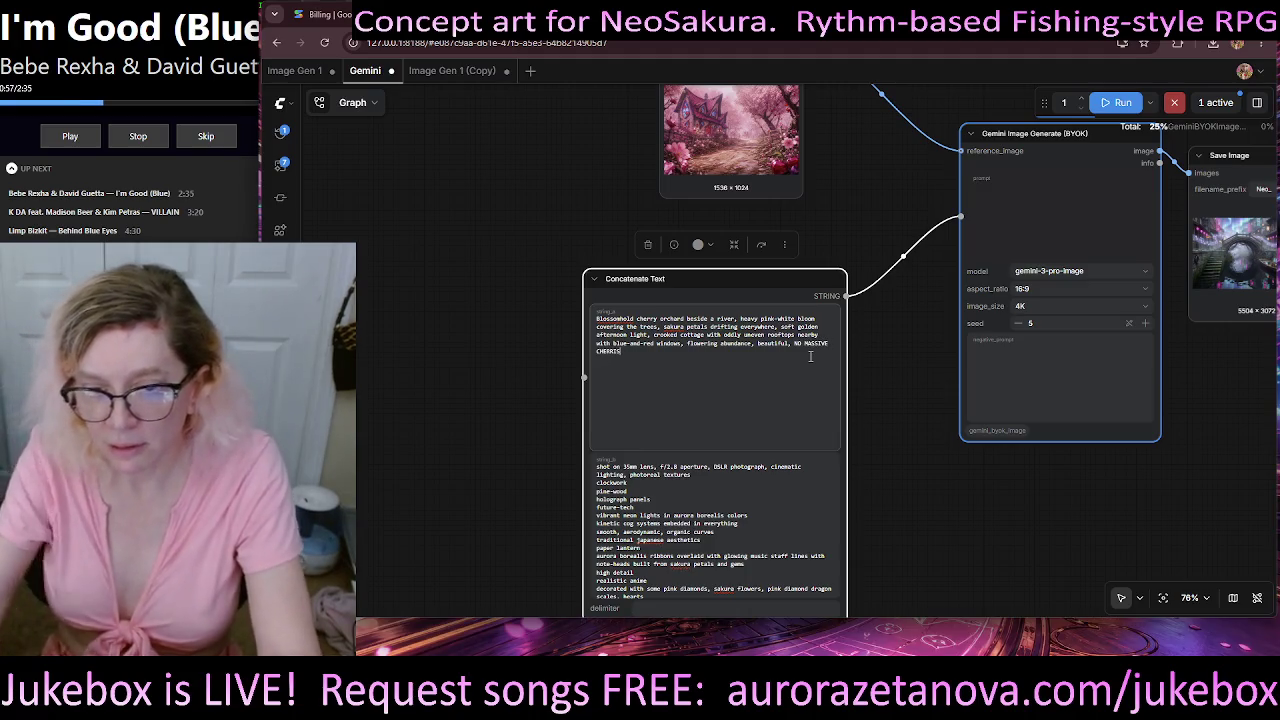
key(ctrl+s)
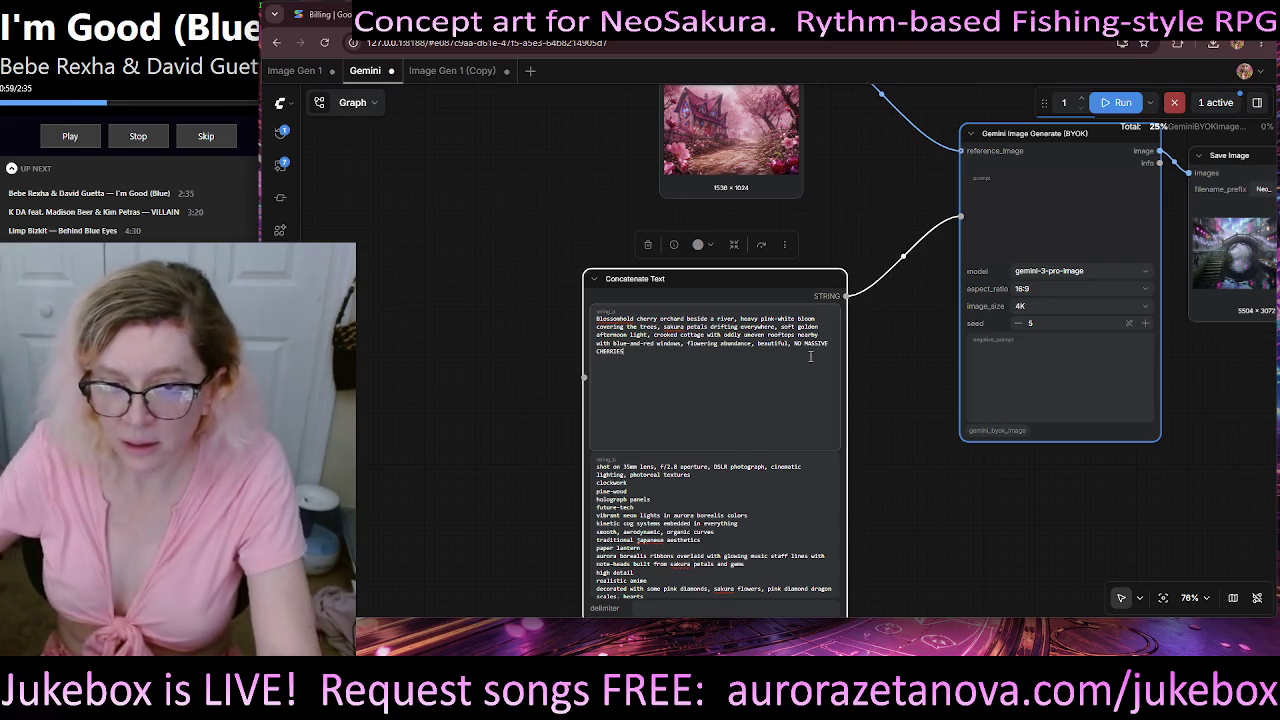
- Queue another generation with the updated prompt and reference image
drag(994, 320, 674, 372)
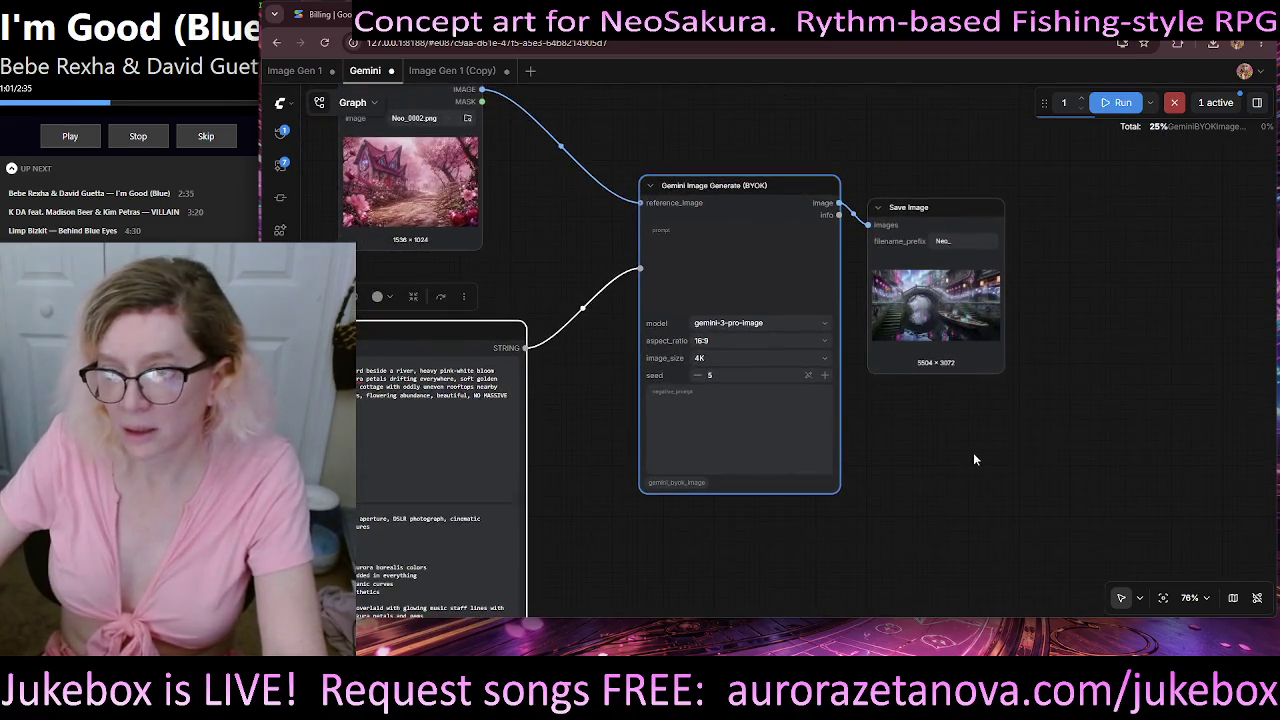
drag(975, 459, 1054, 476)
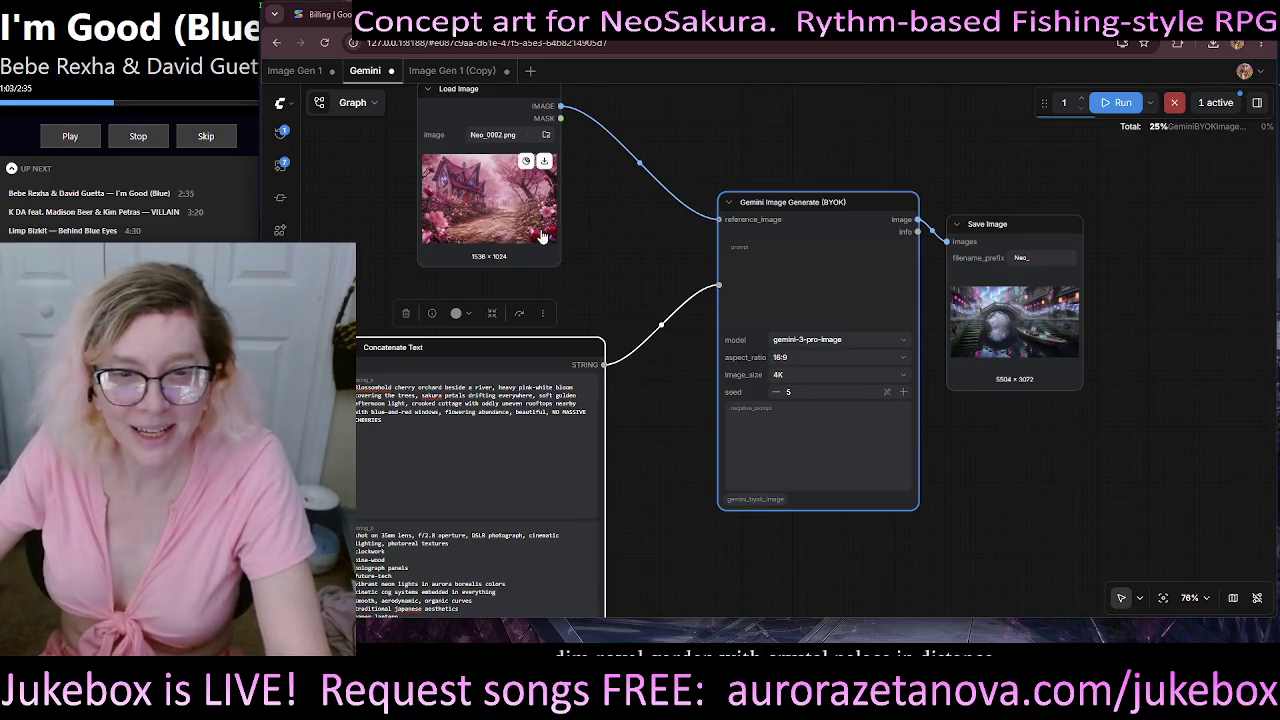
click(1132, 108)
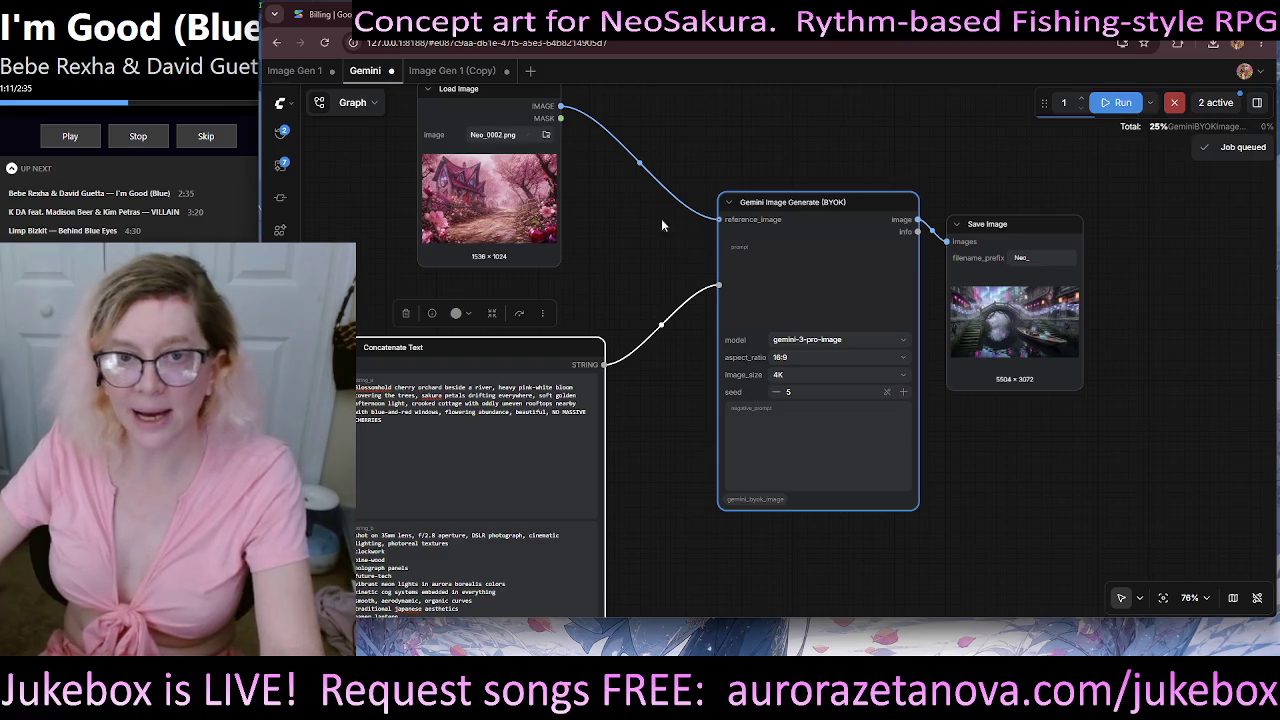
- Load Neo_0008.png into Load Image and queue a generation using it
click(546, 137)
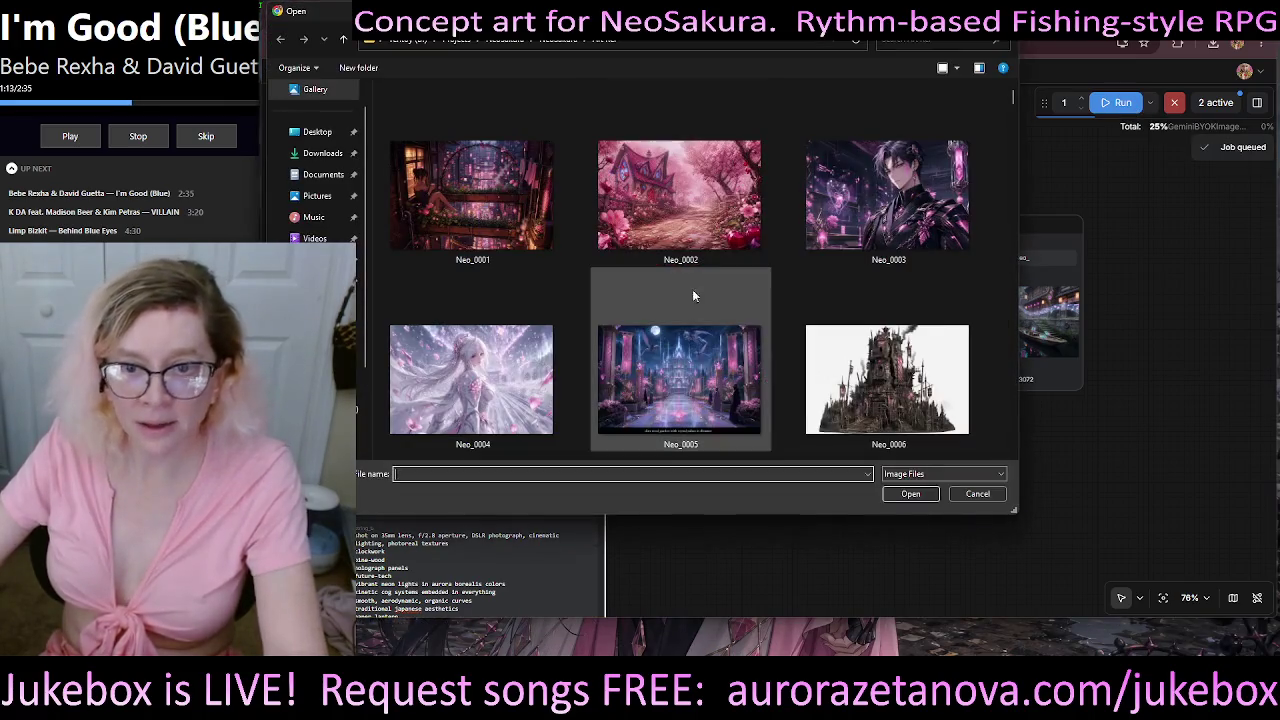
scroll(784, 288, down, 3)
click(726, 220)
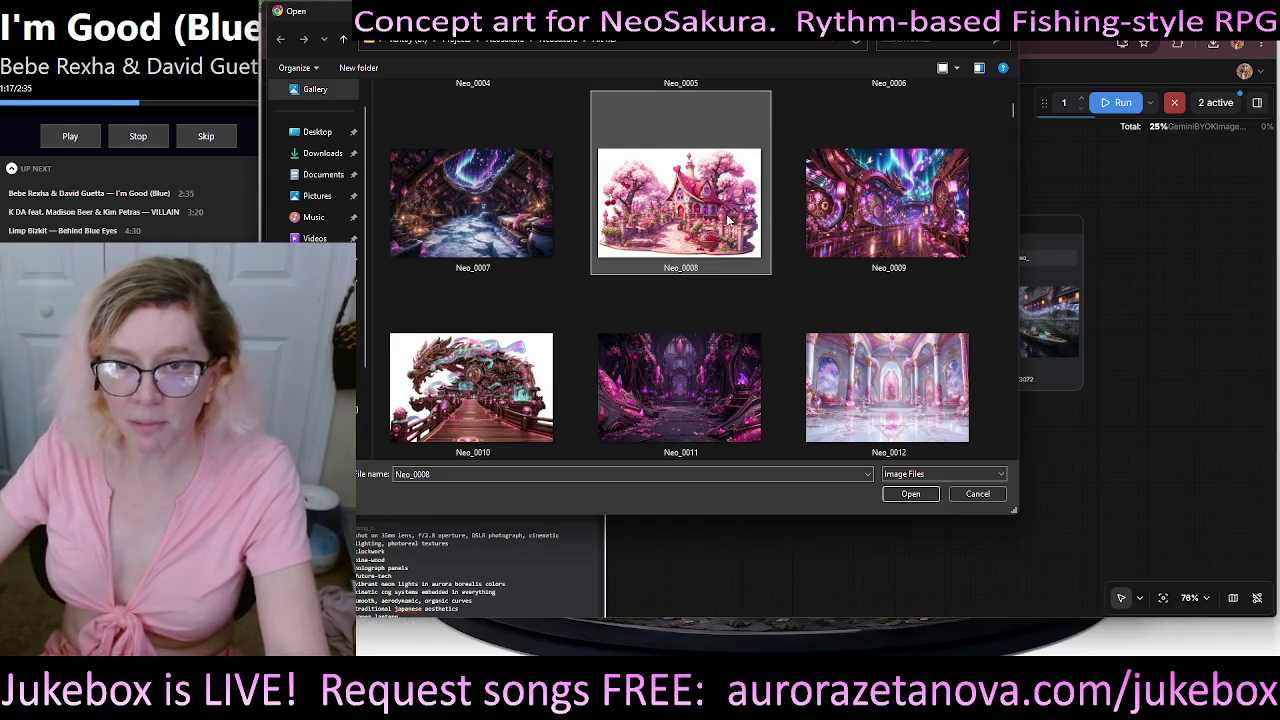
scroll(740, 225, up, 1)
scroll(750, 230, up, 1)
scroll(760, 235, down, 1)
scroll(785, 240, up, 1)
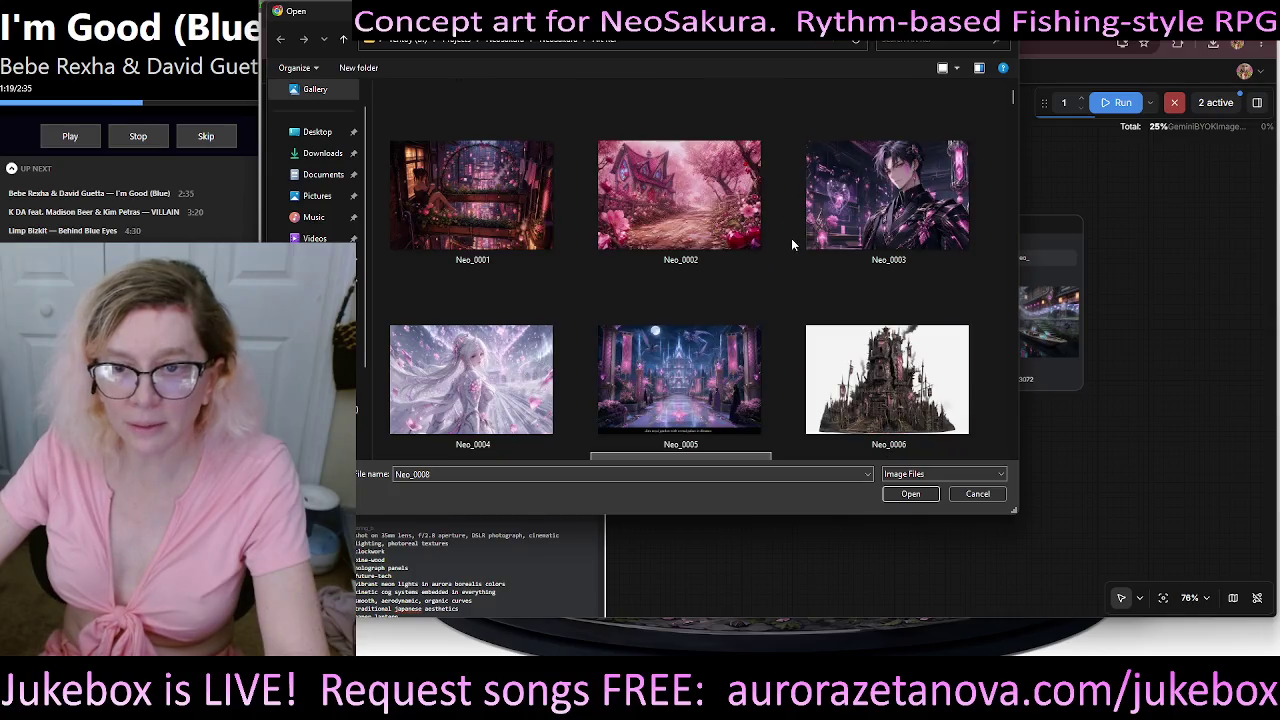
scroll(782, 257, down, 1)
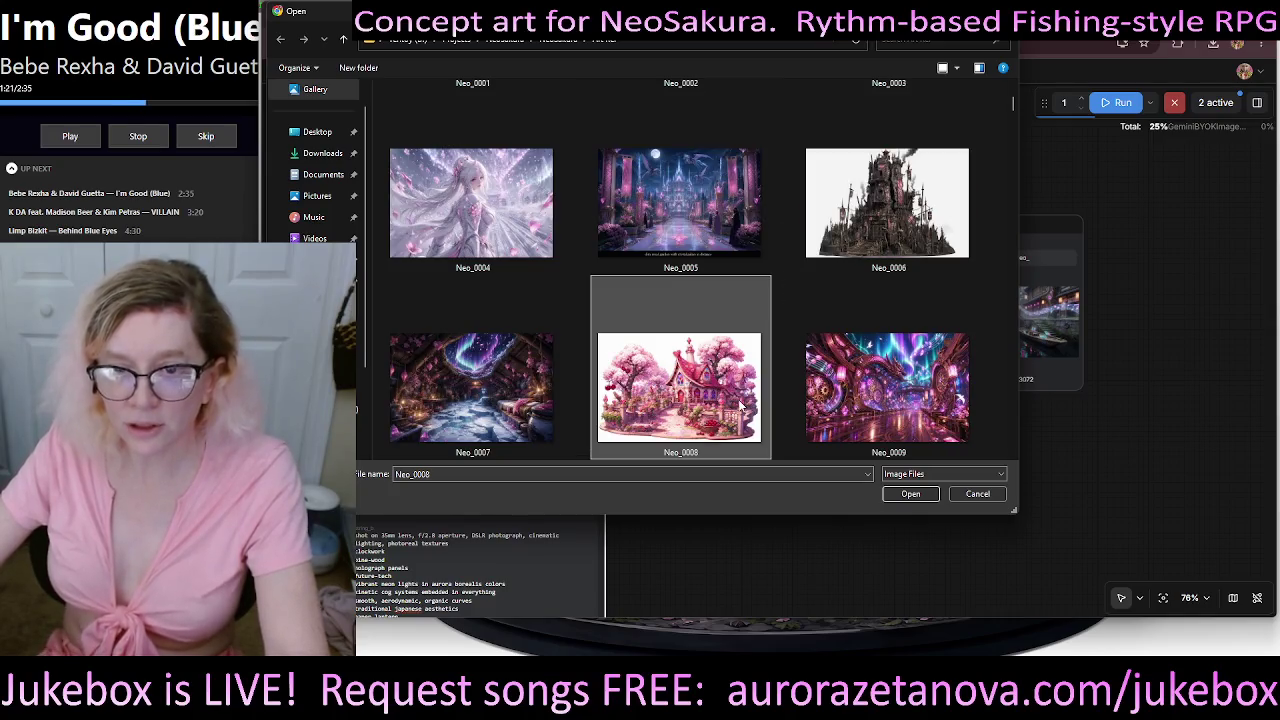
click(910, 494)
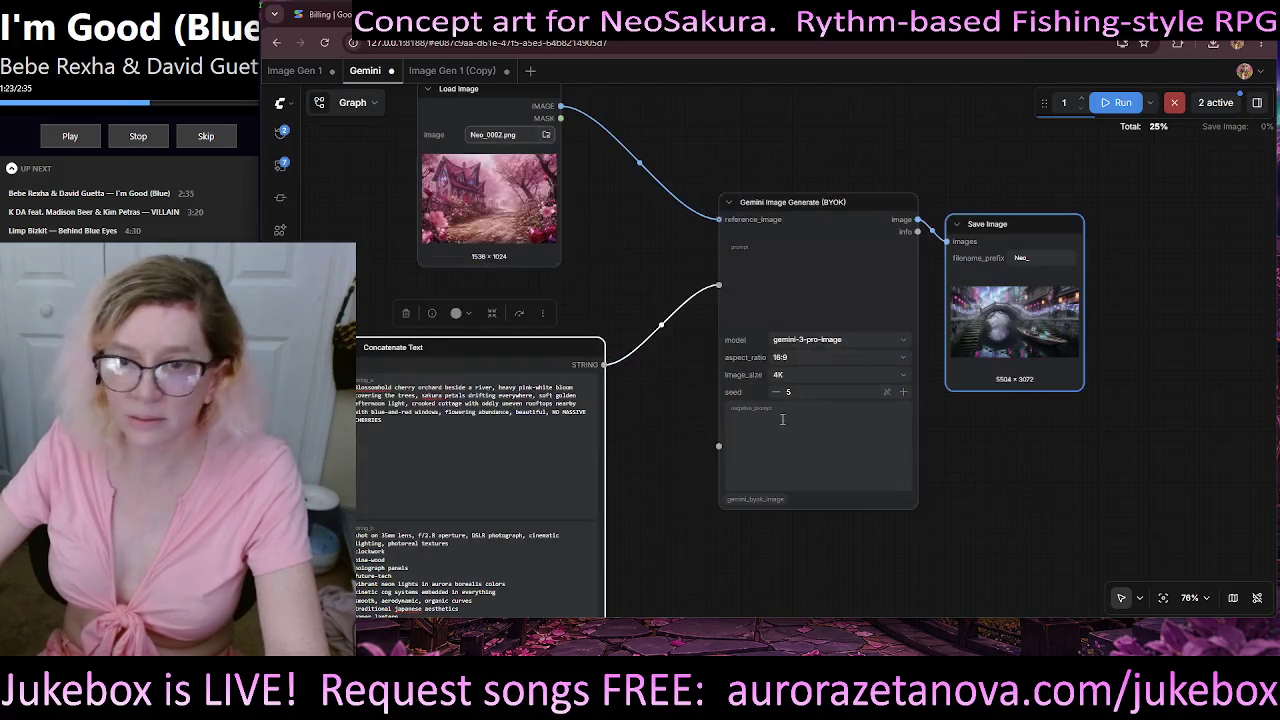
click(1122, 104)
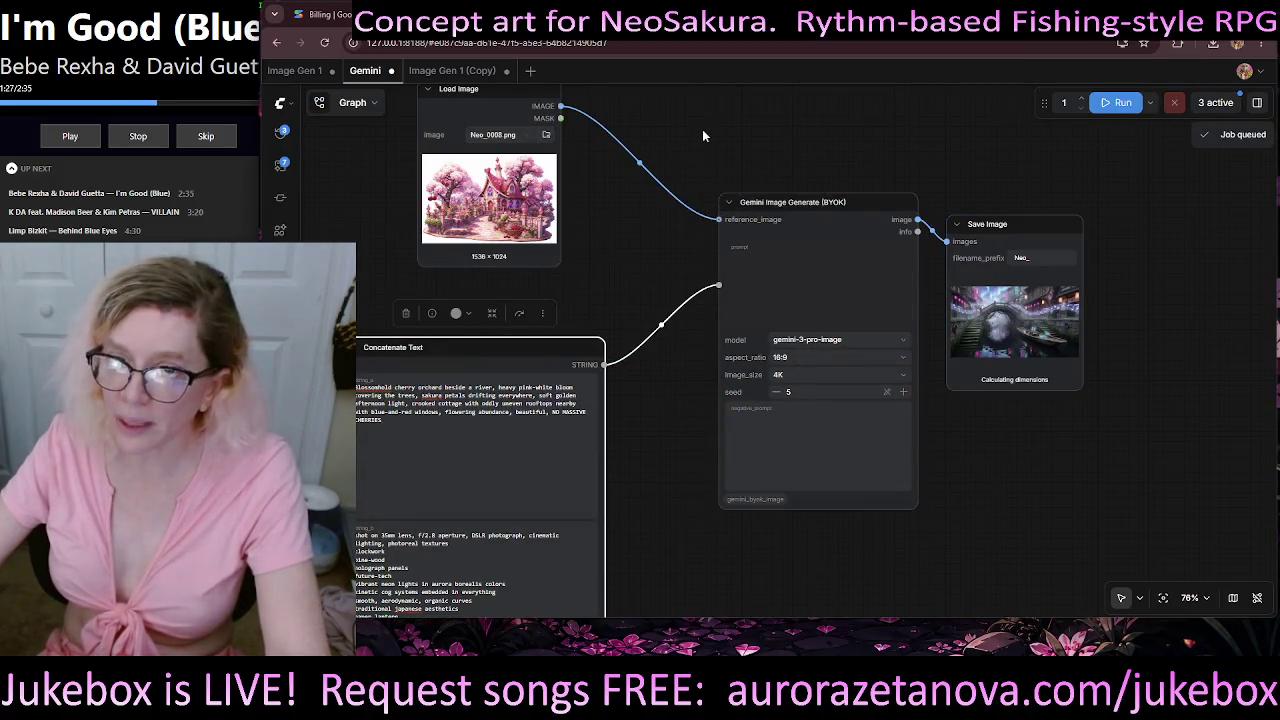
mouse_move(691, 122)
mouse_down()
mouse_move(788, 151)
mouse_move(791, 137)
mouse_up()
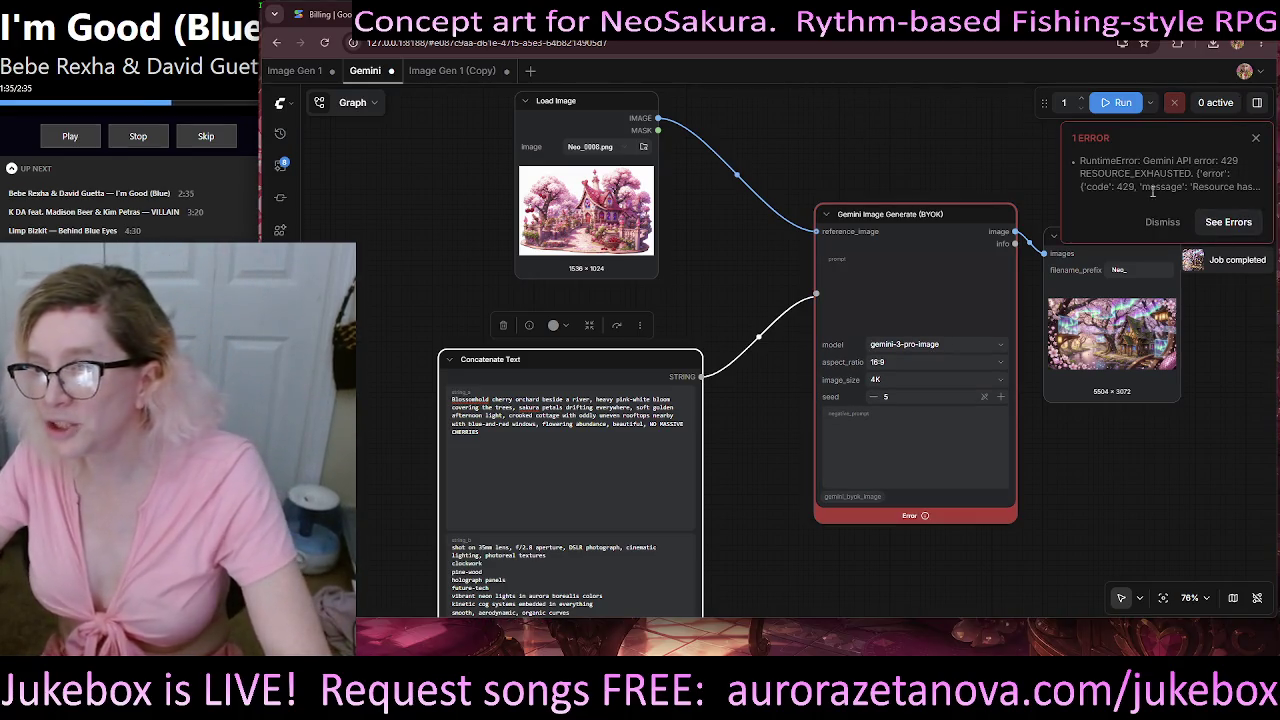
- Read through the full 429 RESOURCE_EXHAUSTED error report, then go to the Gemini API billing page
scroll(1149, 266, right, 5)
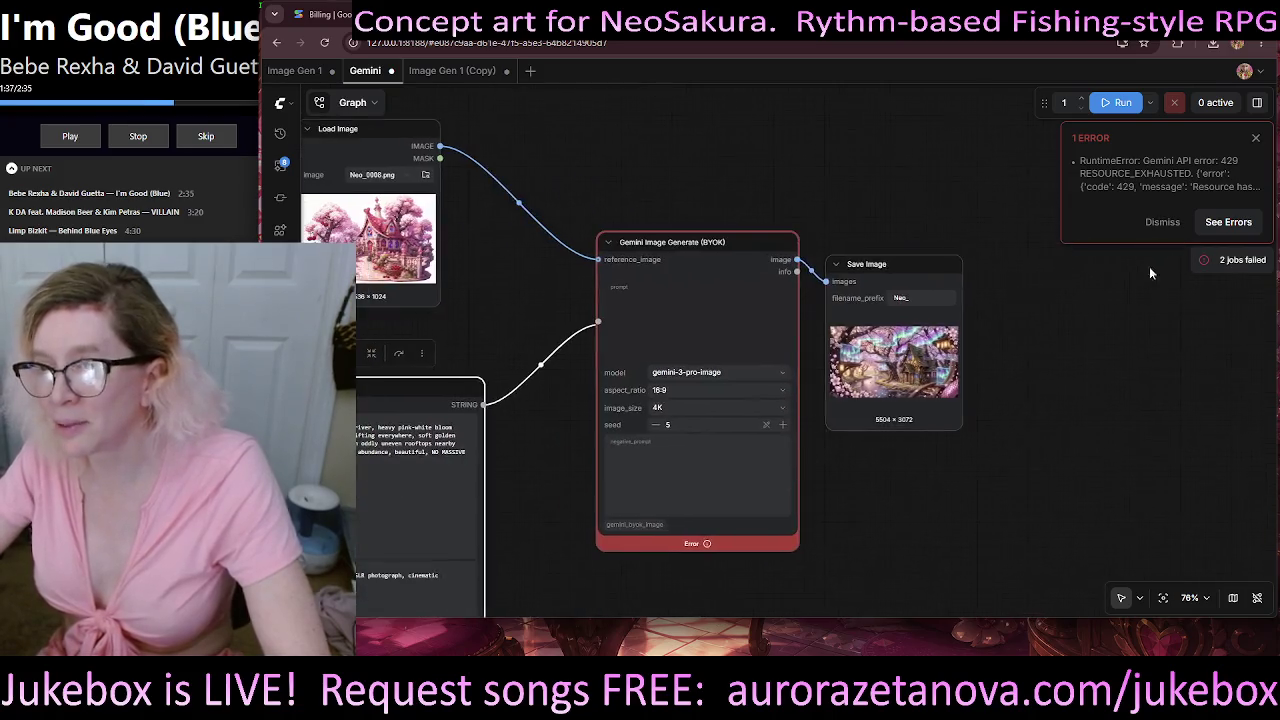
click(1226, 223)
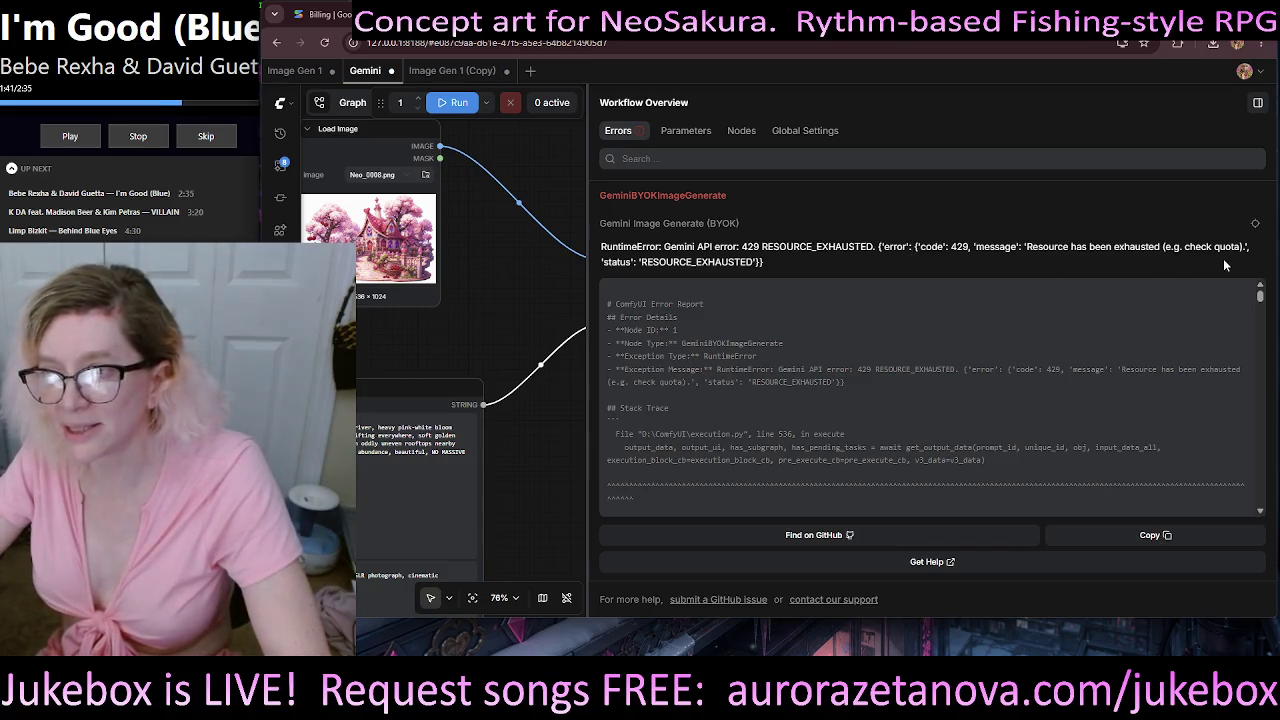
scroll(856, 426, down, 3)
scroll(860, 421, down, 5)
scroll(896, 442, down, 1)
scroll(896, 442, down, 1)
scroll(896, 442, down, 1)
scroll(896, 442, down, 1)
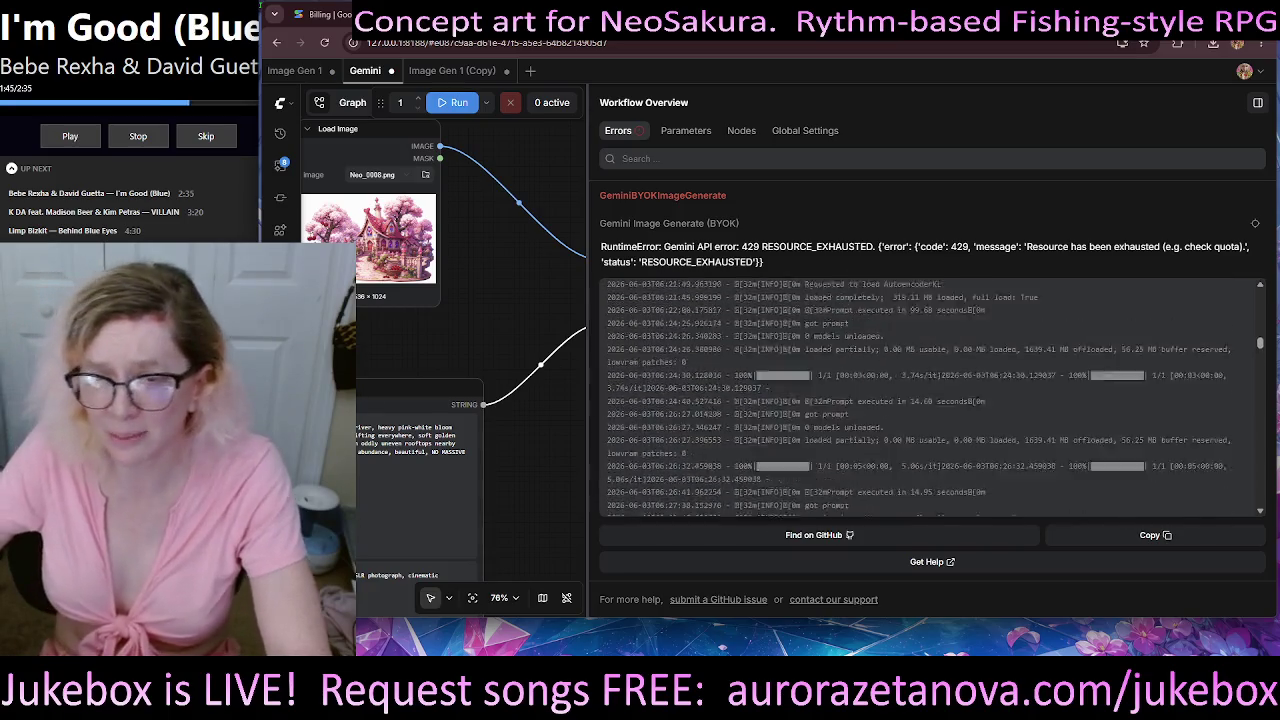
scroll(930, 400, up, 10)
scroll(930, 400, down, 3)
scroll(930, 400, down, 2)
scroll(930, 400, down, 2)
scroll(930, 400, up, 10)
click(320, 14)
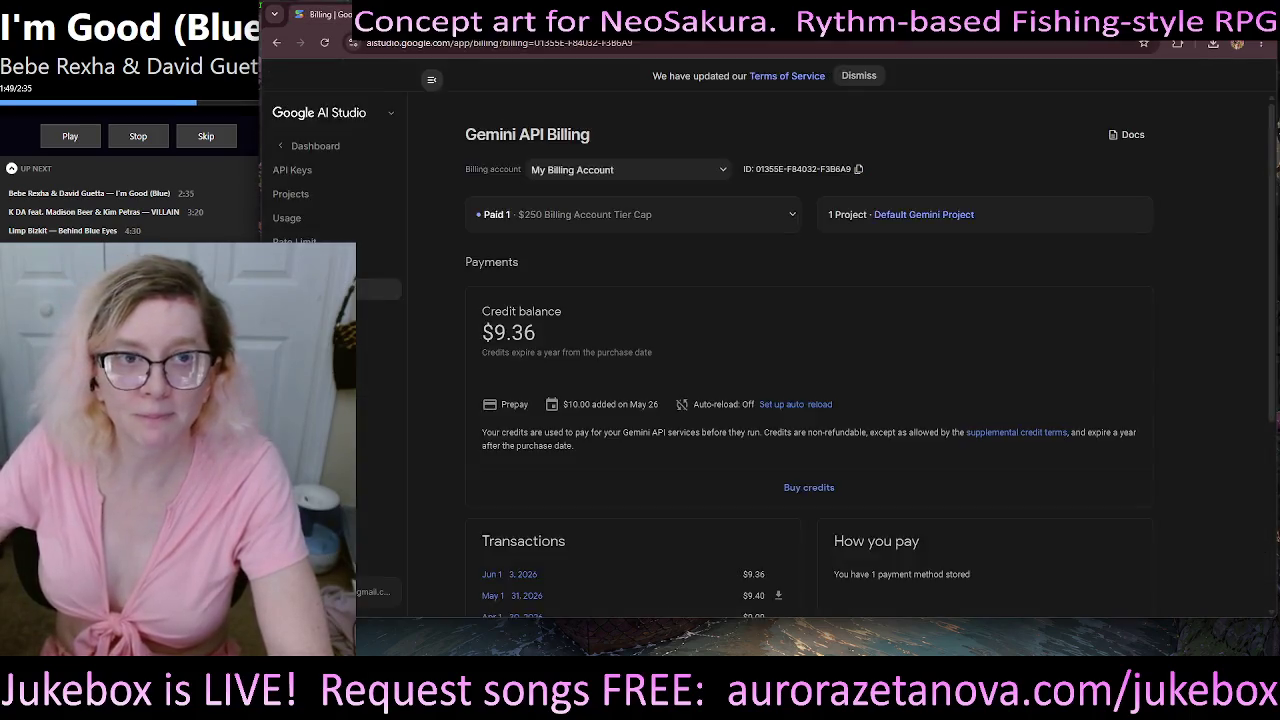
- Check the $9.36 Gemini API credit balance on Google AI Studio's billing page, then return to ComfyUI
click(388, 14)
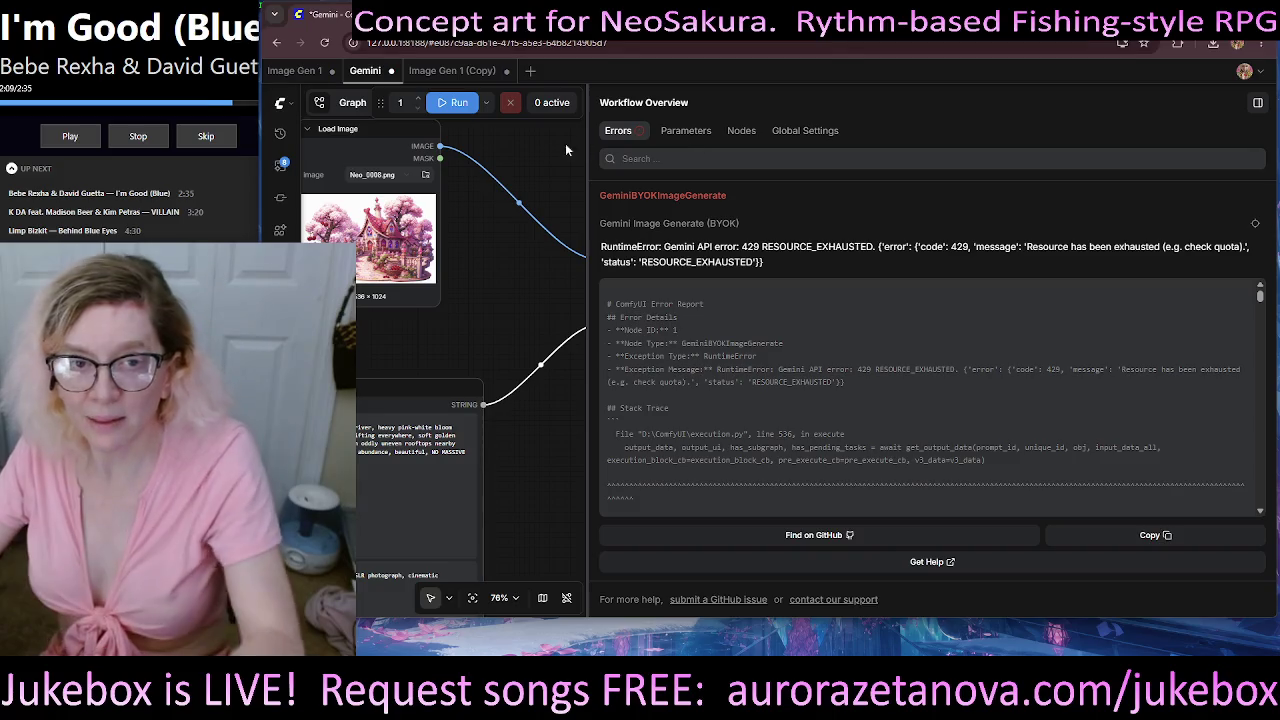
- Close the error details, open Media Assets, and rerun the Gemini workflow
click(1260, 106)
mouse_move(790, 182)
mouse_down()
mouse_move(993, 184)
mouse_move(979, 185)
mouse_up()
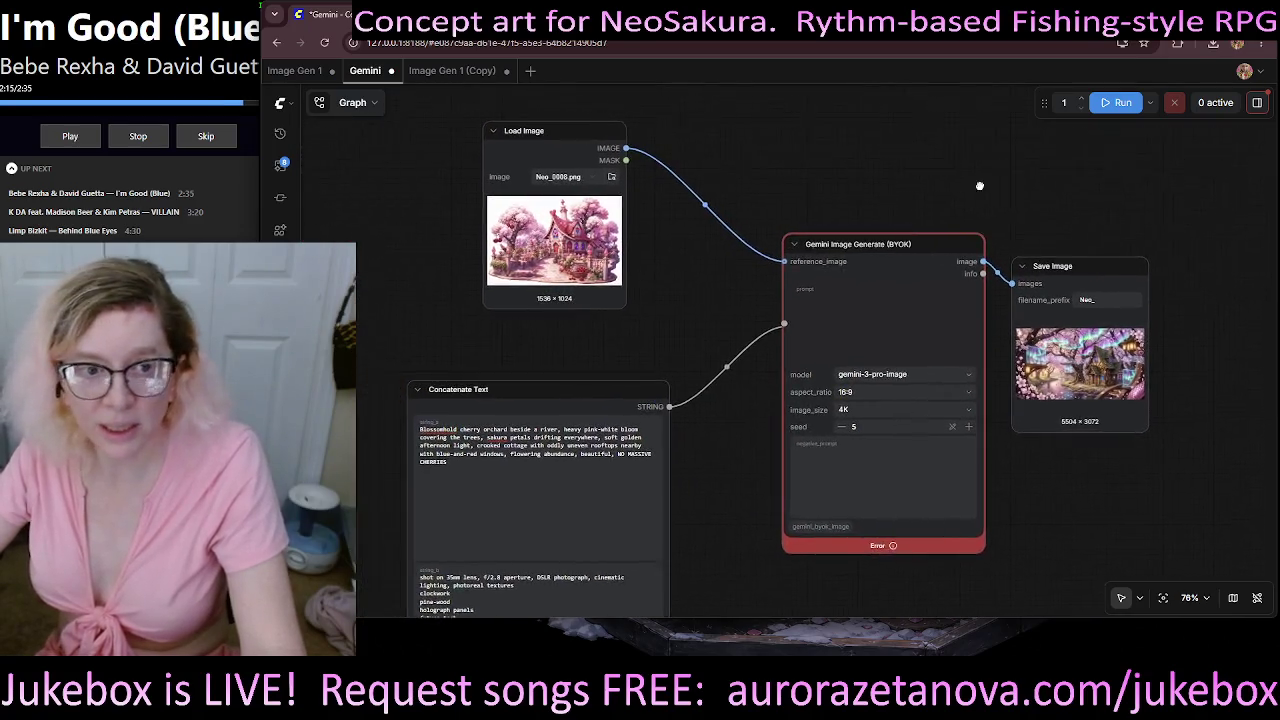
click(280, 165)
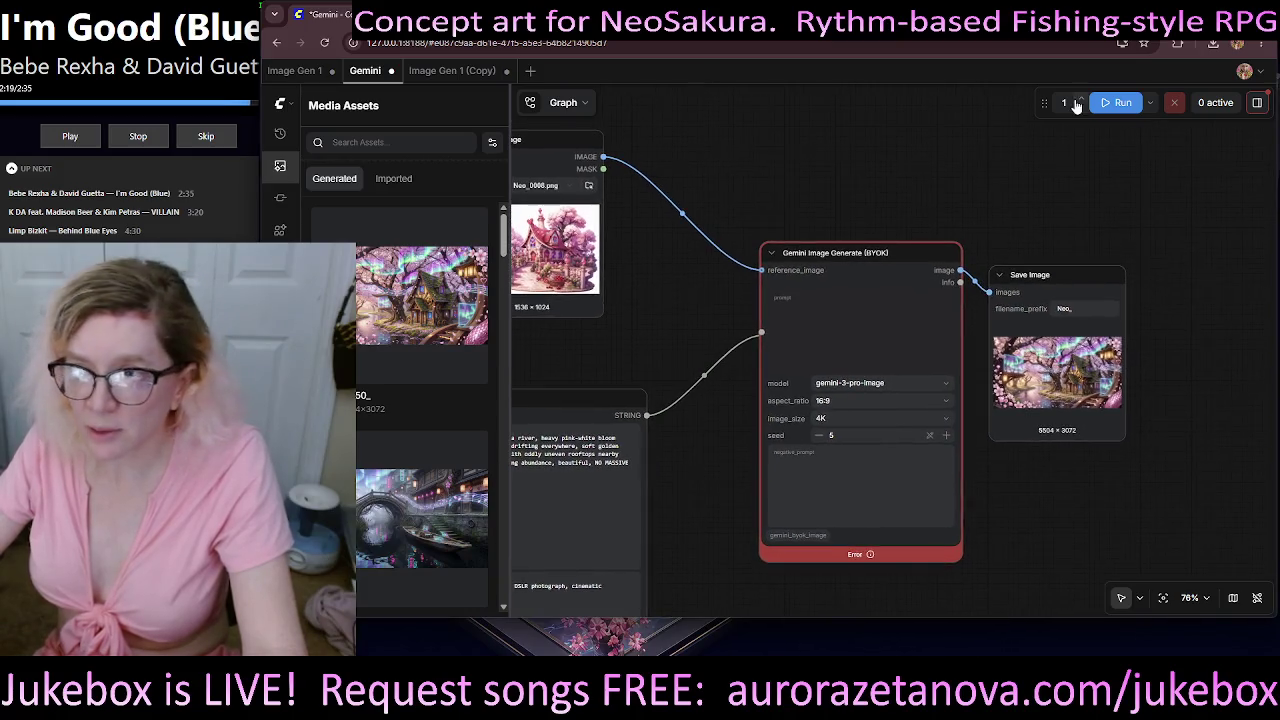
click(1120, 103)
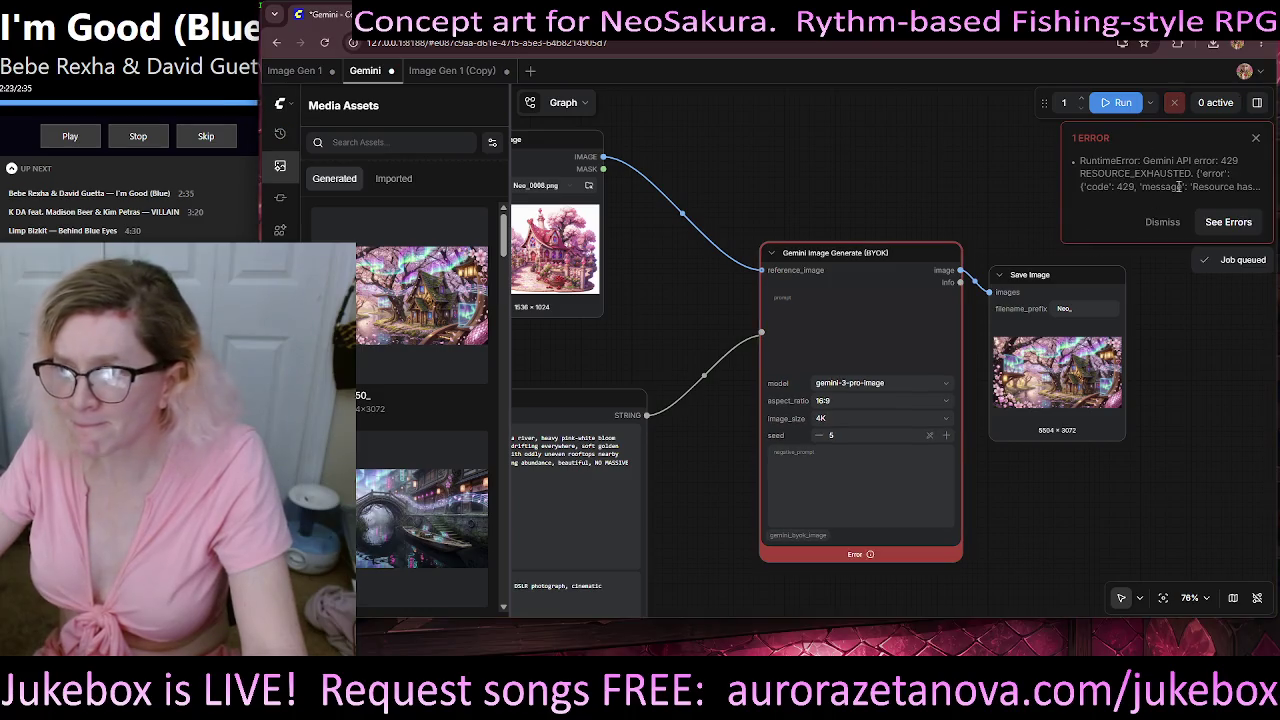
- Copy the new 429 error report to the clipboard and minimize the browser
click(1229, 222)
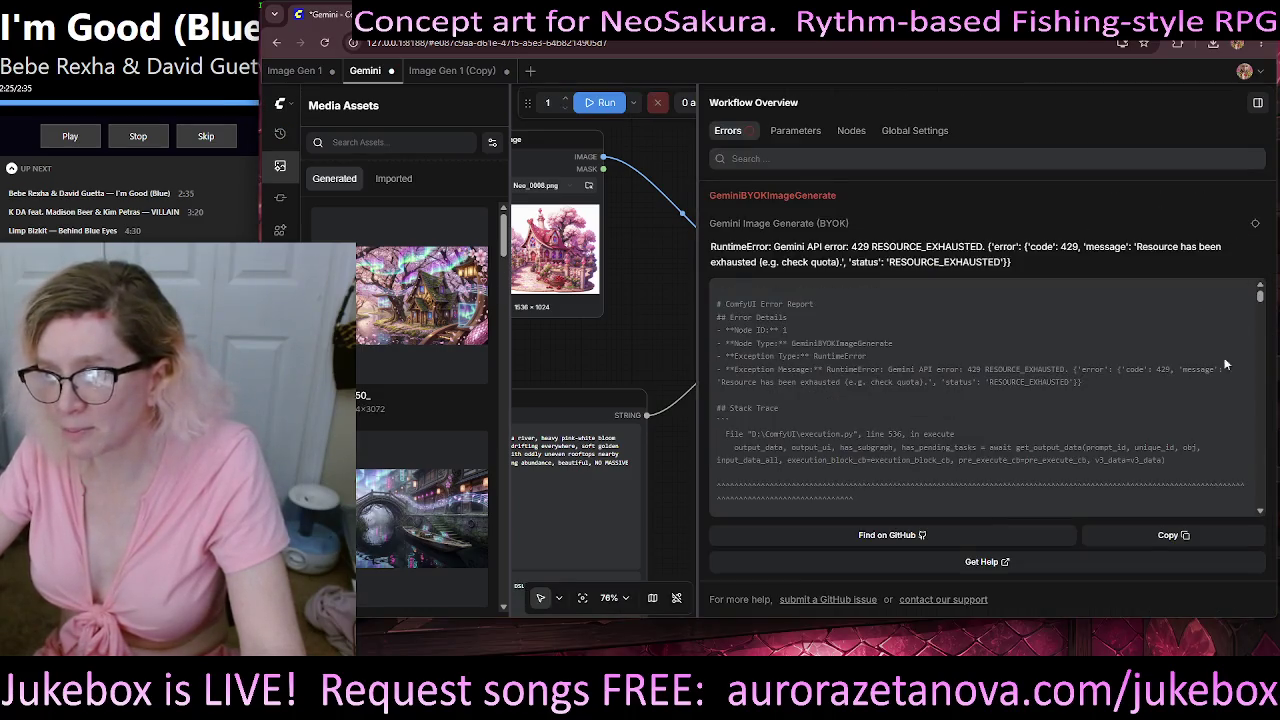
click(1172, 536)
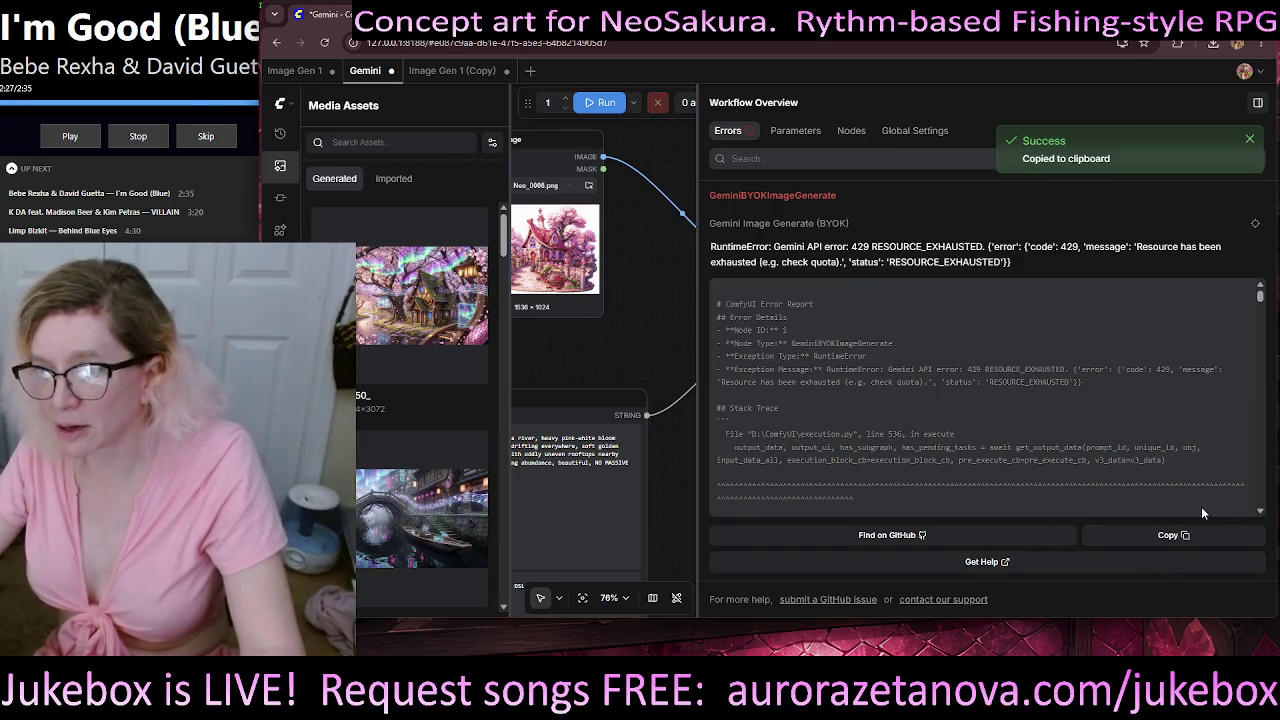
click(1249, 139)
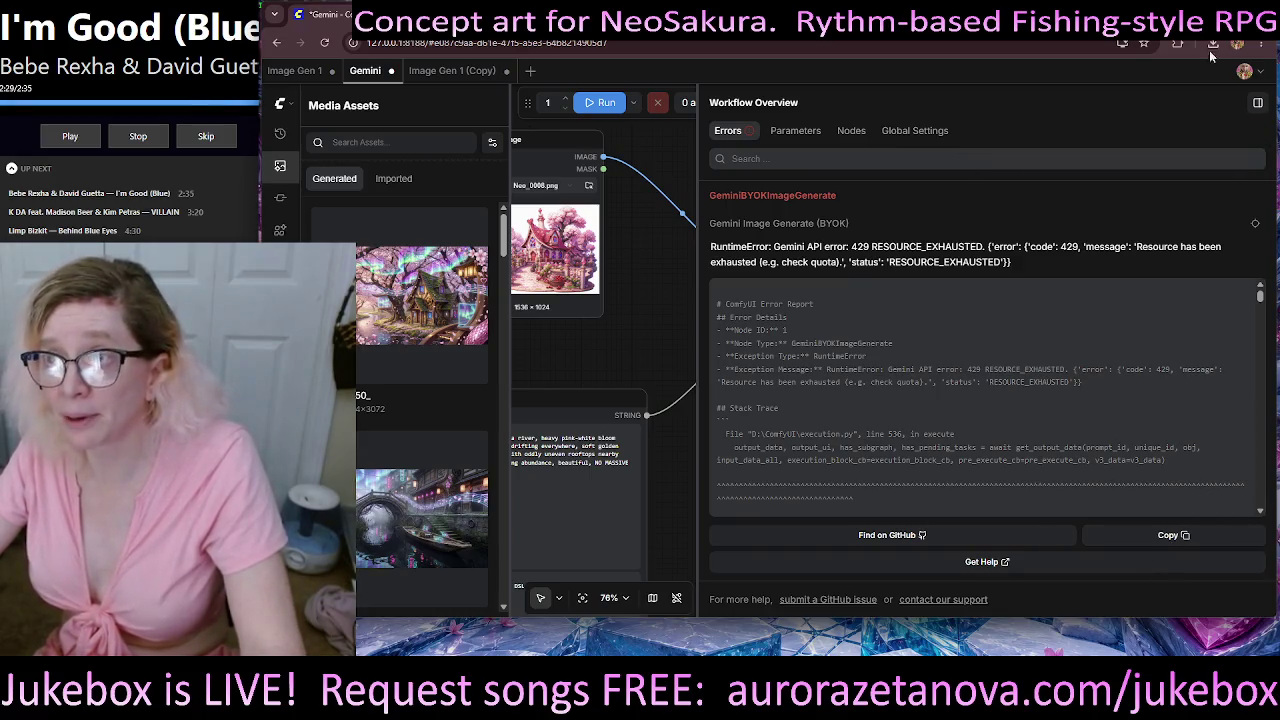
key(super+Down)
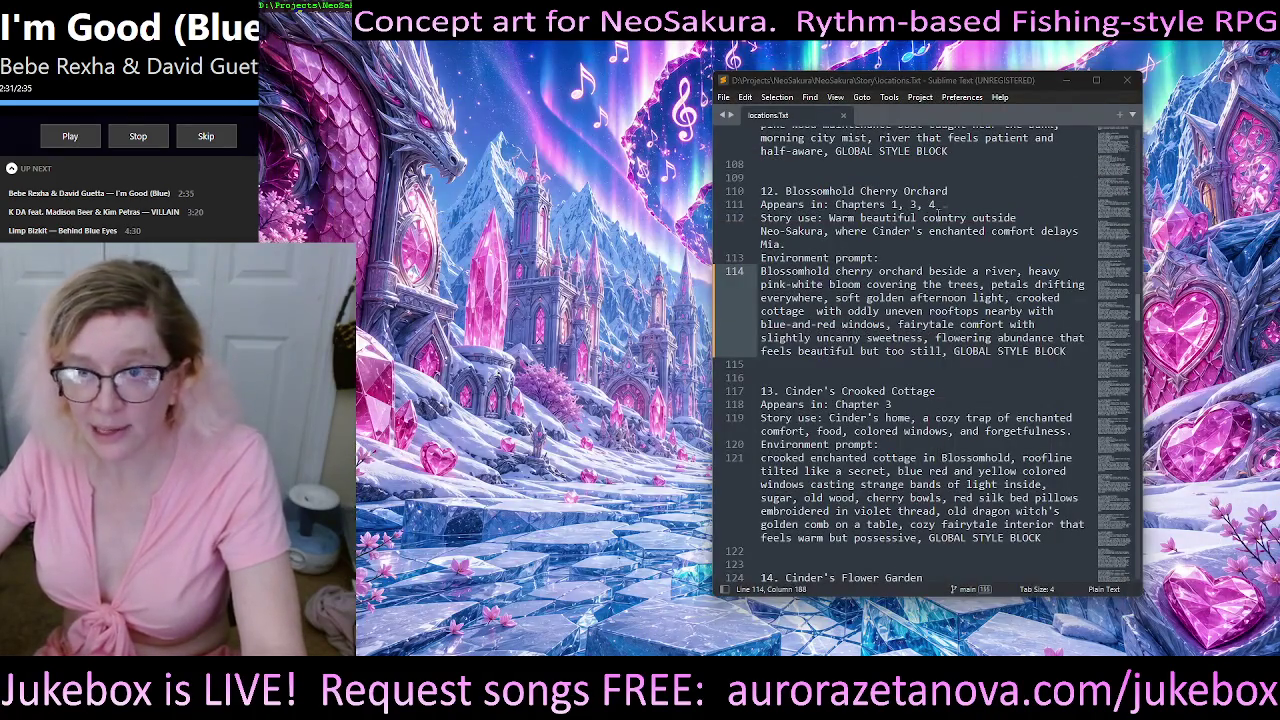
- Minimize the locations.txt editor to reveal the cottage concept art and assistant chat
click(1067, 84)
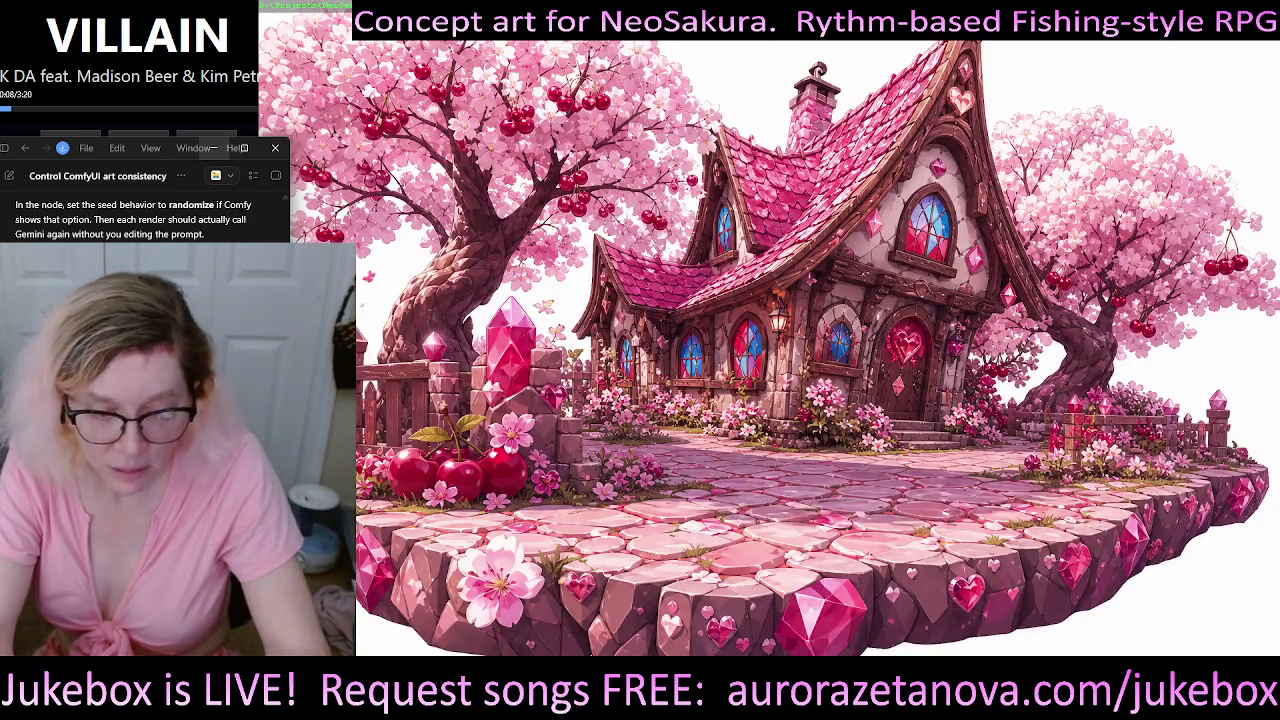
- Start Windows voice typing to dictate a message to the assistant chat
key(super+h)
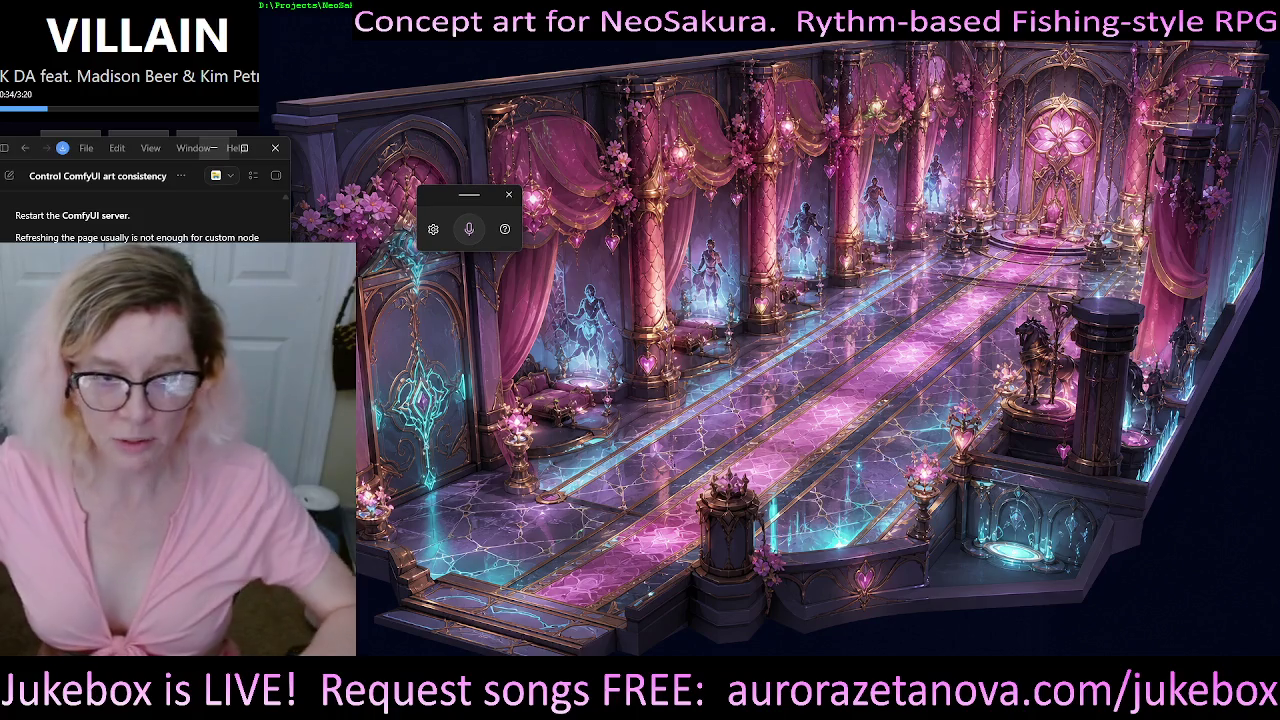
- Dismiss the voice-typing widget and move the jukebox window to the screen centre
drag(473, 203, 520, 516)
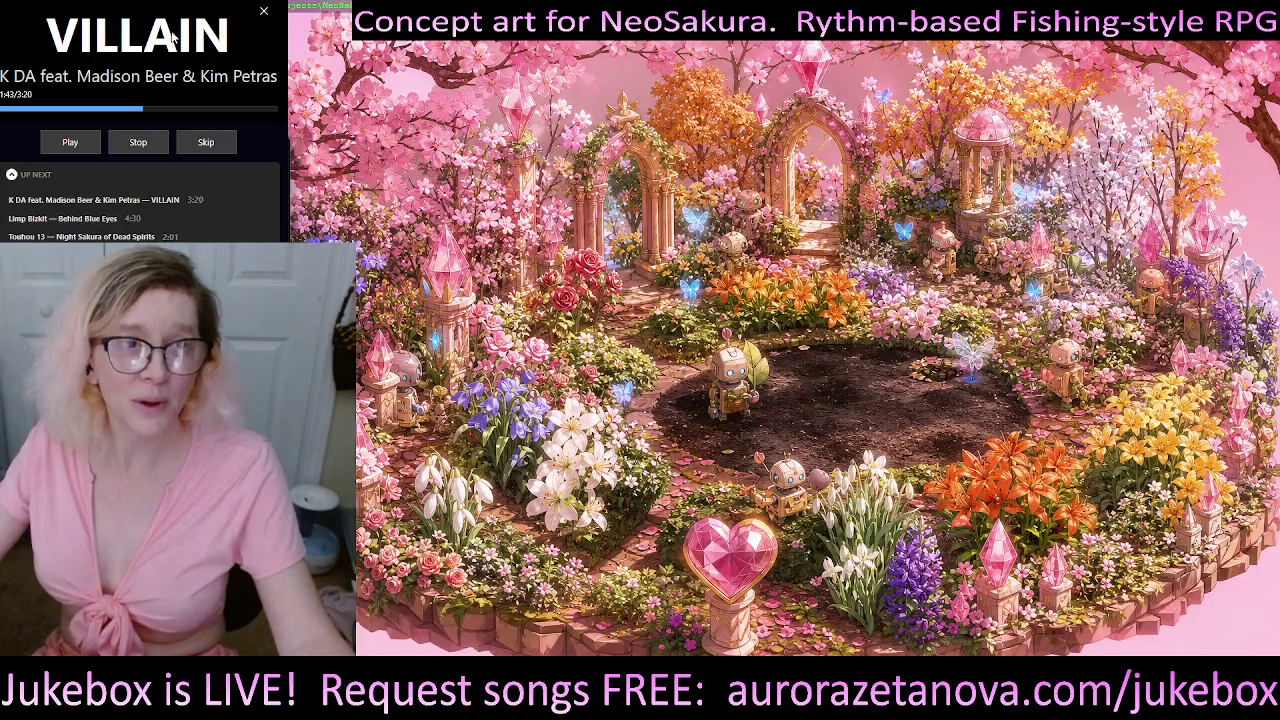
mouse_move(182, 38)
mouse_down()
mouse_move(658, 100)
mouse_move(725, 85)
mouse_up()
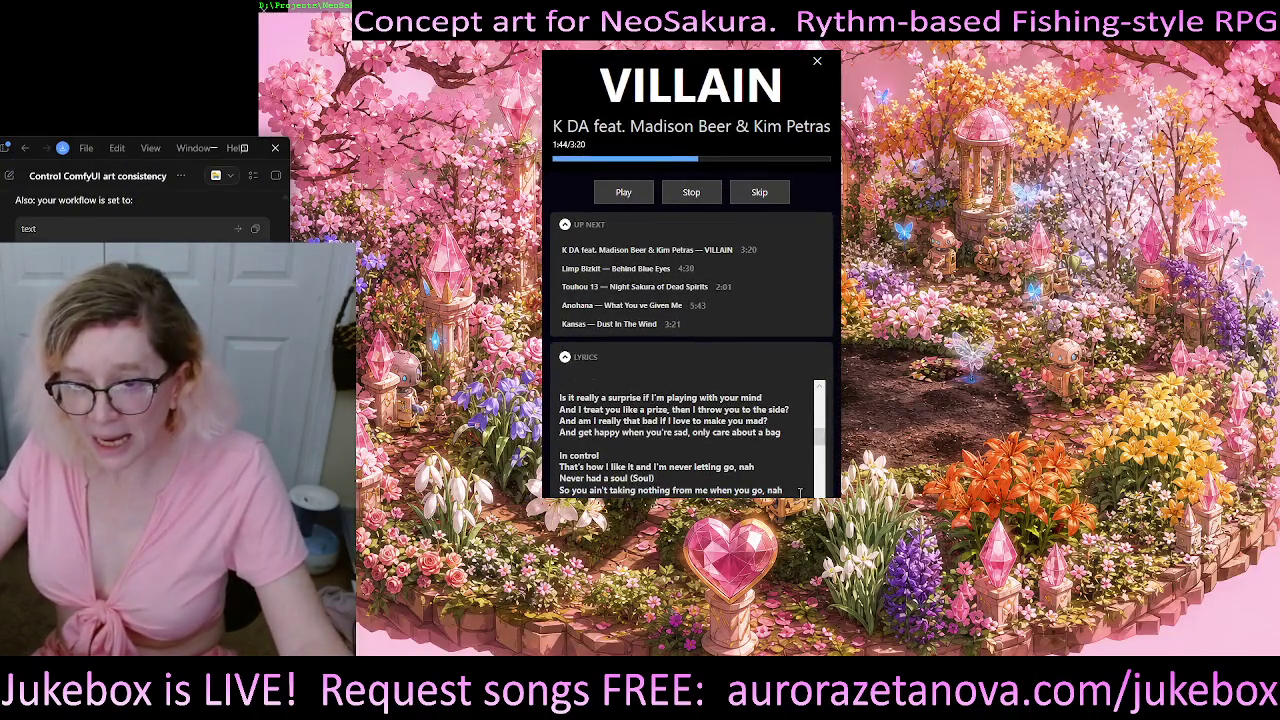
drag(803, 505, 804, 537)
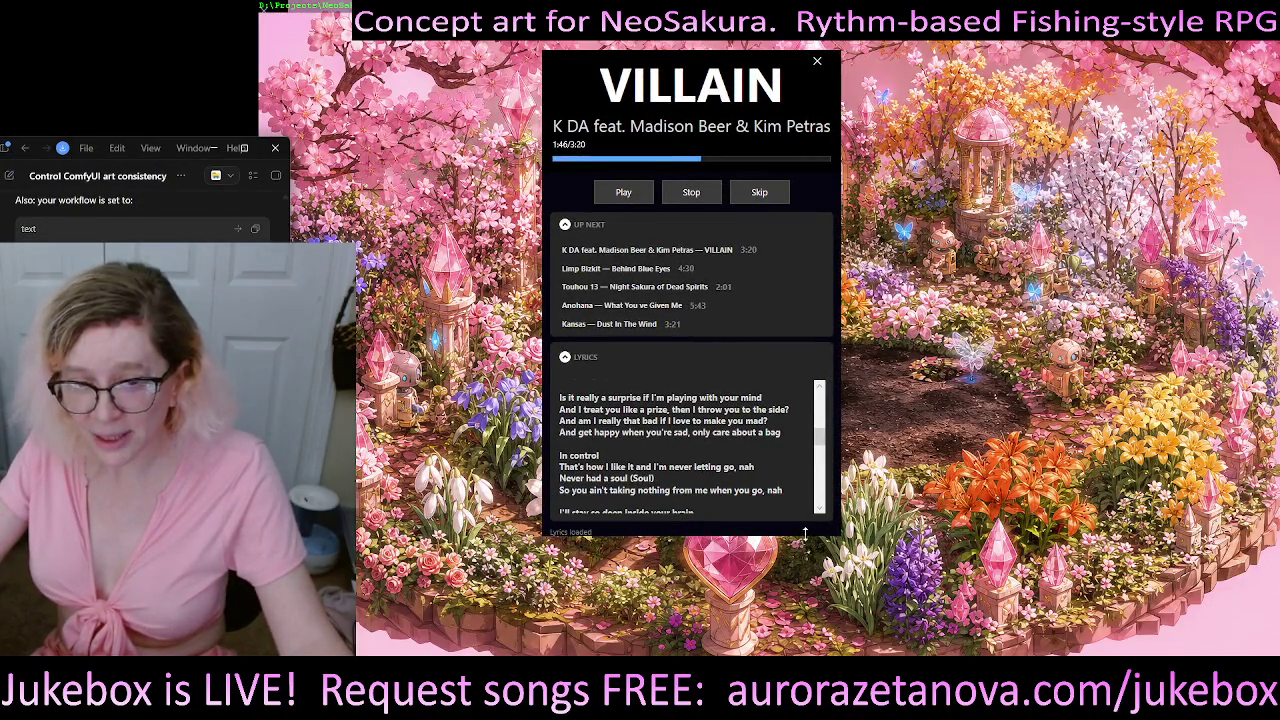
scroll(699, 463, down, 2)
scroll(699, 463, down, 2)
scroll(696, 468, up, 2)
scroll(694, 472, down, 2)
scroll(692, 475, up, 1)
scroll(693, 470, down, 2)
scroll(695, 465, up, 3)
scroll(700, 460, up, 1)
- Collapse the jukebox's lyrics section and move the window back to the top-left corner
click(565, 358)
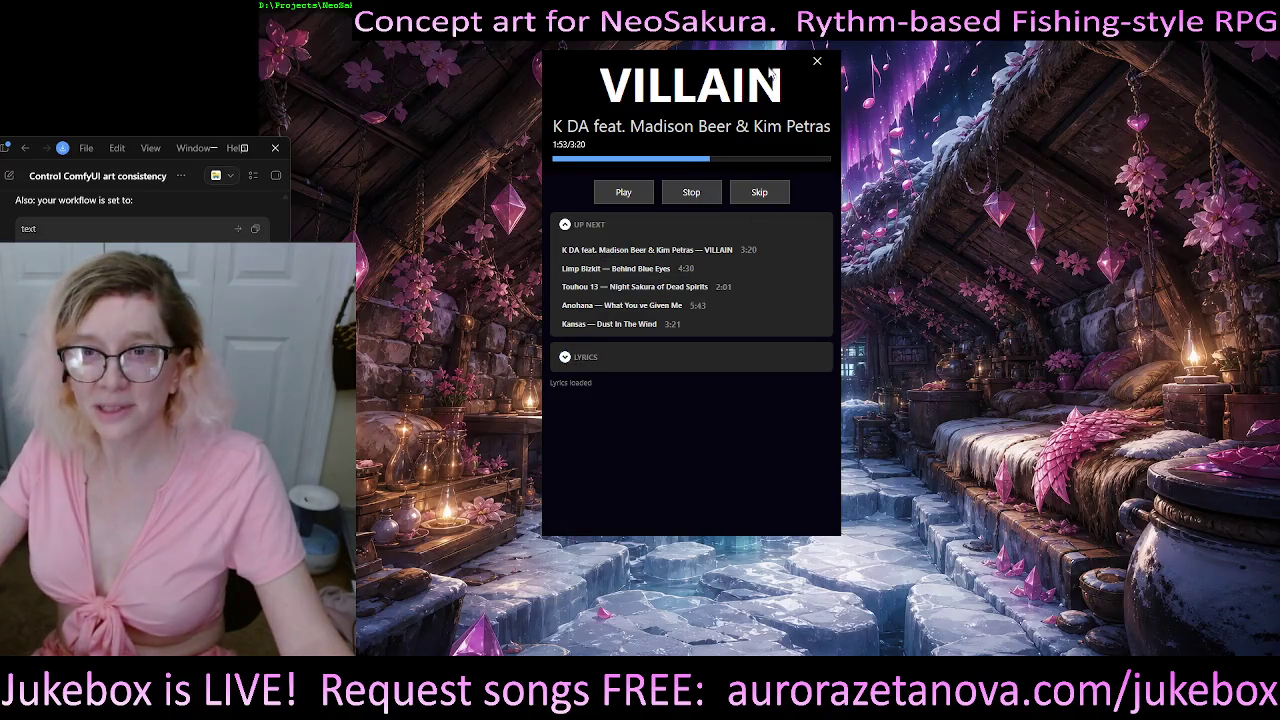
mouse_move(776, 68)
mouse_down()
mouse_move(651, 75)
mouse_move(231, 44)
mouse_up()
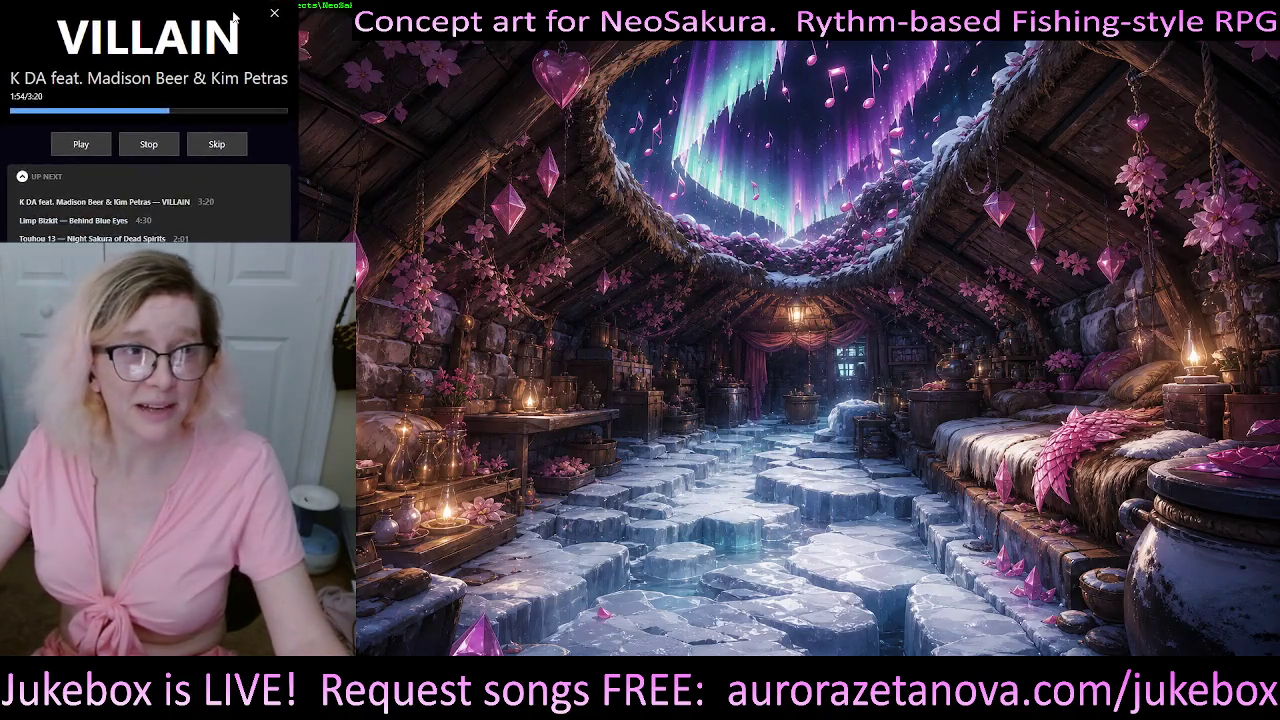
scroll(233, 40, down, 1)
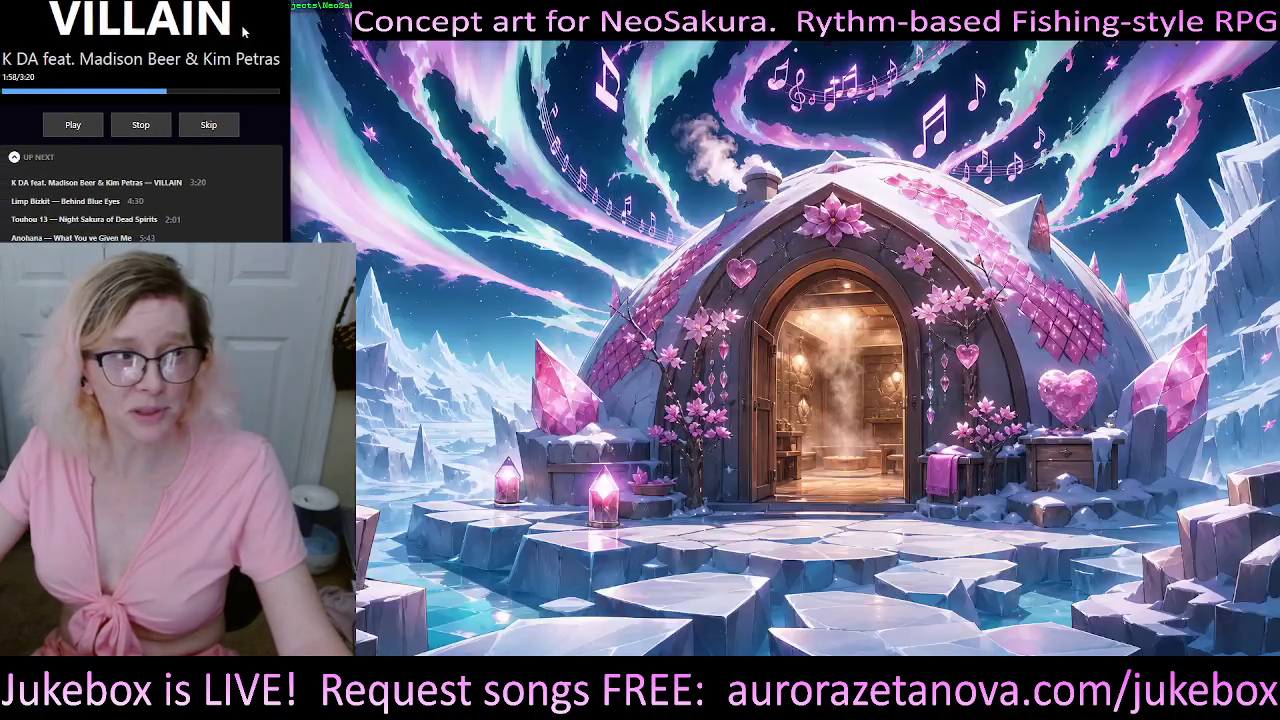
drag(235, 32, 246, 49)
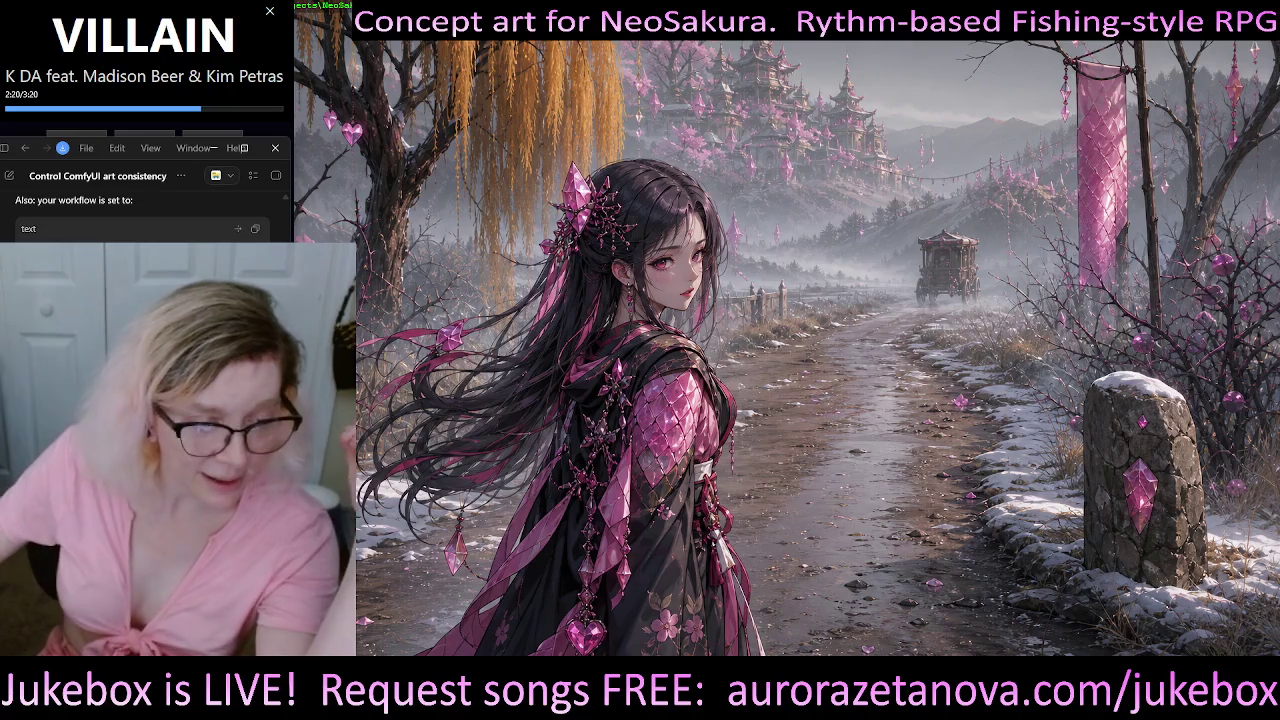
scroll(145, 210, up, 5)
scroll(145, 210, up, 5)
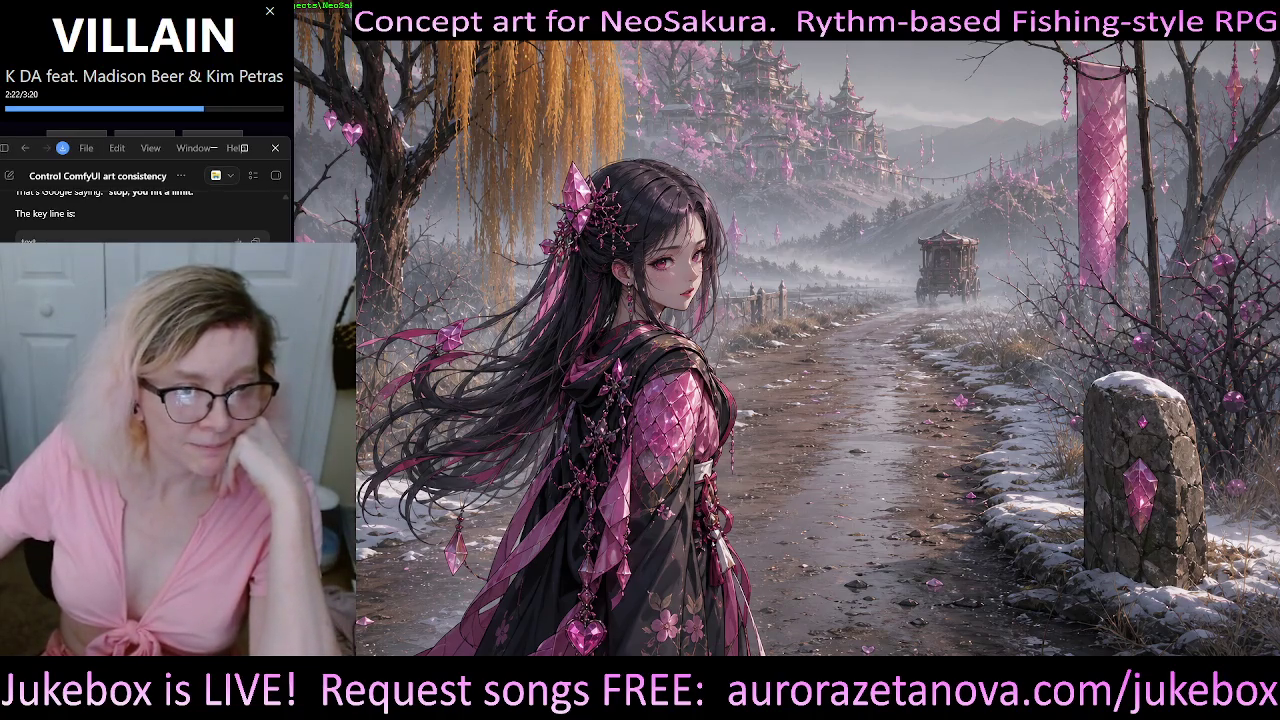
scroll(145, 210, up, 5)
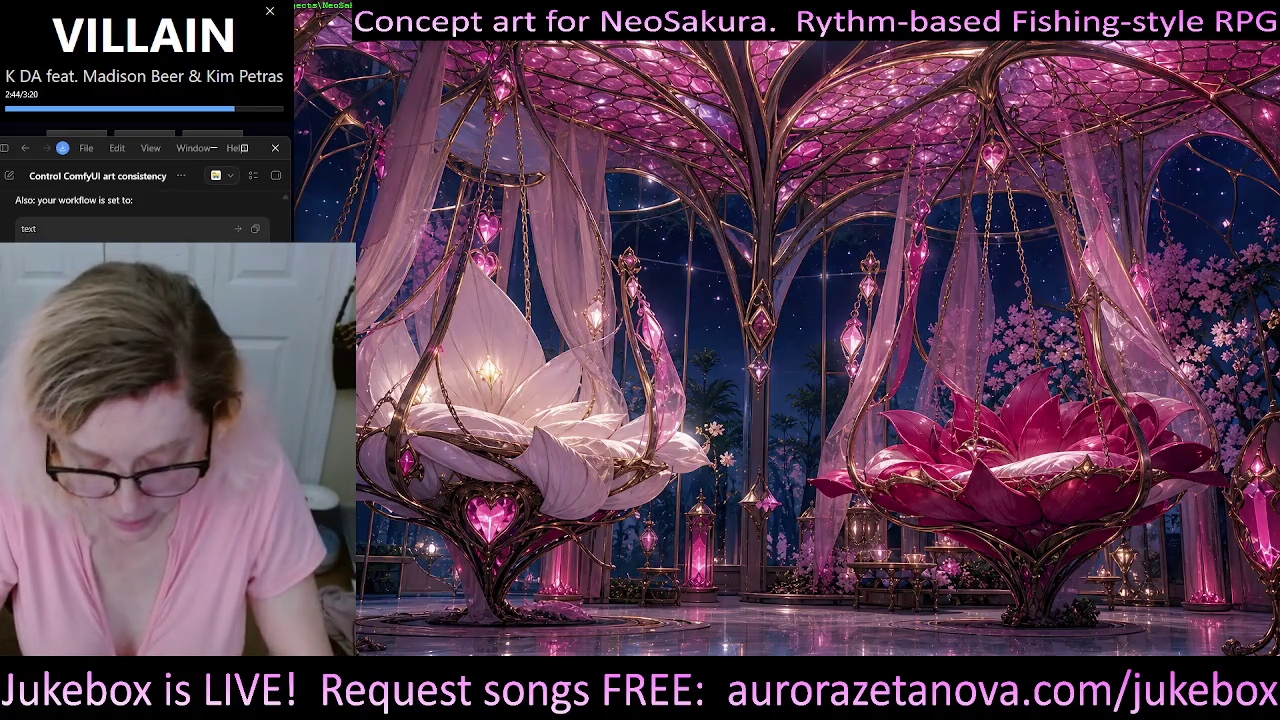
- Dictate a question about the 429 quota error to ChatGPT using voice typing
key(super+h)
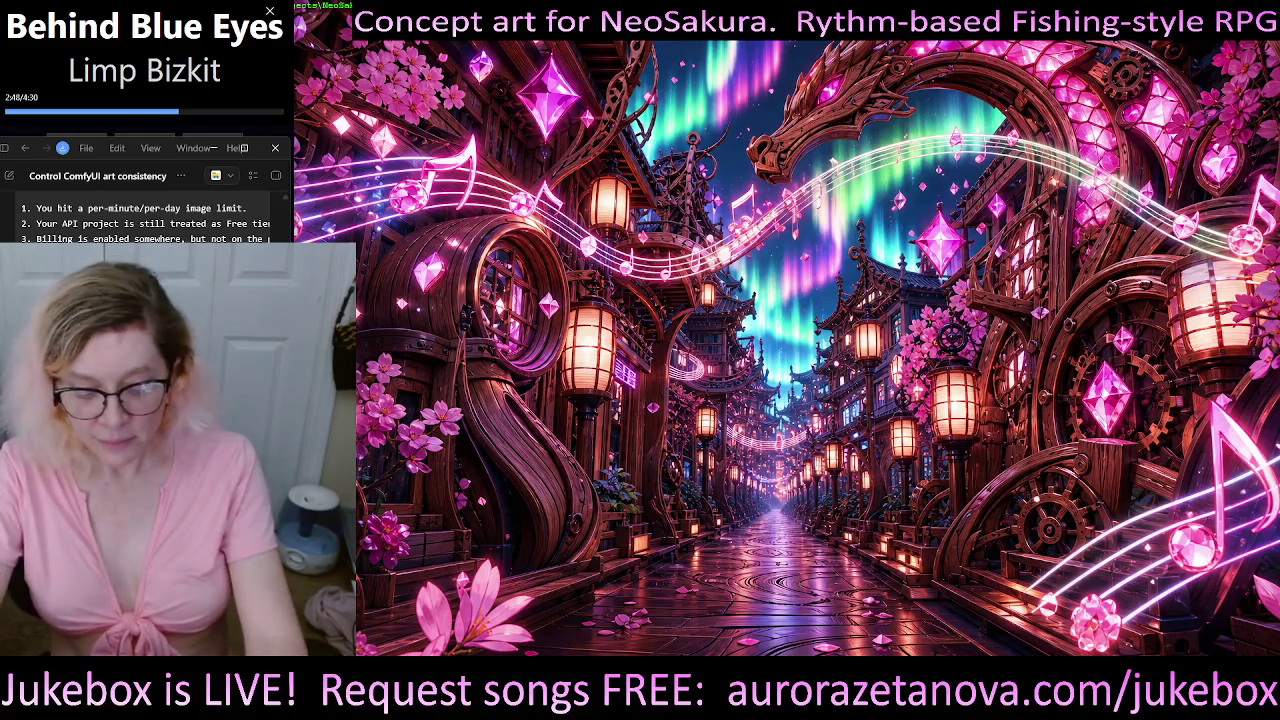
- Start voice dictation again while the concept art slideshow advances to the pink staircase building
key(super+h)
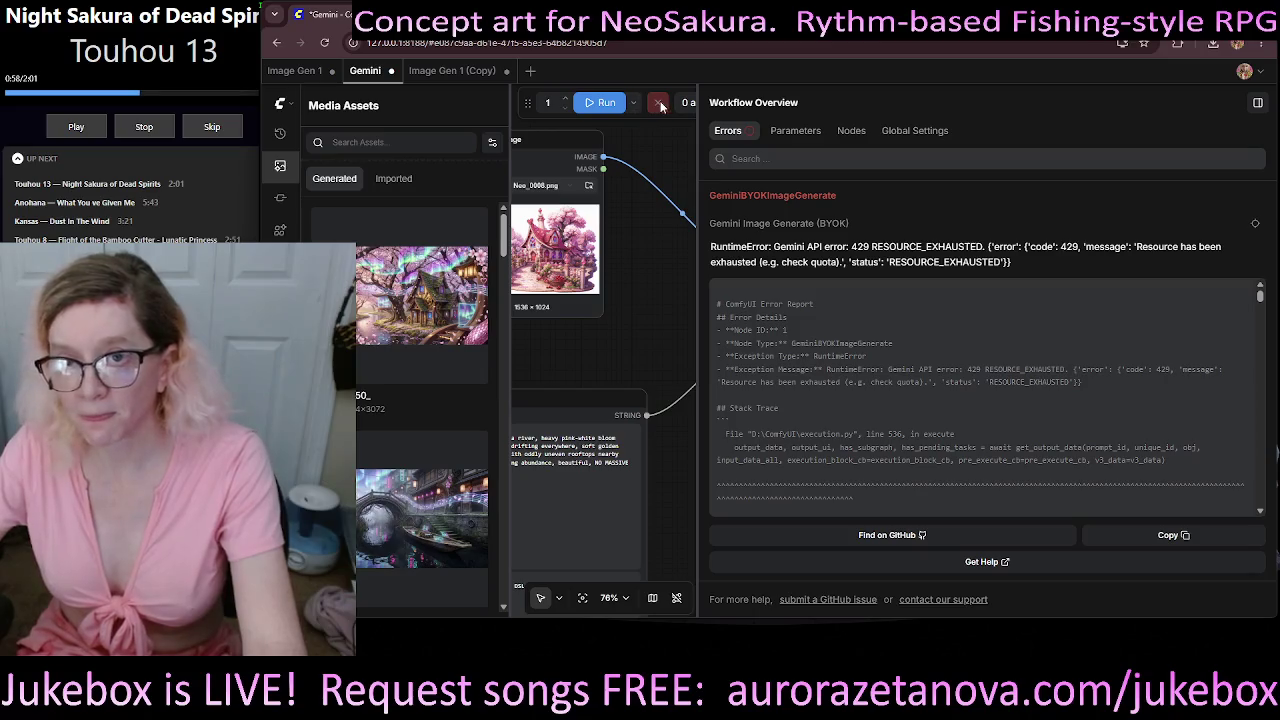
- Close the Gemini error report, then switch to Image Gen 1 (Copy) and view its KSampler nodes
click(1257, 102)
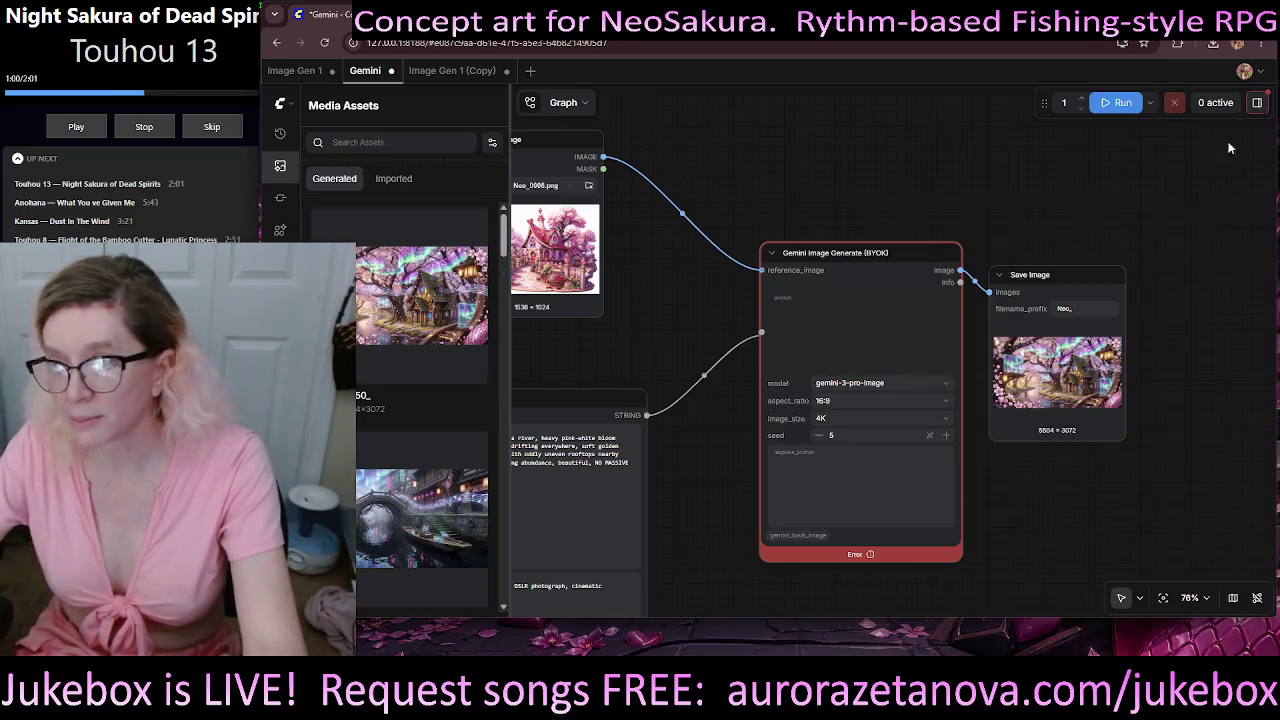
drag(738, 238, 881, 190)
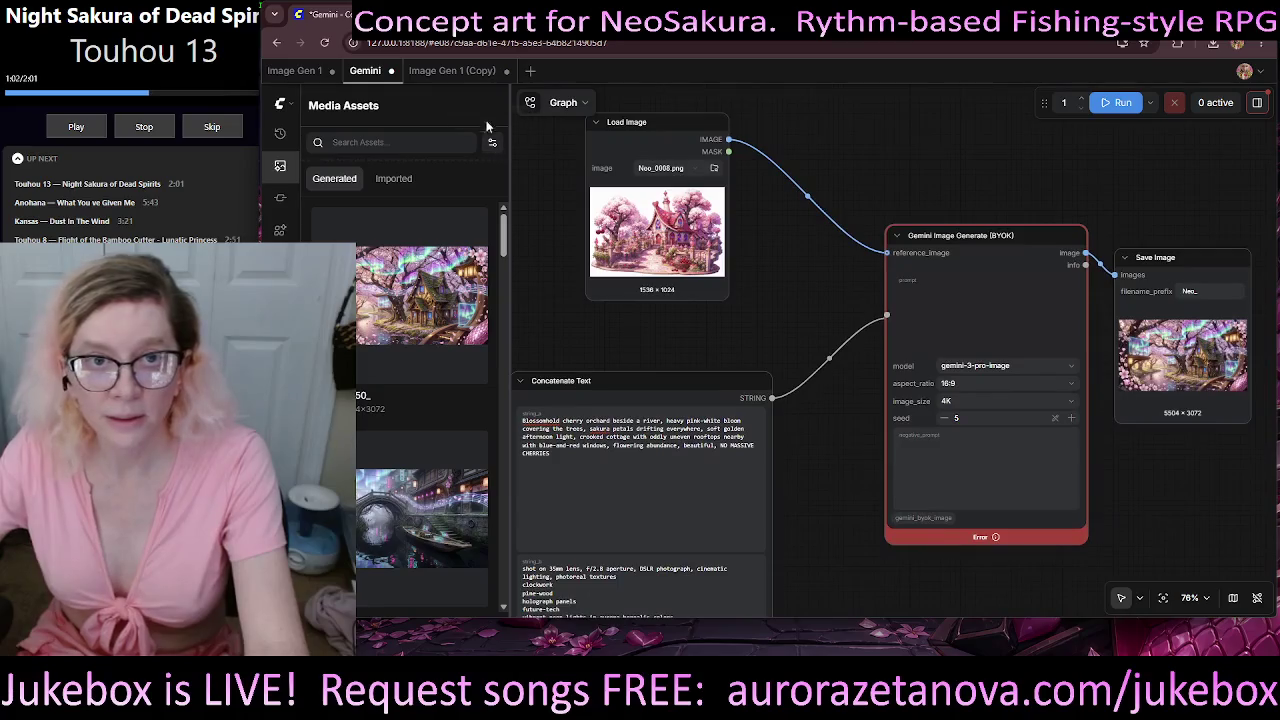
click(452, 70)
mouse_move(895, 436)
mouse_down()
mouse_move(420, 231)
mouse_move(1139, 345)
mouse_up()
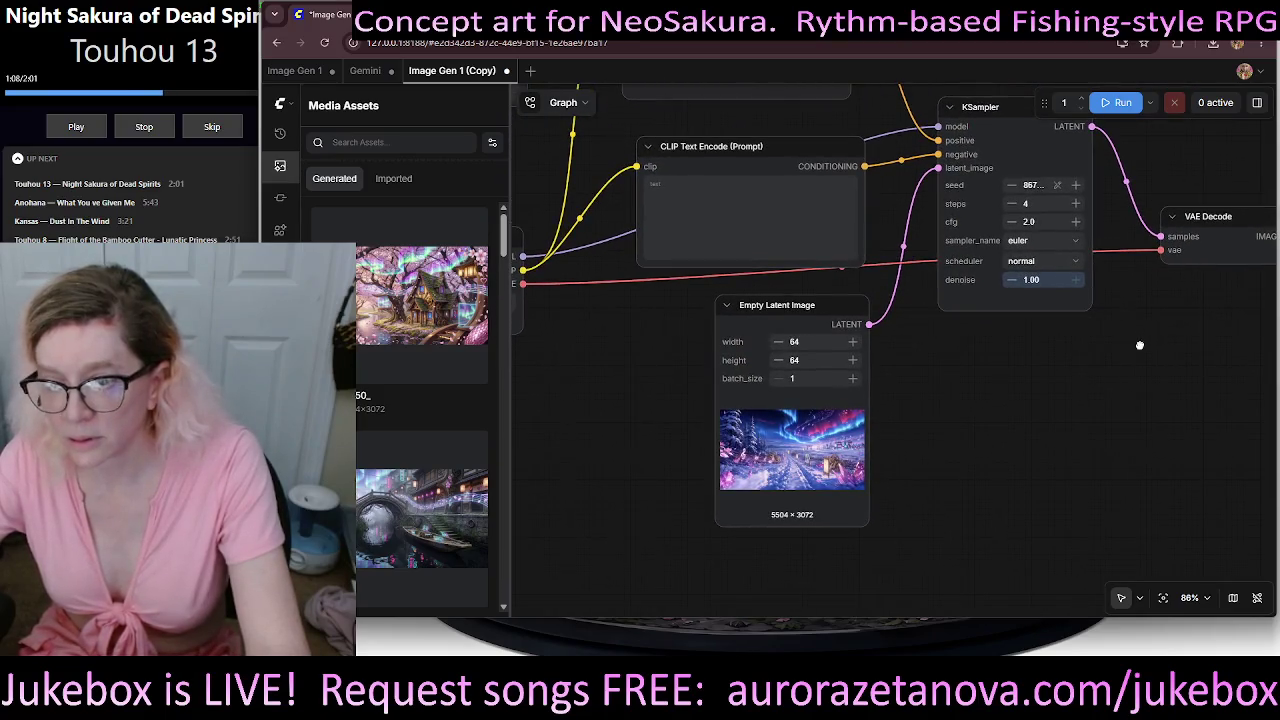
- Pan and zoom around the Image Gen 1 (Copy) graph to inspect its KSampler, VAE Decode and Save Image nodes
drag(1139, 345, 778, 521)
scroll(960, 430, up, 5)
scroll(1040, 425, down, 2)
scroll(1040, 425, down, 8)
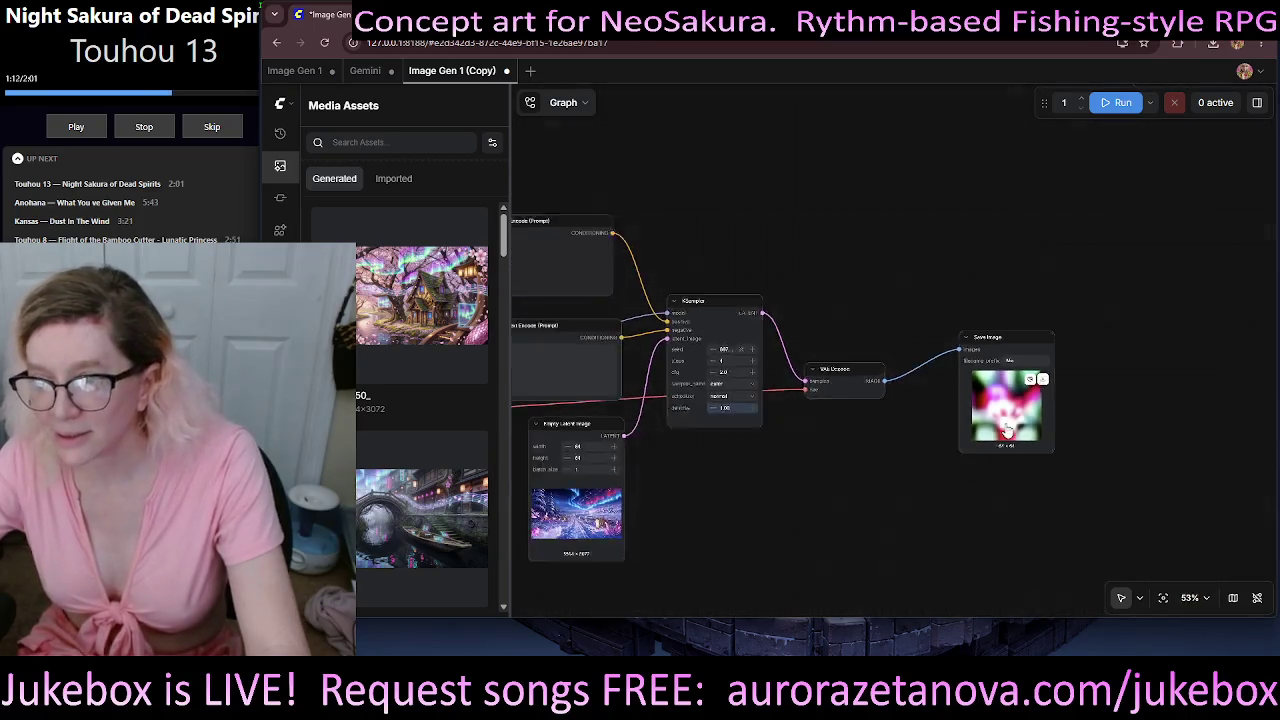
mouse_move(741, 205)
mouse_down()
mouse_move(1167, 275)
mouse_move(1036, 193)
mouse_move(1057, 249)
mouse_up()
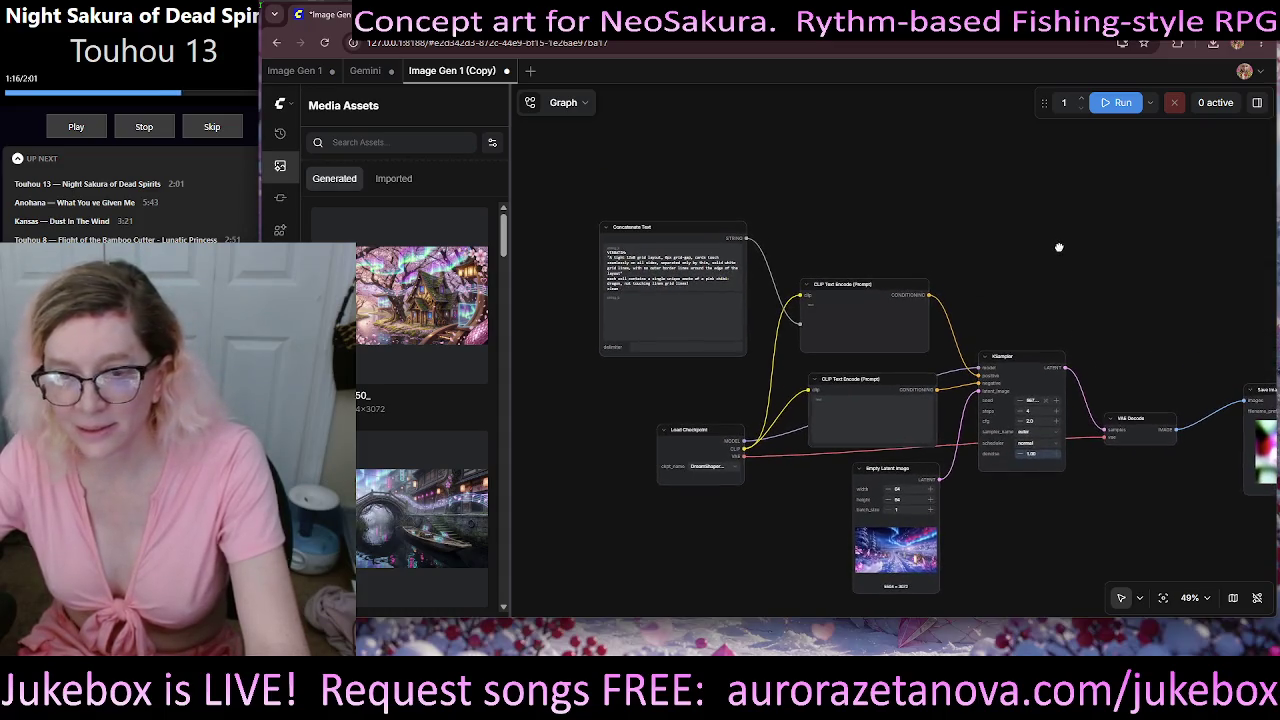
scroll(948, 291, up, 6)
scroll(948, 291, up, 4)
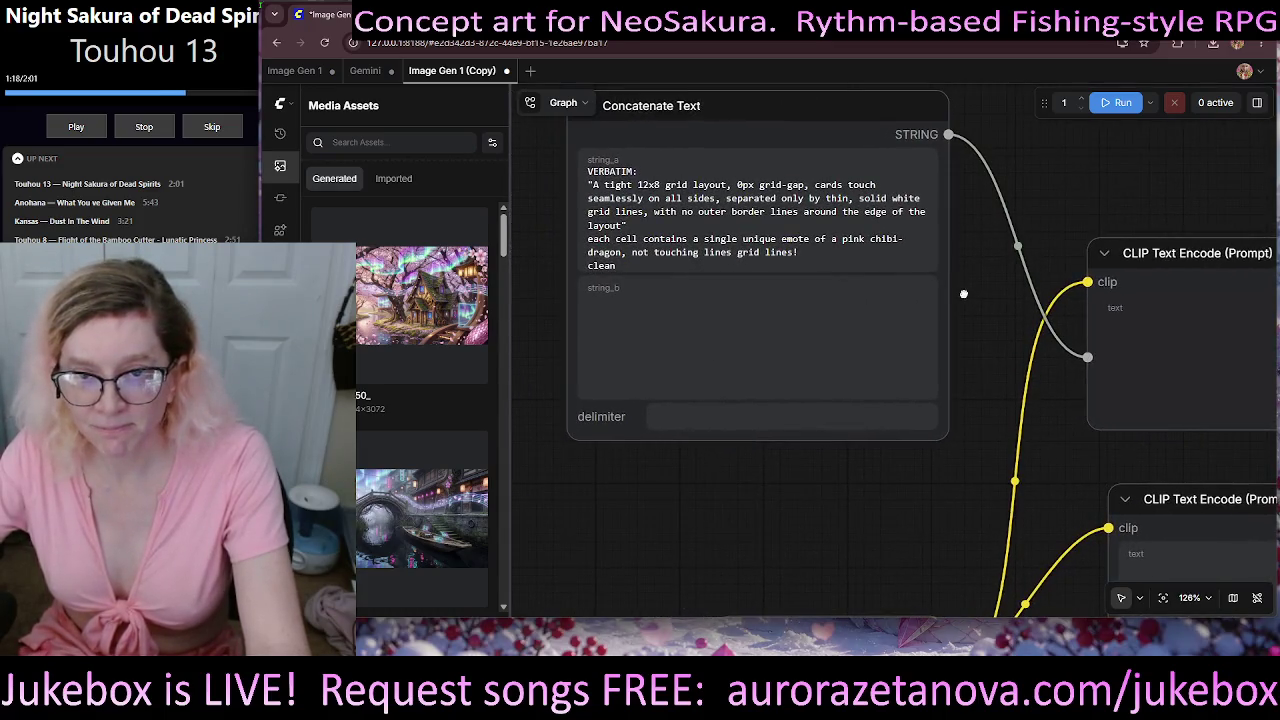
drag(948, 291, 510, 70)
scroll(773, 434, down, 3)
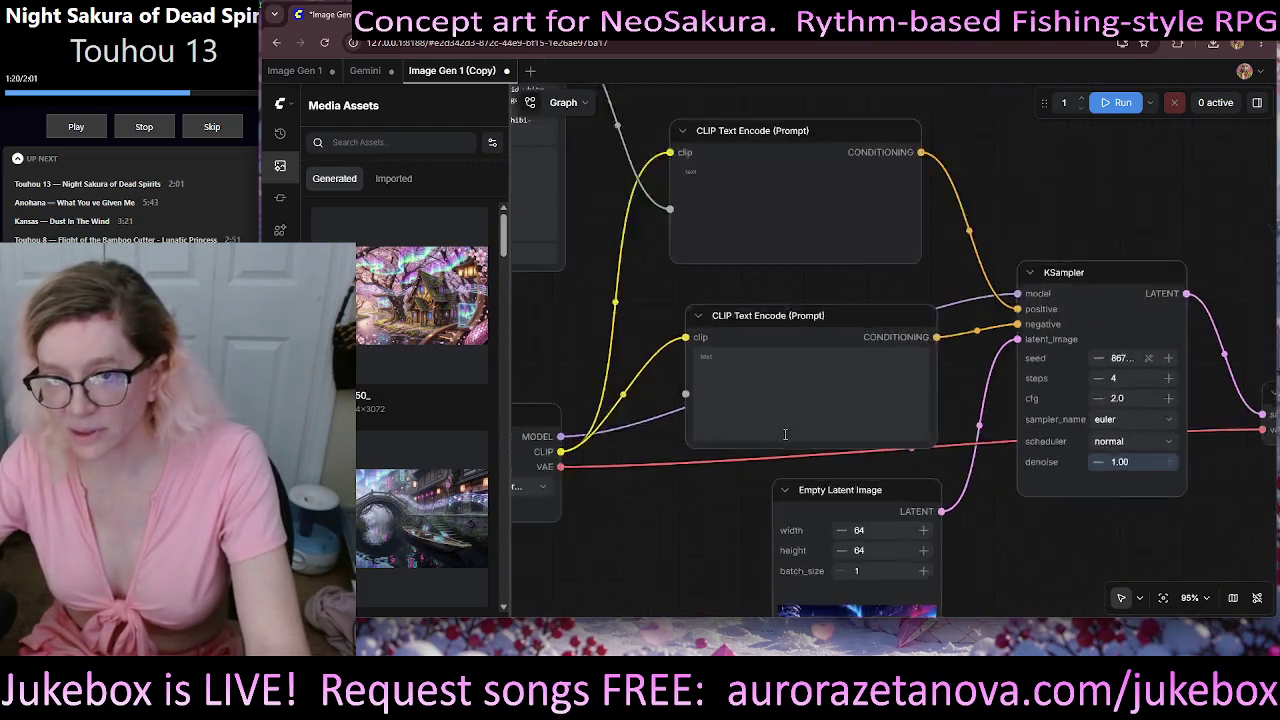
scroll(773, 434, down, 2)
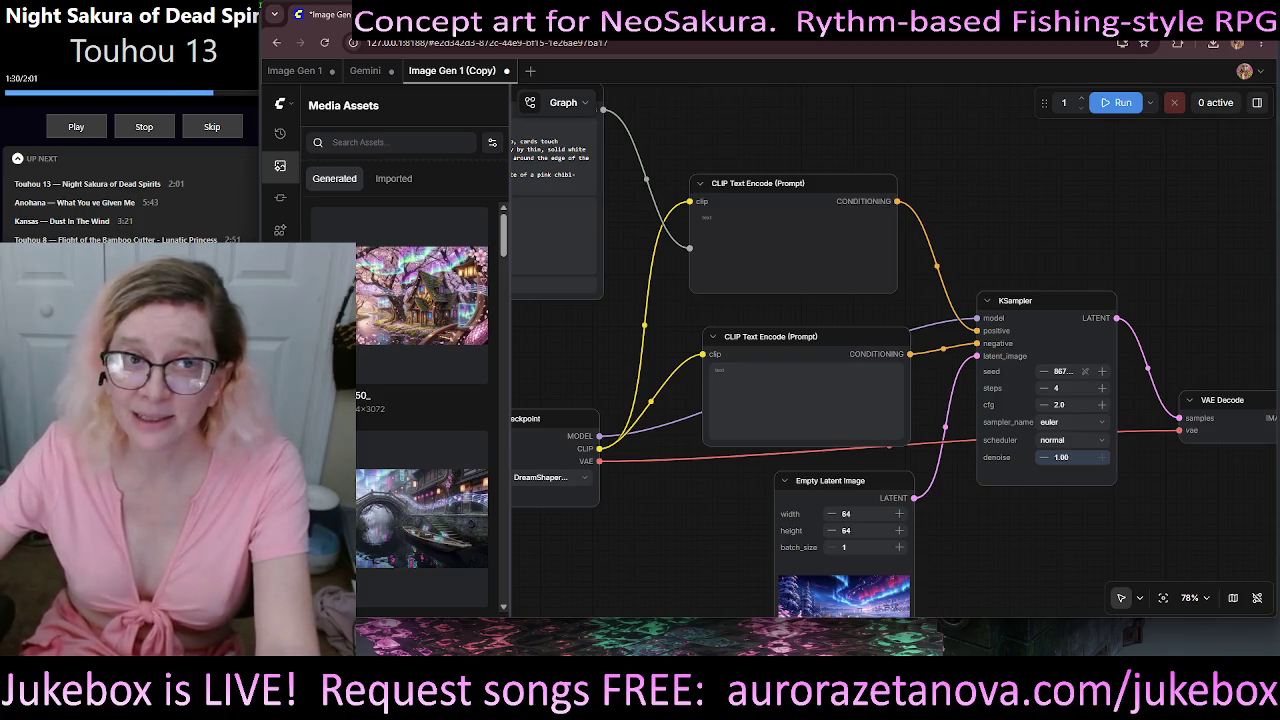
- Reload the page, confirm leaving, and close the Image Gen 1 (Copy) tab without saving
key(ctrl+w)
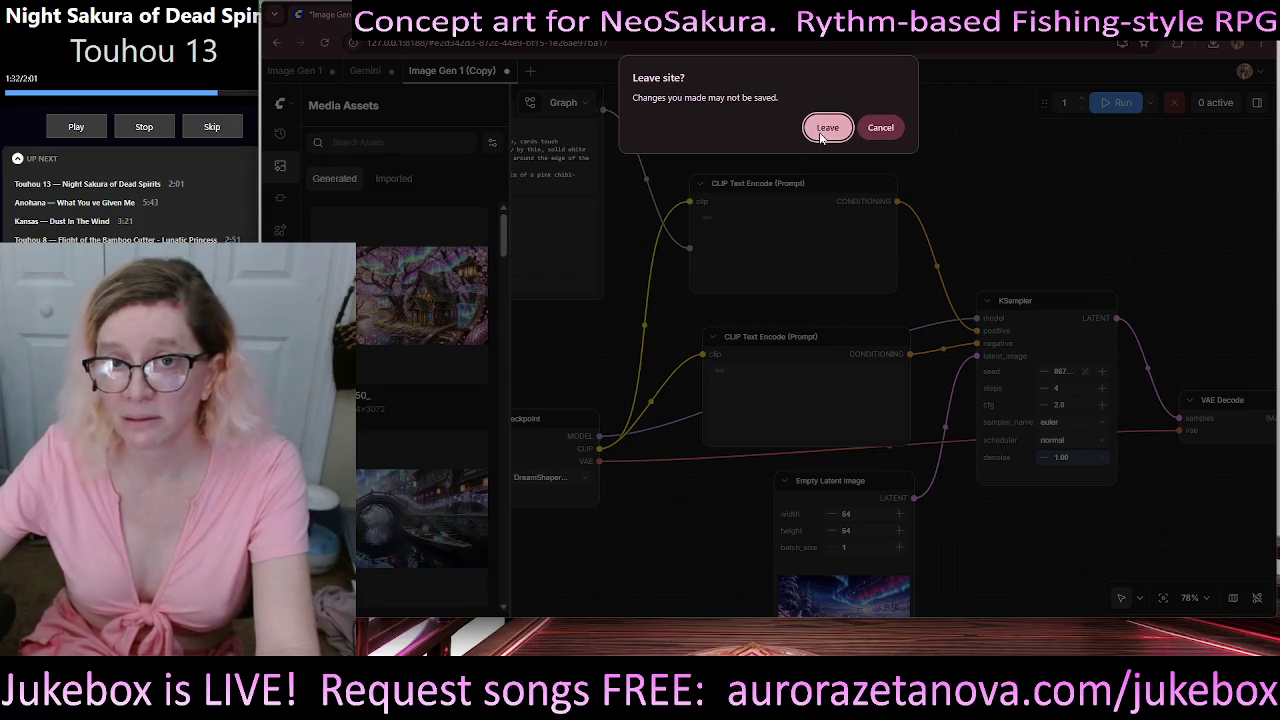
click(880, 127)
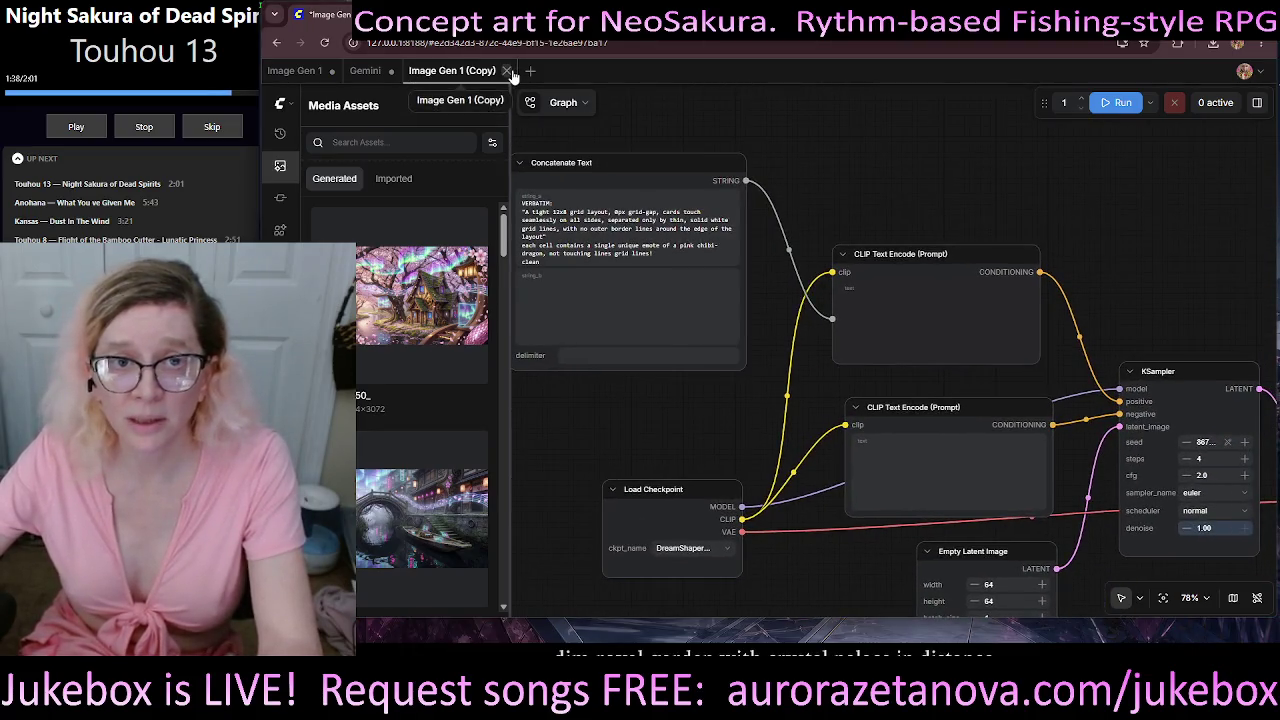
click(508, 71)
click(878, 397)
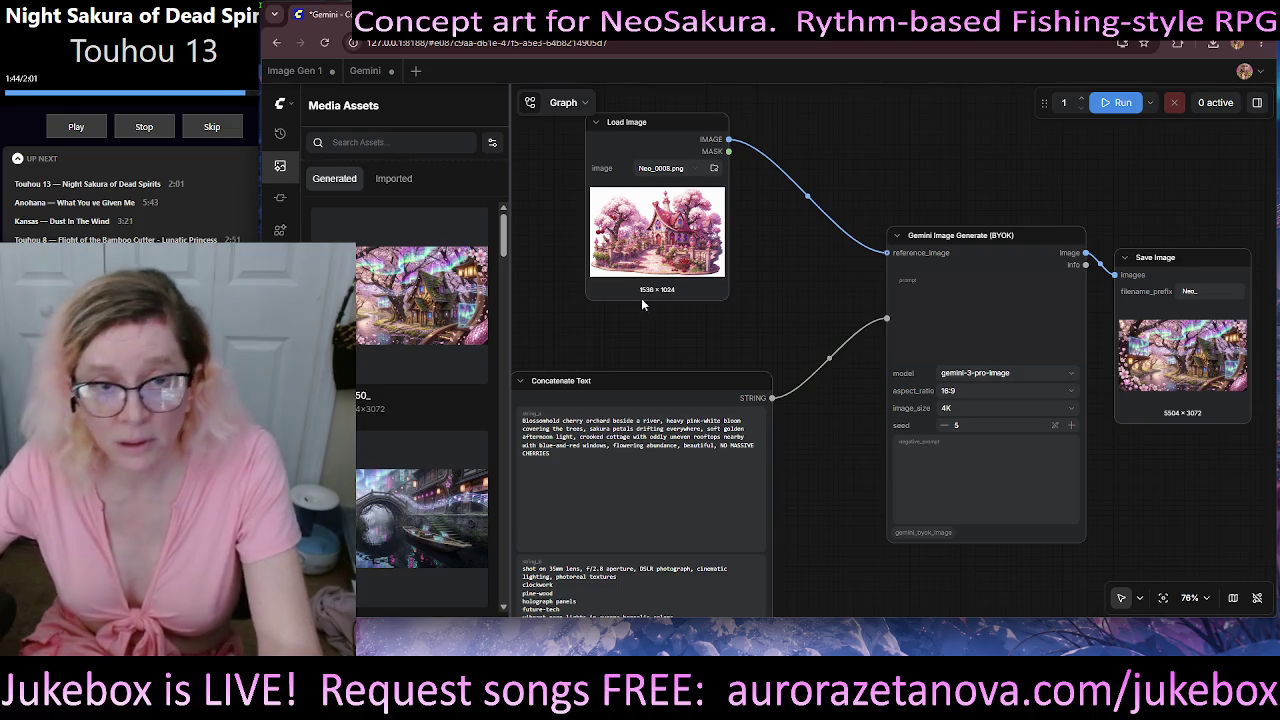
- Download the white dragon aurora image from Media Assets
scroll(506, 255, down, 1)
mouse_move(506, 255)
mouse_down()
mouse_move(505, 447)
mouse_move(505, 422)
mouse_up()
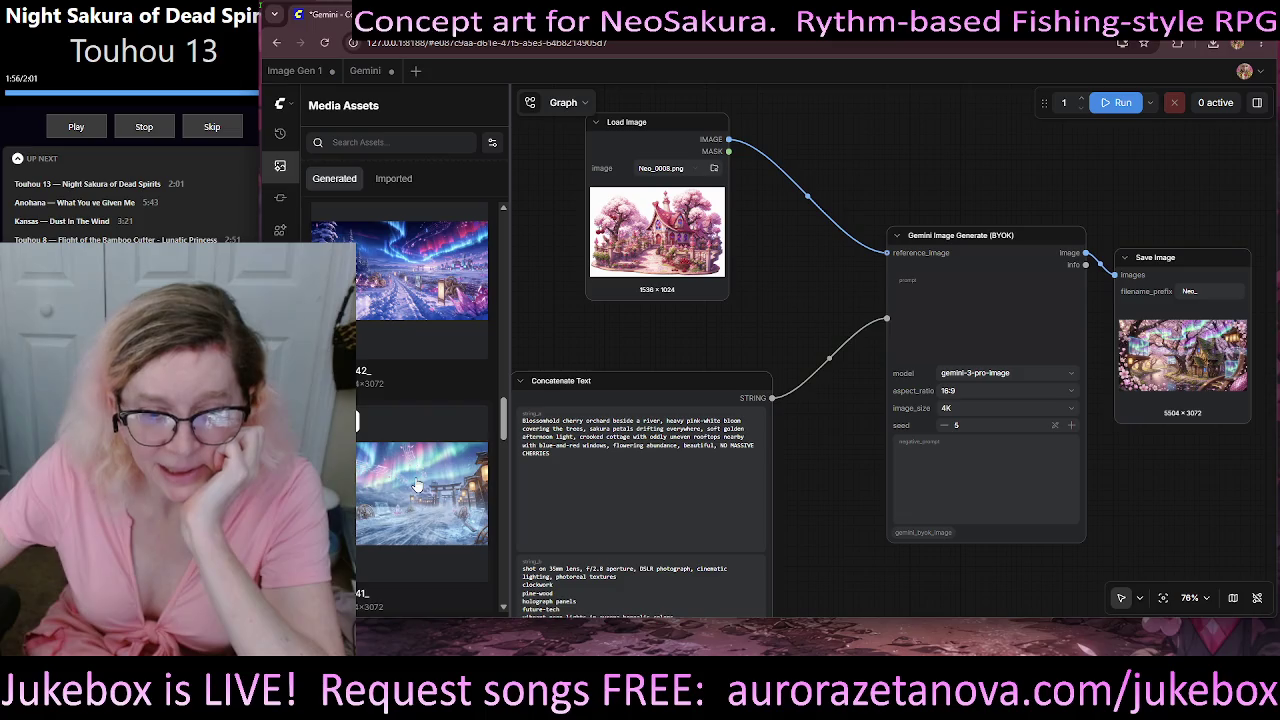
scroll(440, 478, up, 2)
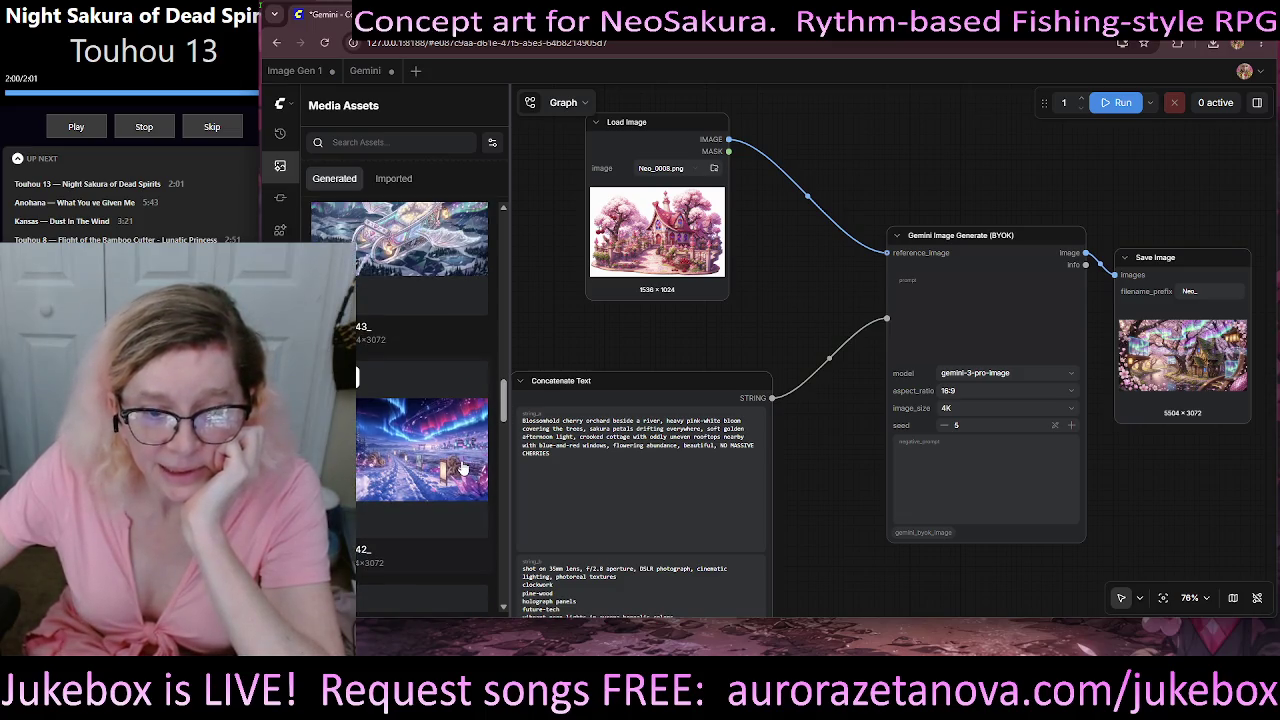
drag(505, 414, 504, 390)
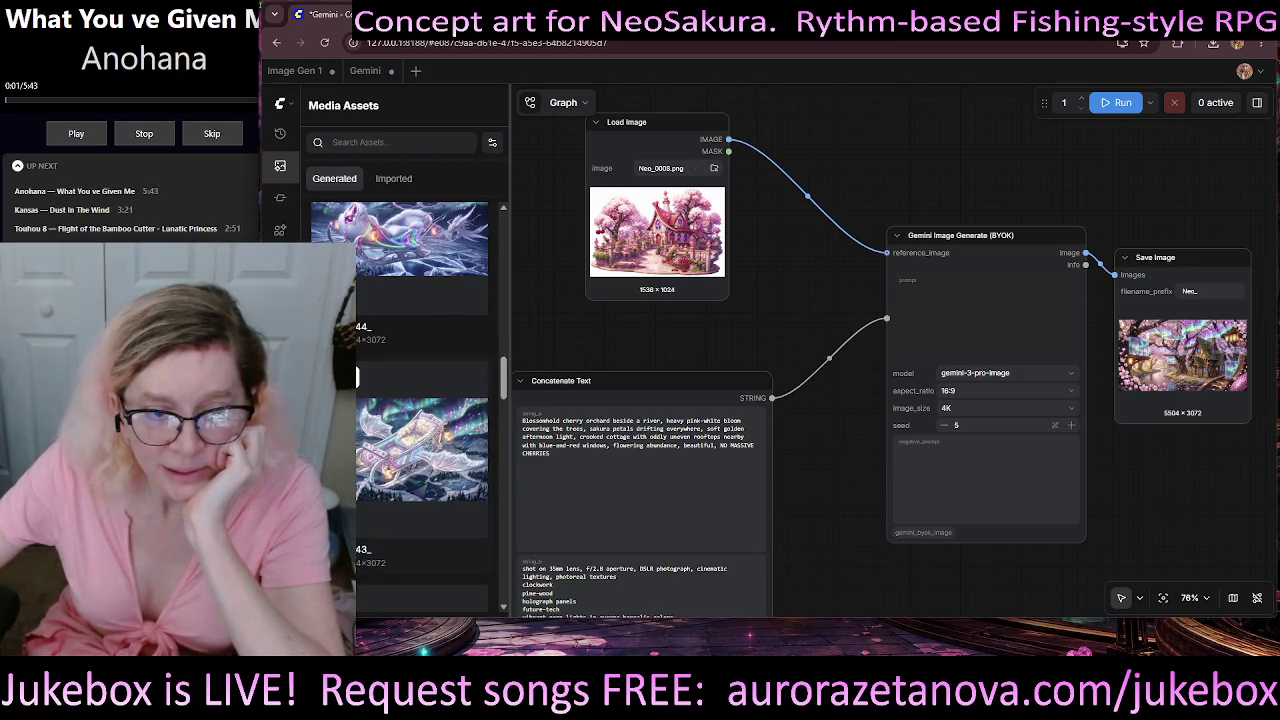
right_click(356, 377)
click(390, 439)
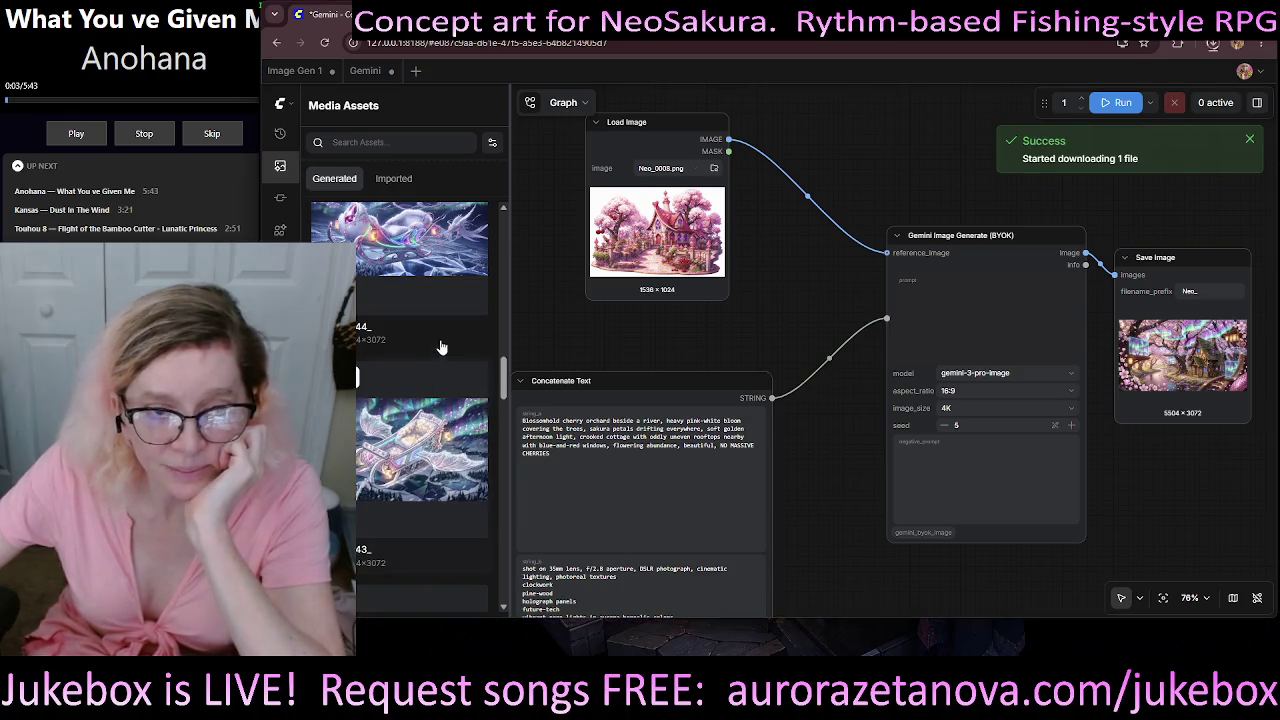
- Download another render and the pink crystal canal image, then open the canal image full size
scroll(453, 279, up, 1)
scroll(453, 279, up, 3)
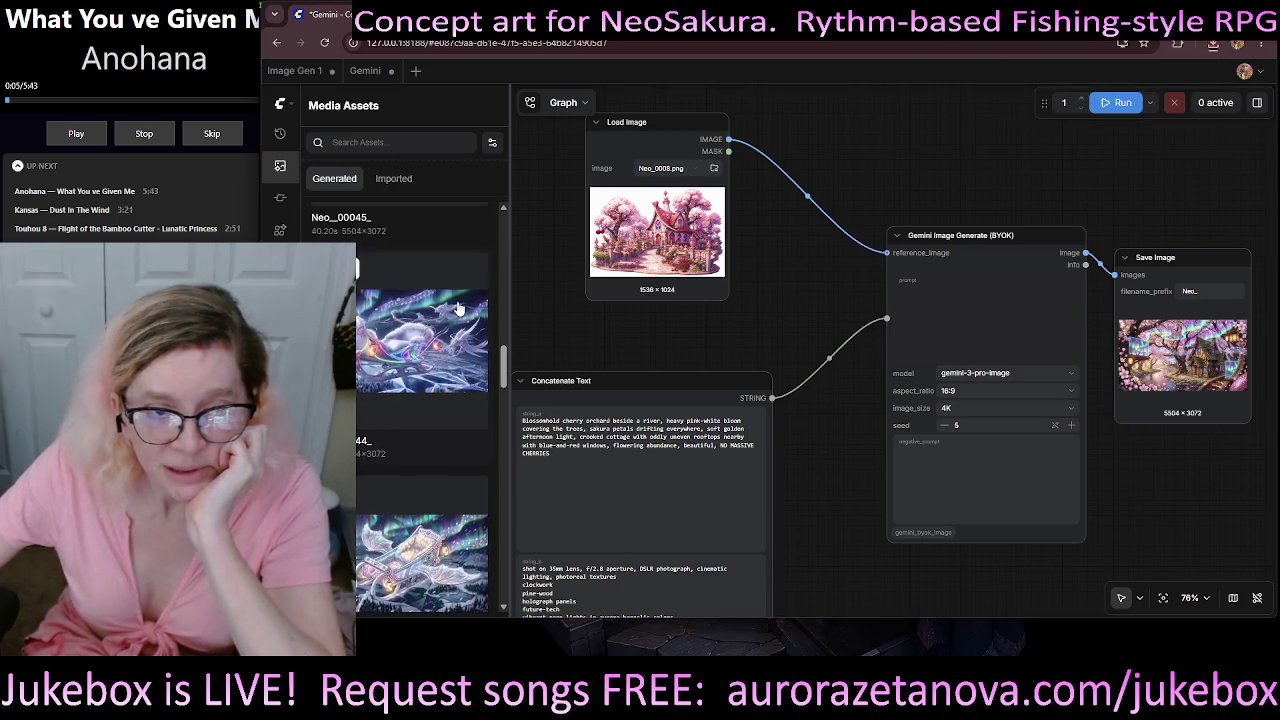
right_click(356, 335)
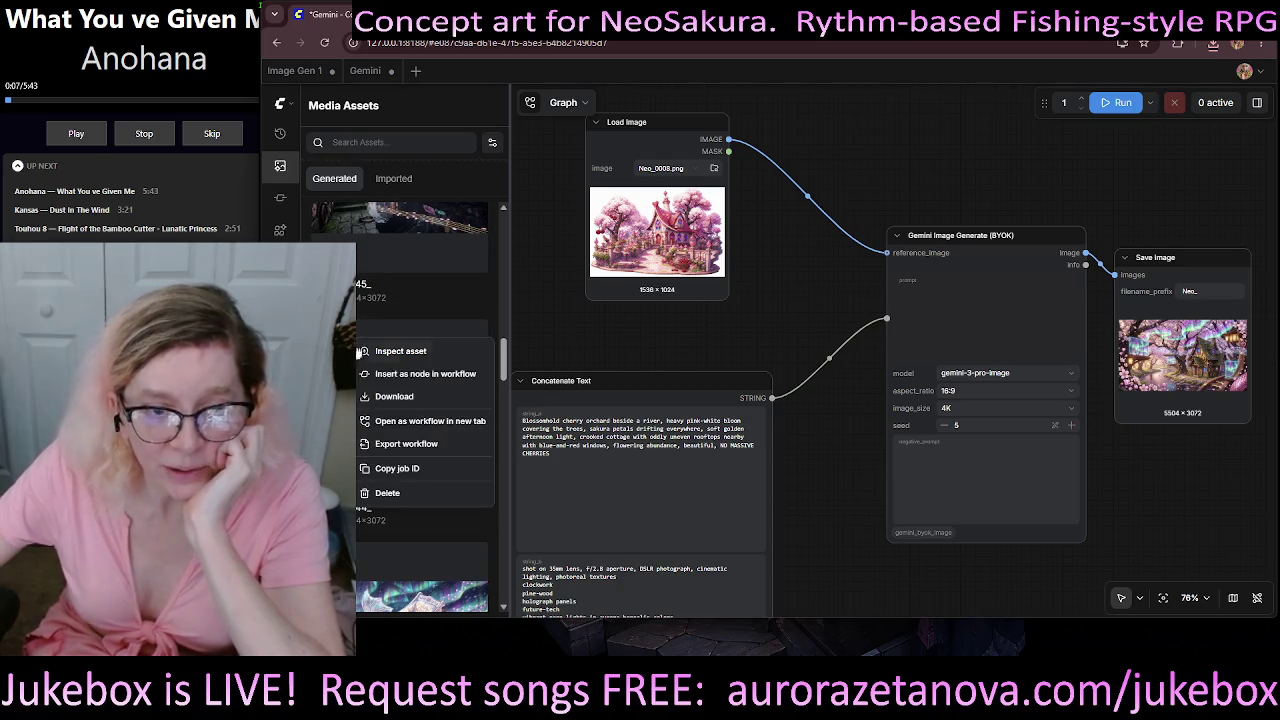
click(400, 398)
drag(508, 376, 505, 348)
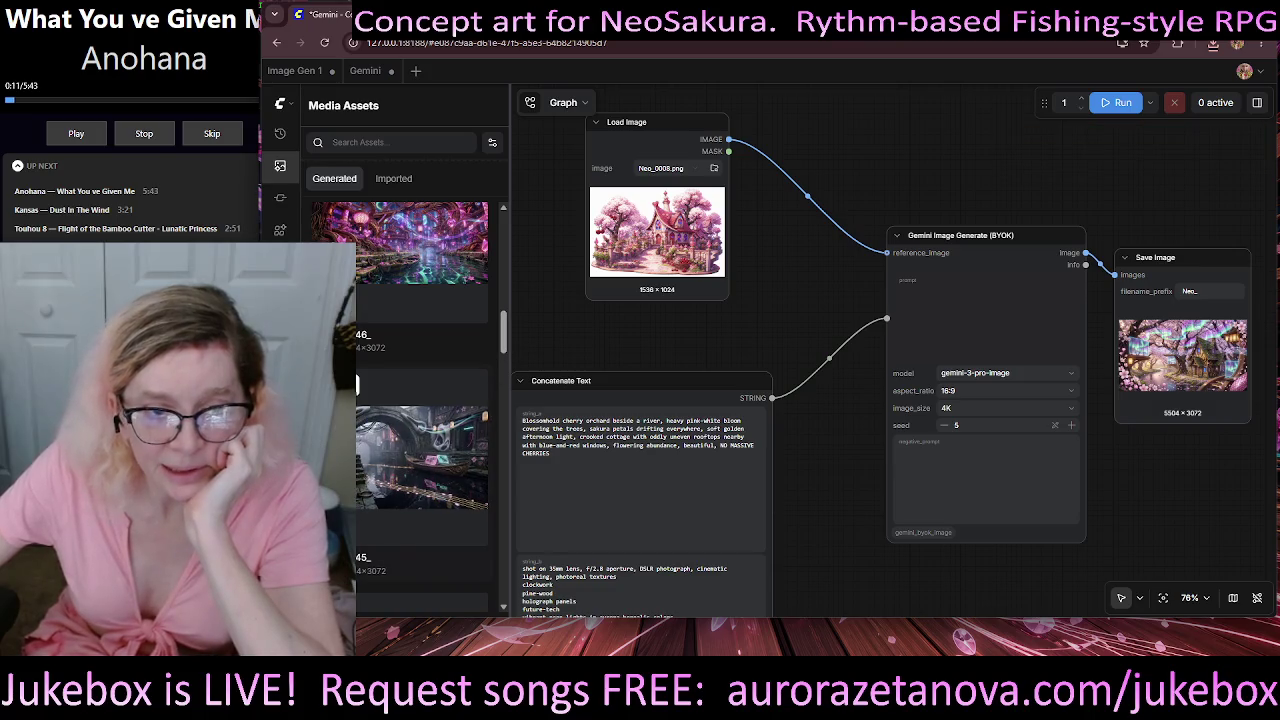
right_click(356, 384)
click(405, 447)
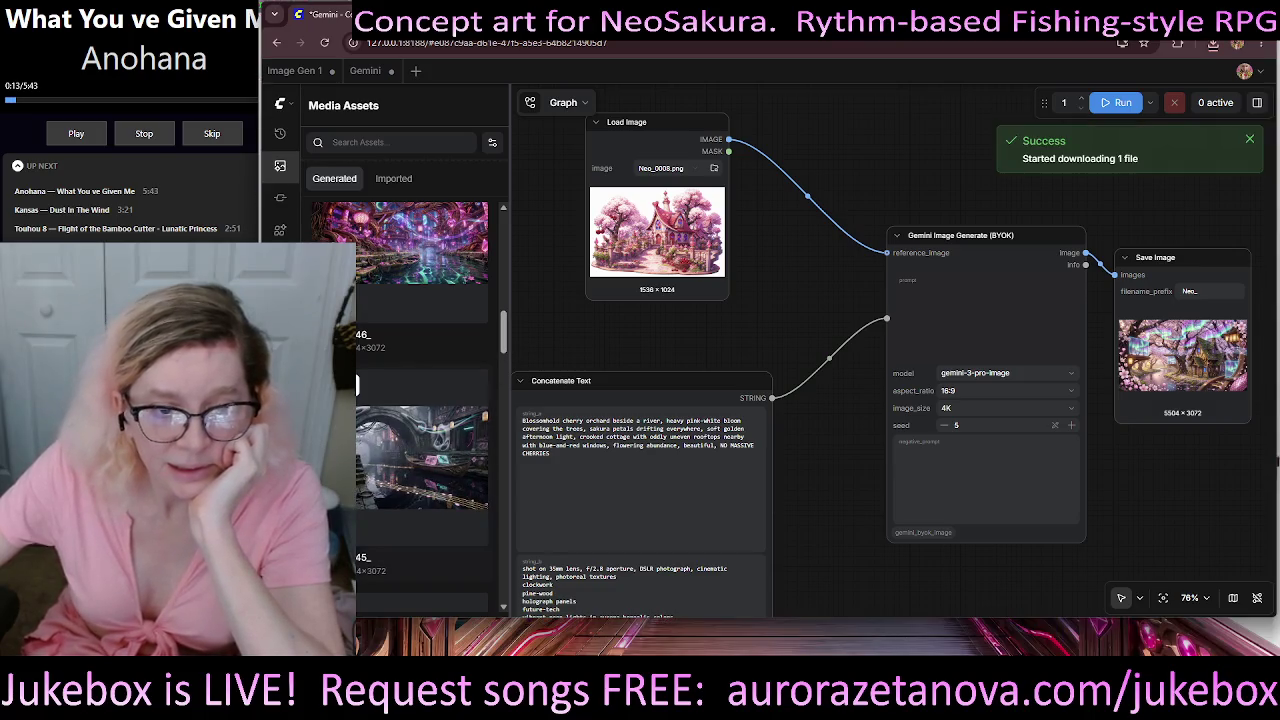
click(420, 455)
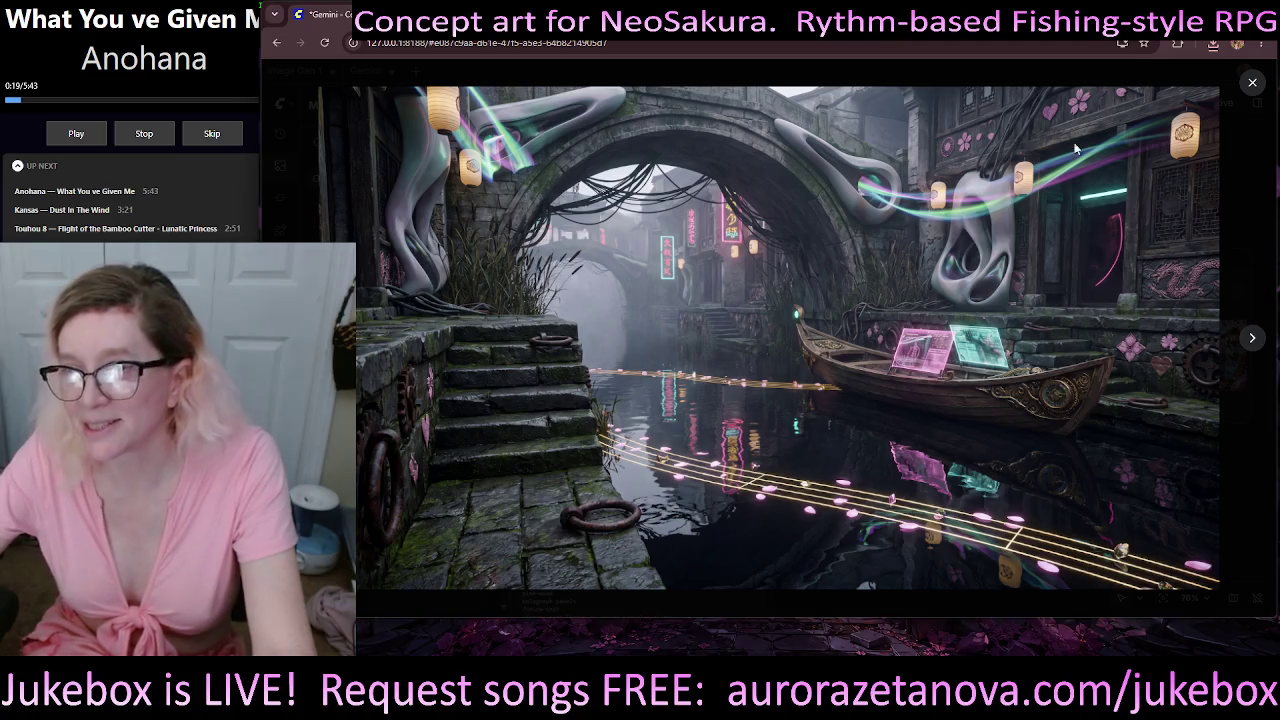
- Preview the pink swirl canal image full size, then download it from Media Assets
click(1252, 82)
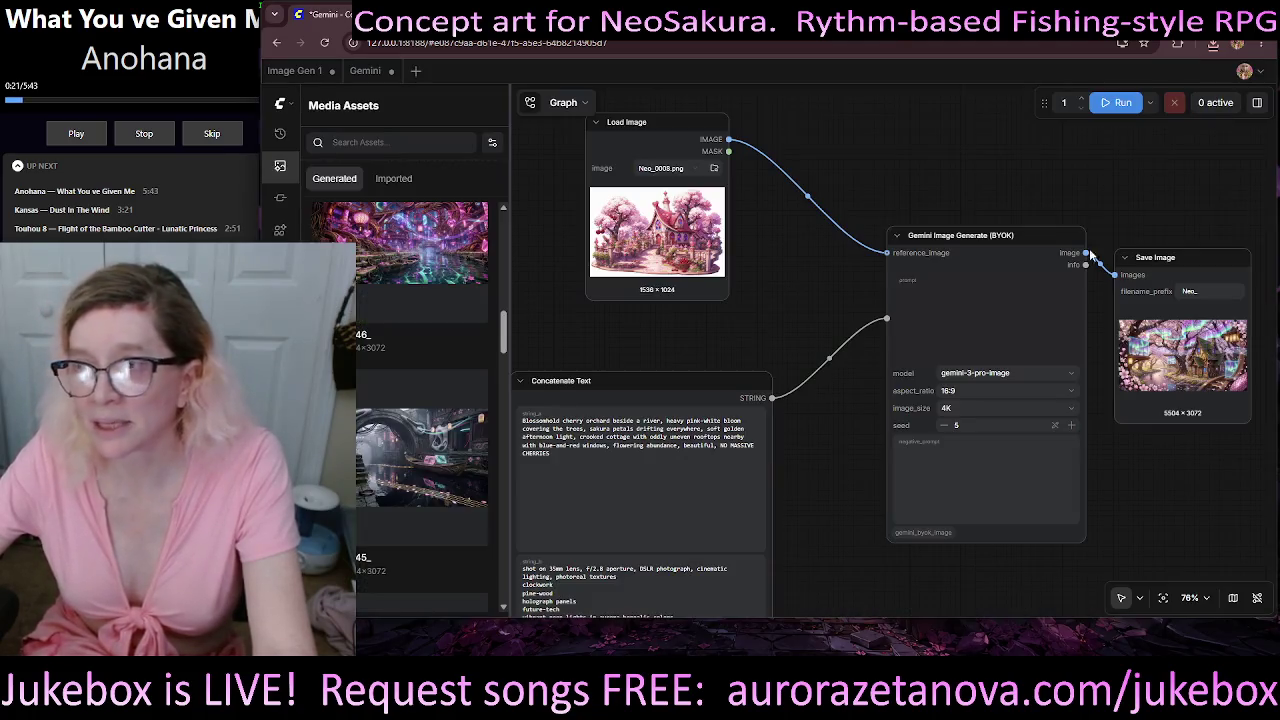
scroll(504, 340, up, 1)
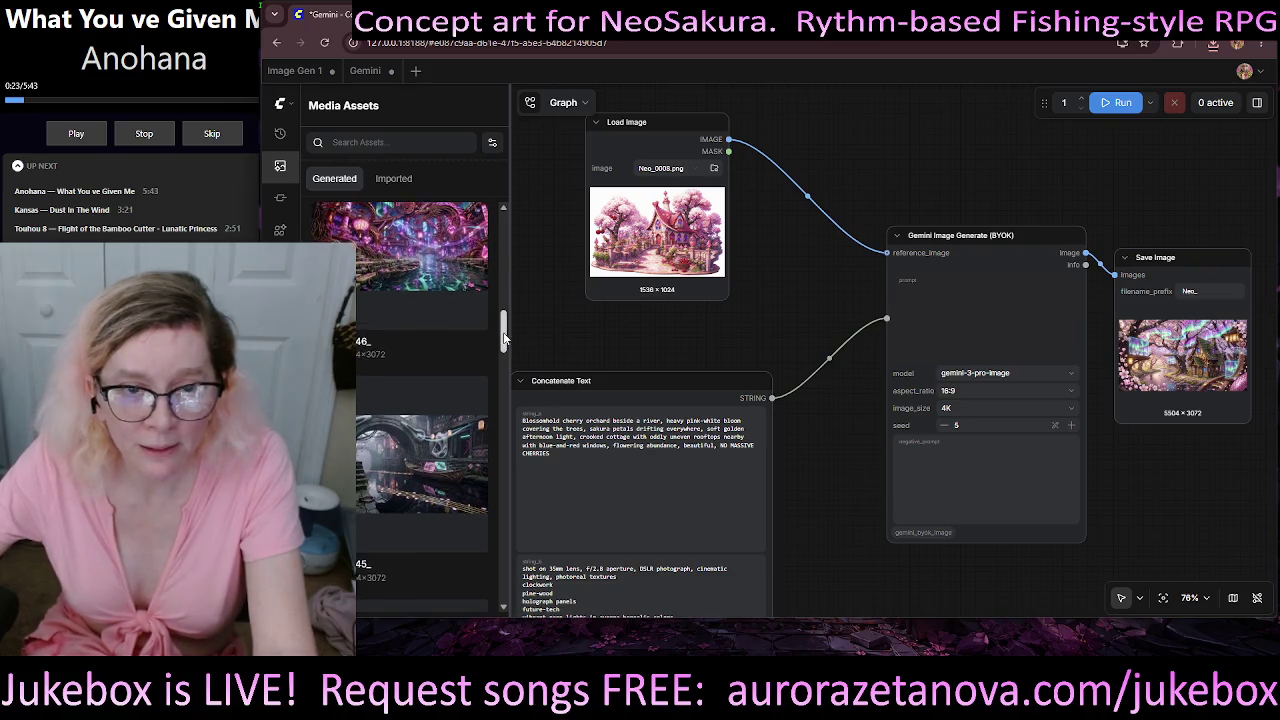
scroll(504, 340, up, 2)
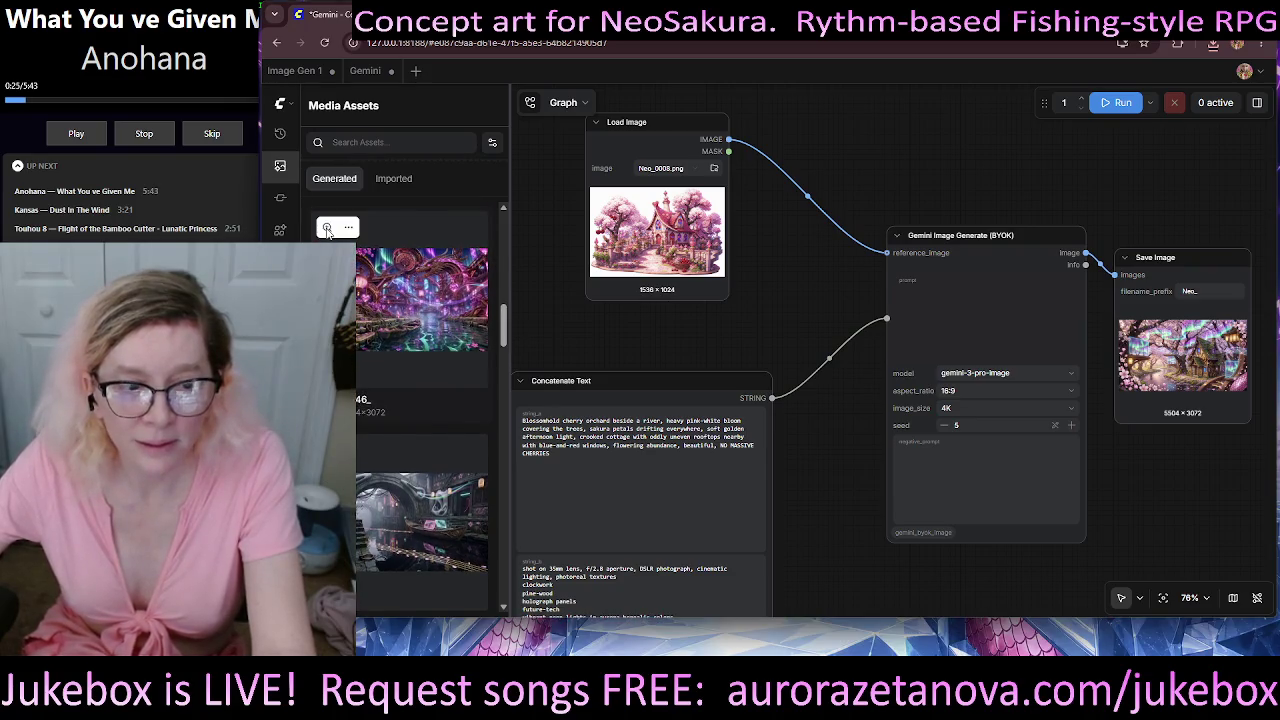
click(327, 229)
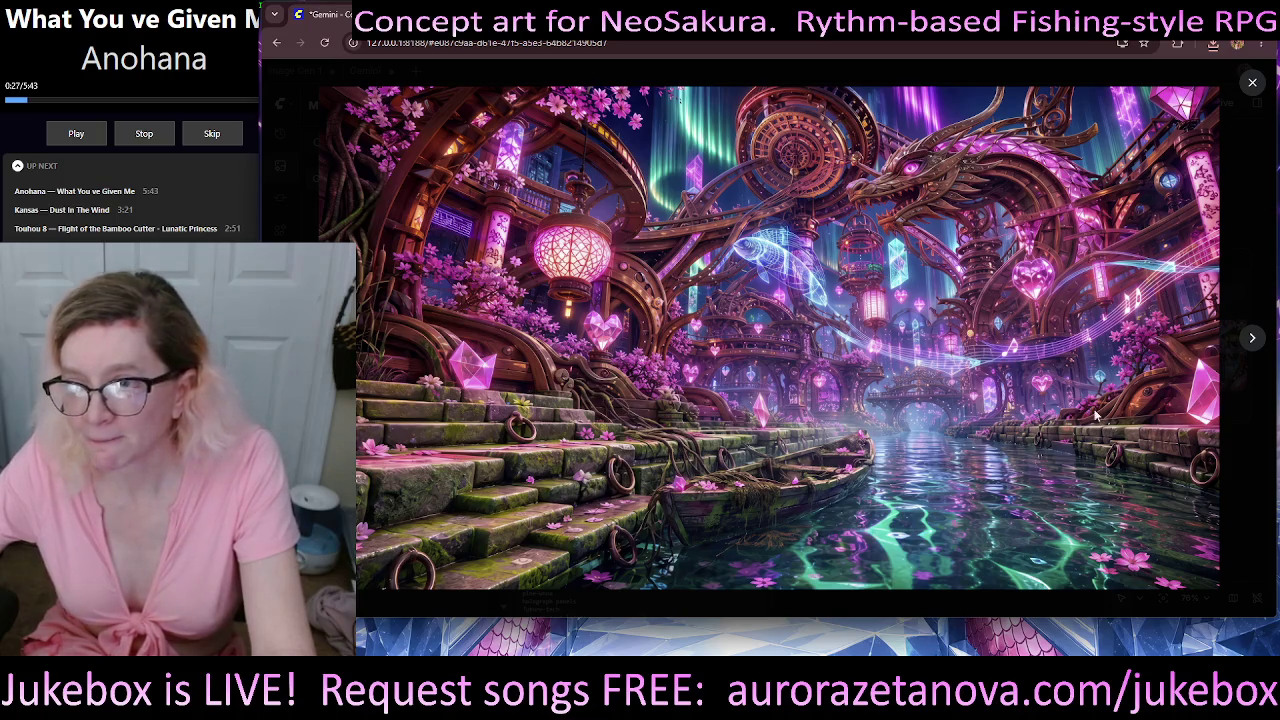
click(1253, 85)
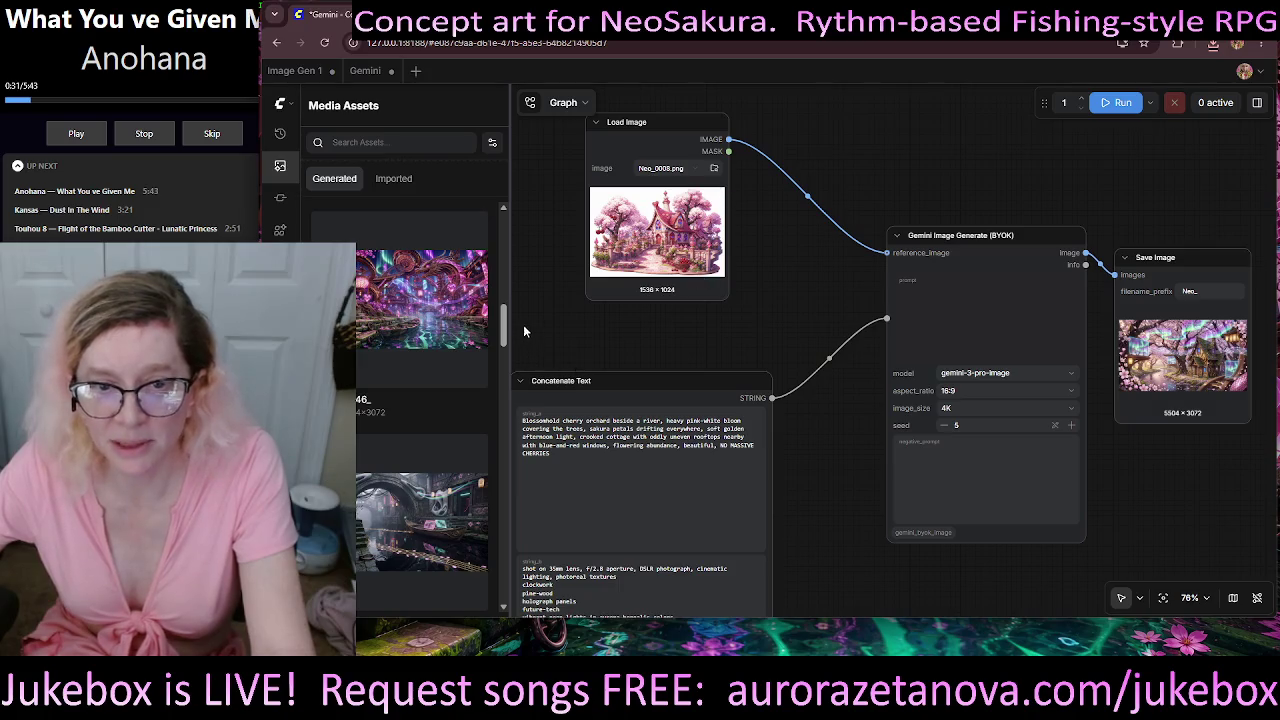
scroll(430, 331, up, 2)
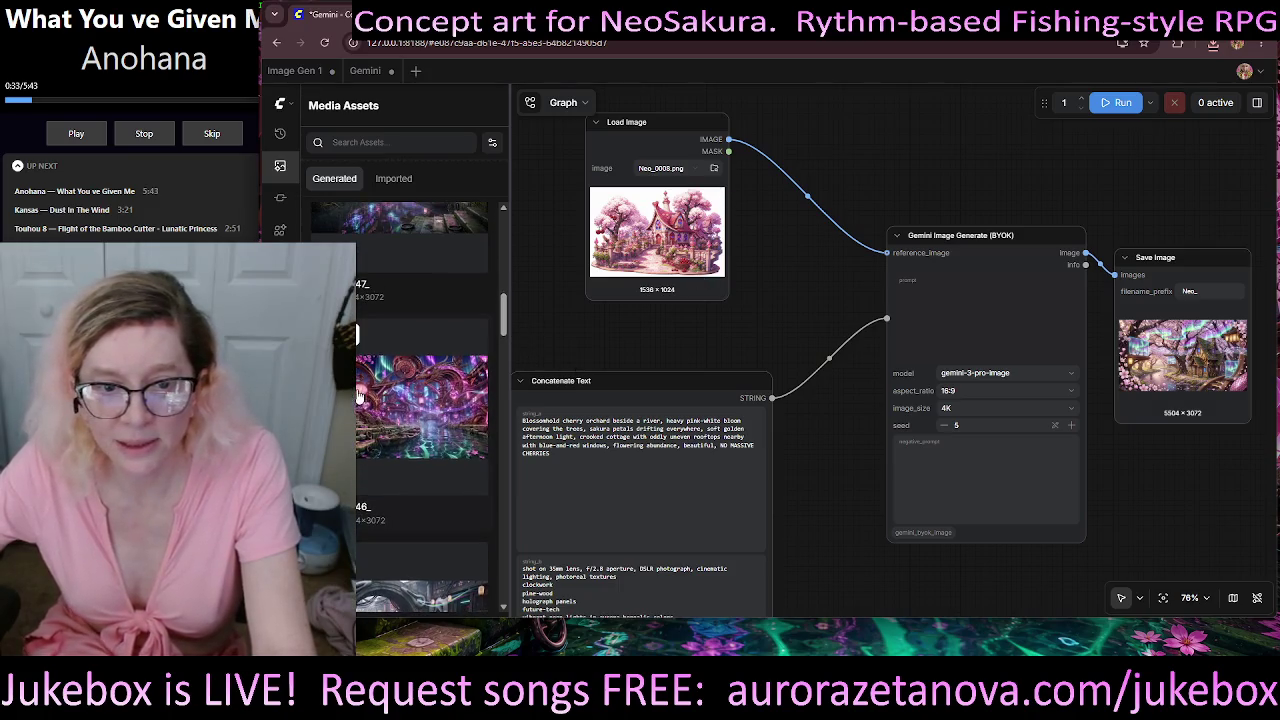
right_click(357, 333)
click(400, 335)
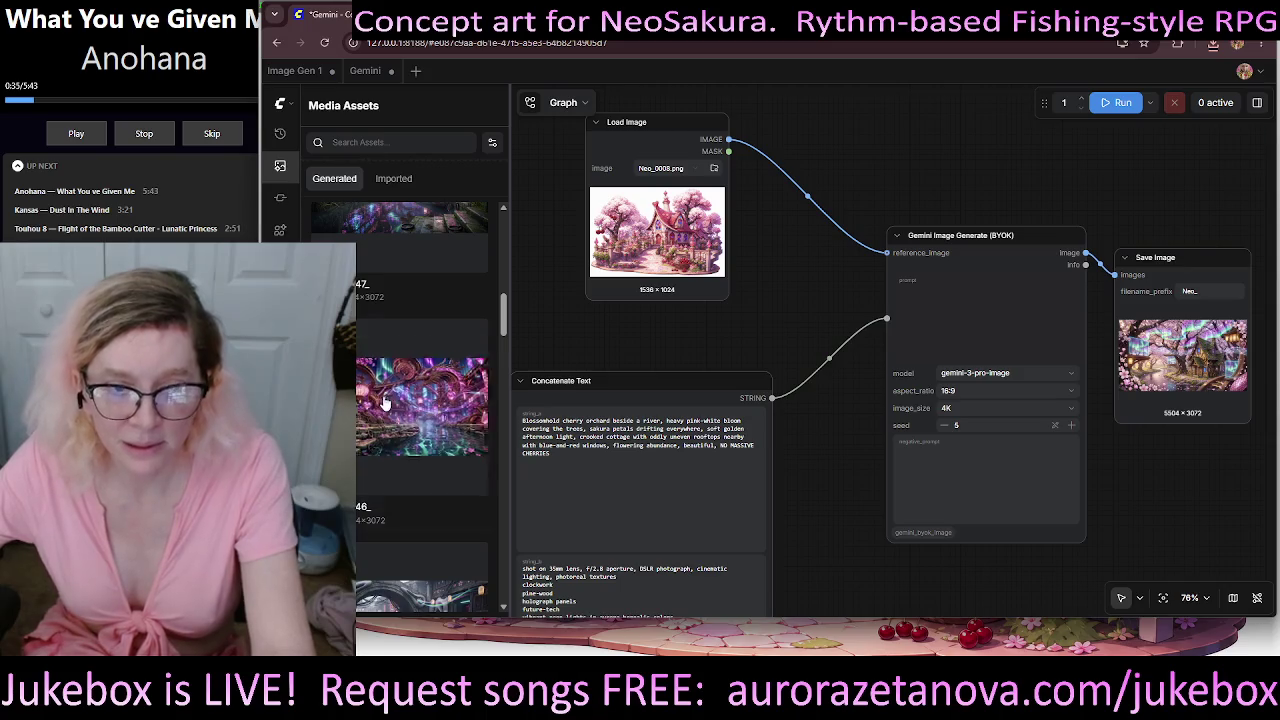
- Preview and download the neon cherry-canal image, then download the newest generated image
scroll(430, 385, up, 2)
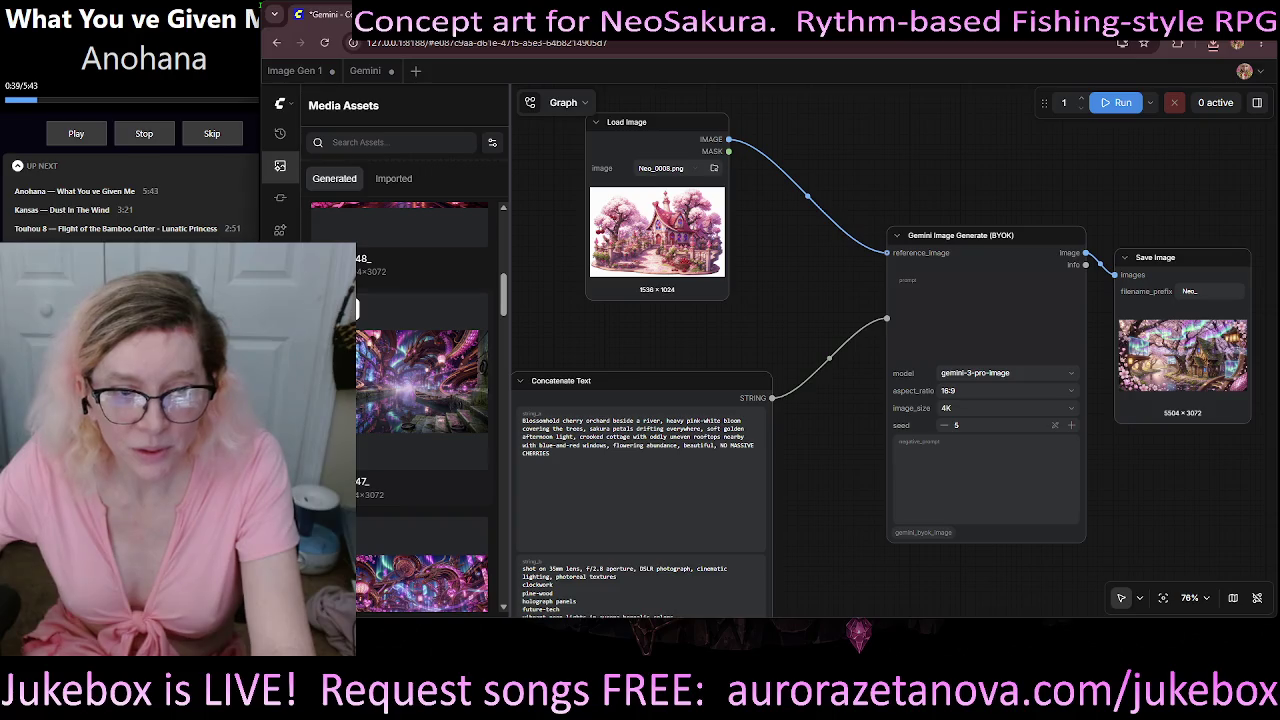
click(420, 380)
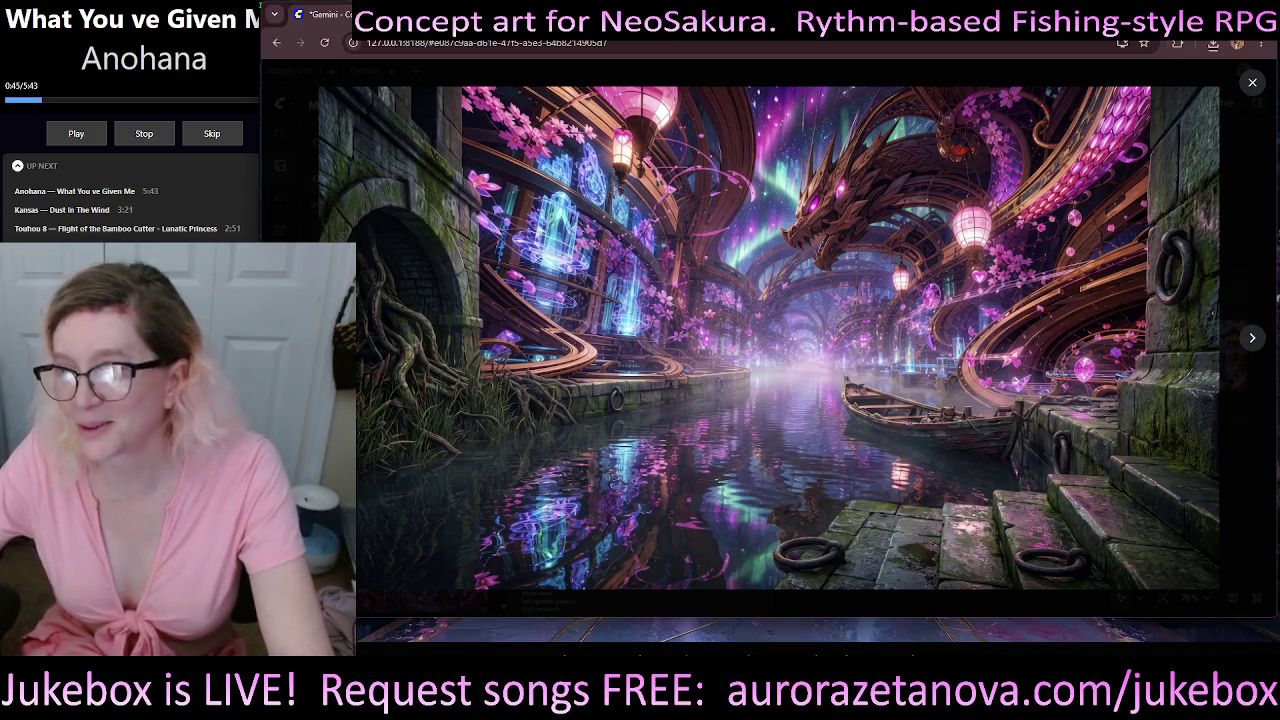
click(1252, 82)
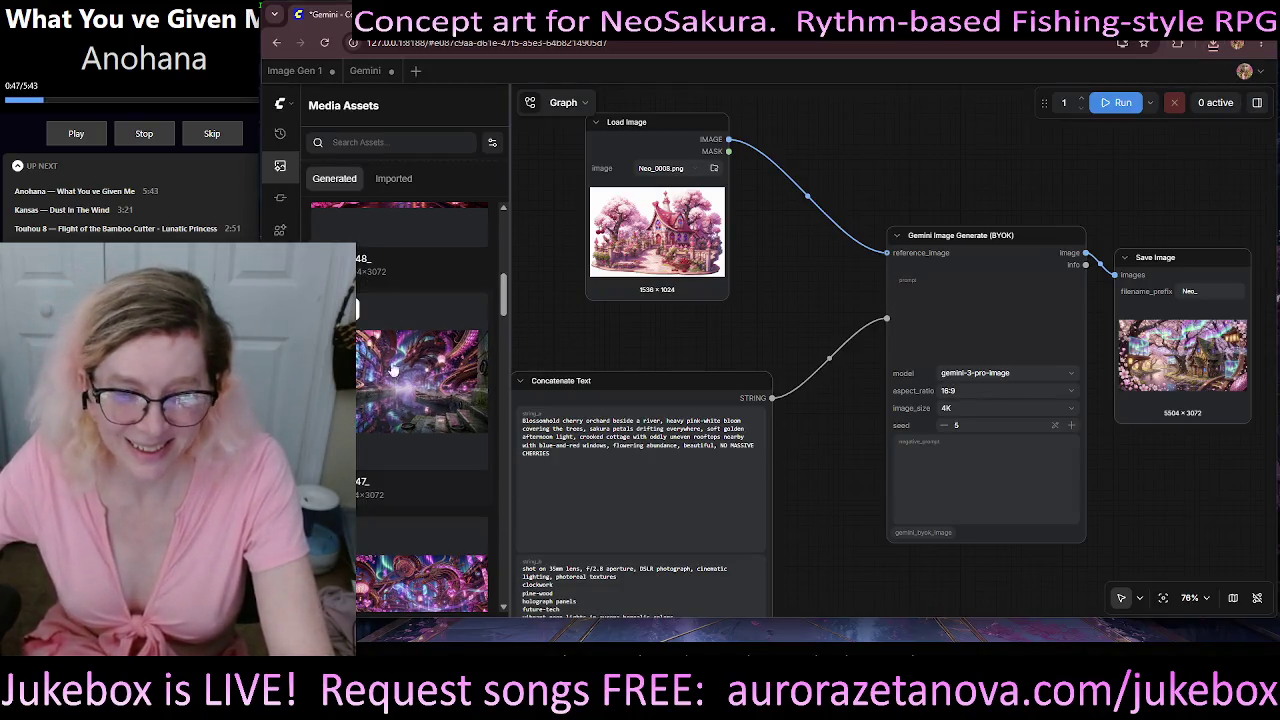
right_click(357, 310)
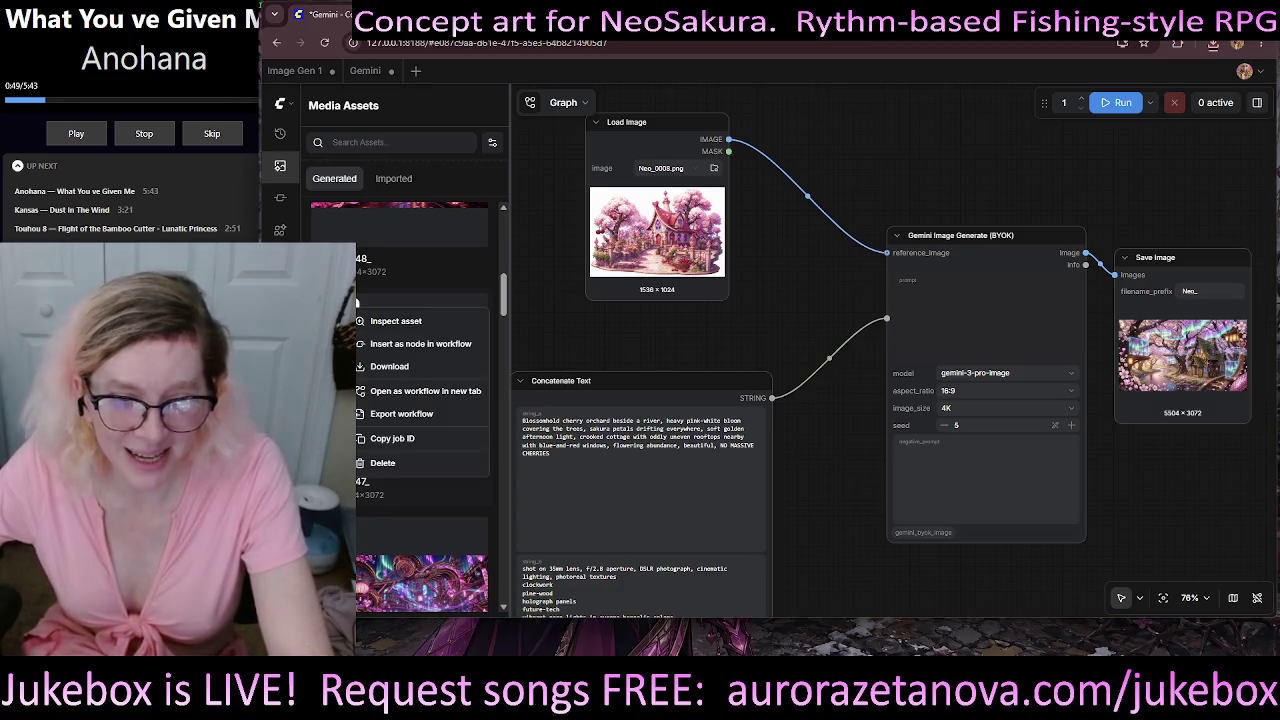
click(400, 369)
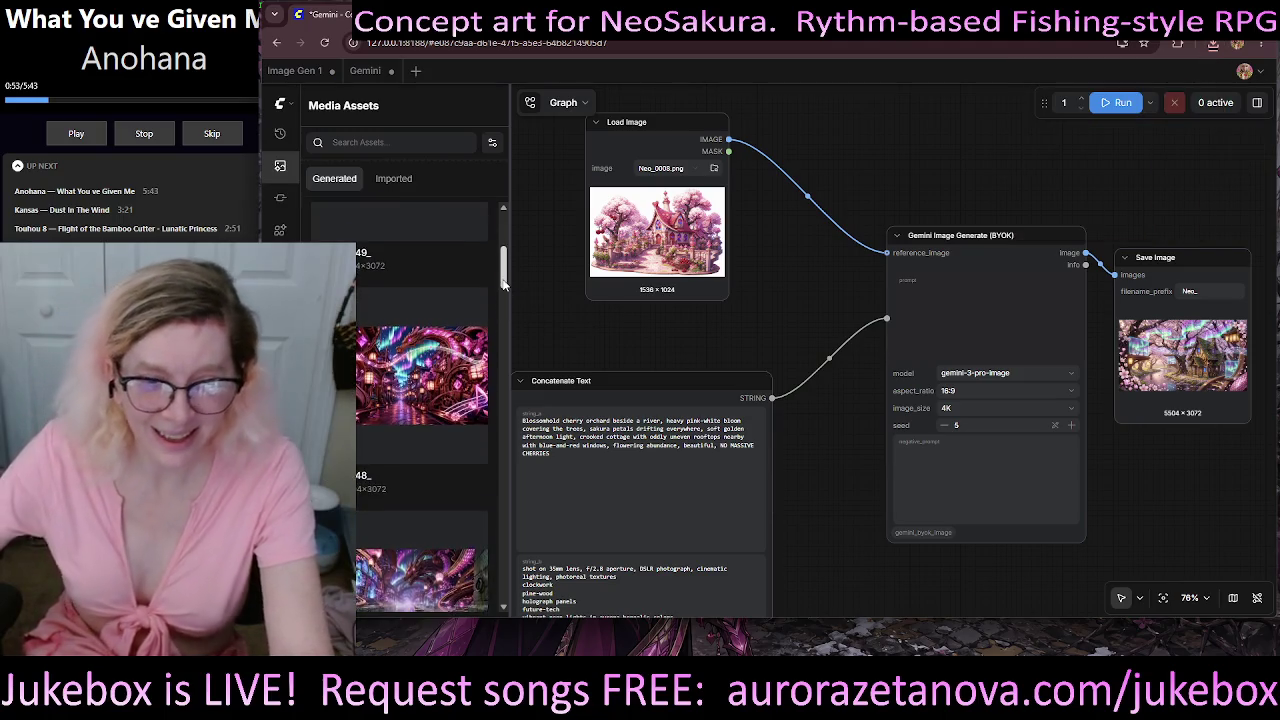
scroll(500, 300, up, 2)
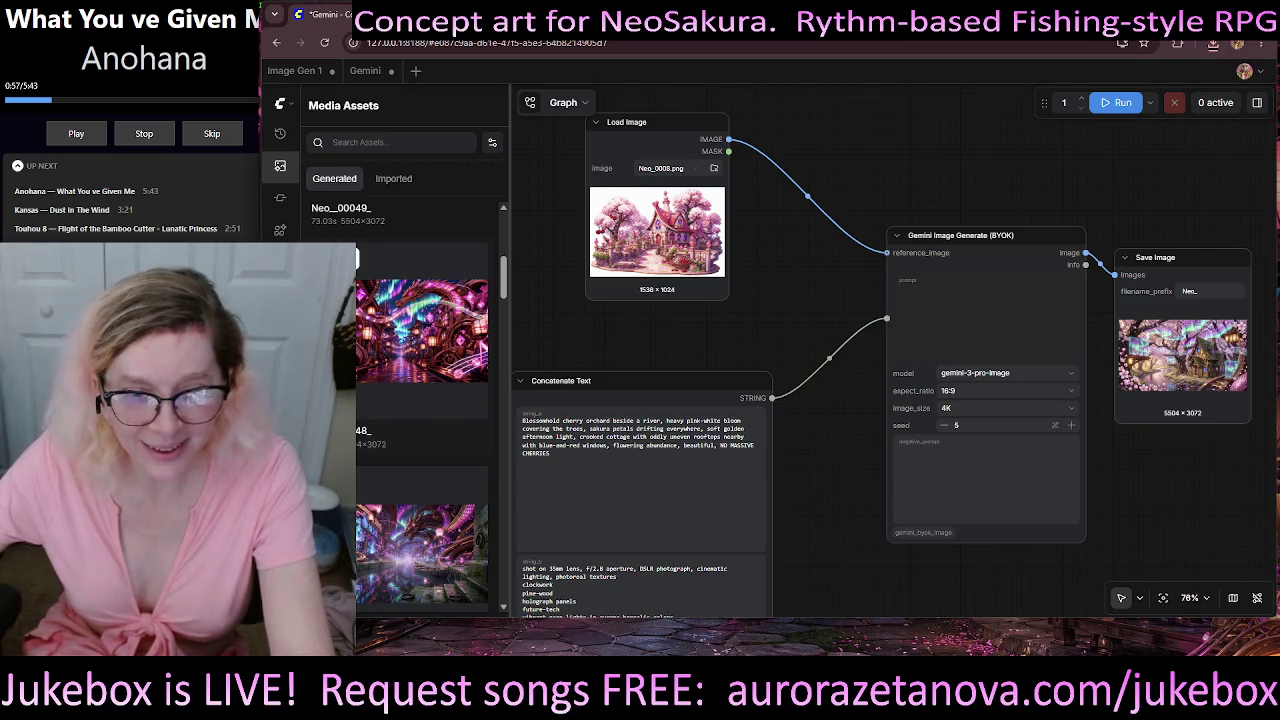
click(421, 330)
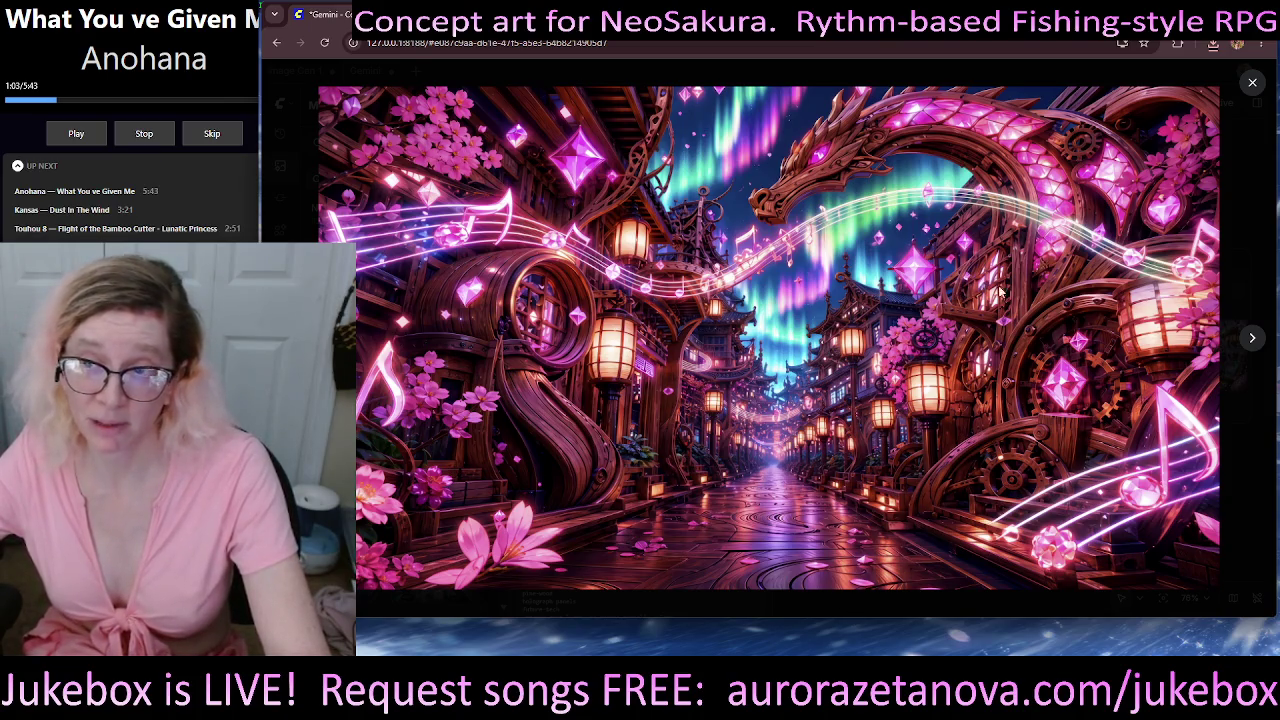
key(Escape)
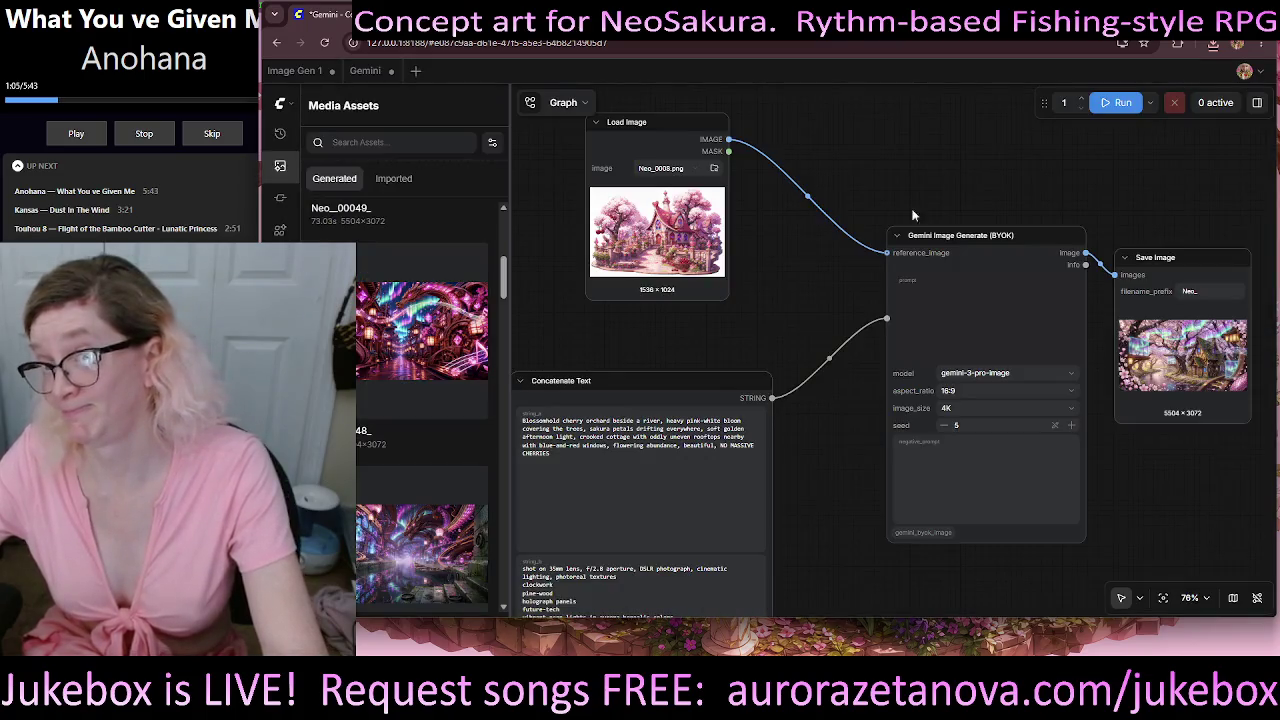
right_click(356, 254)
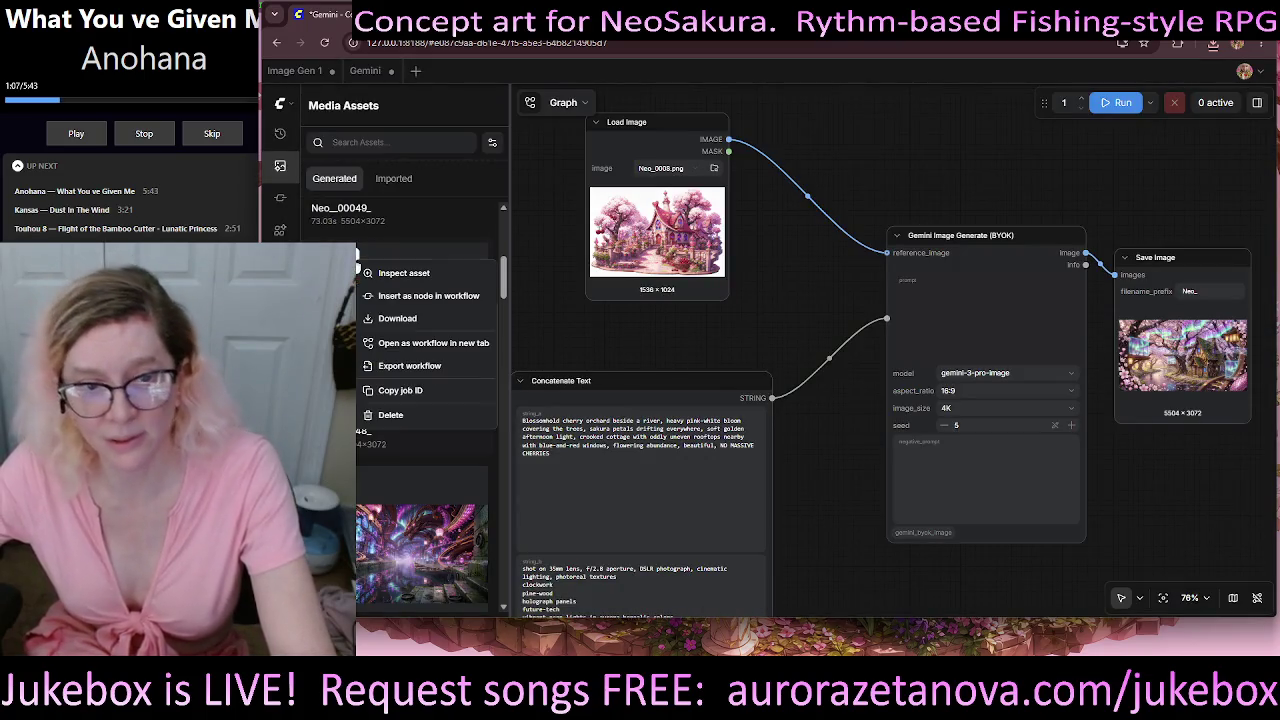
click(397, 318)
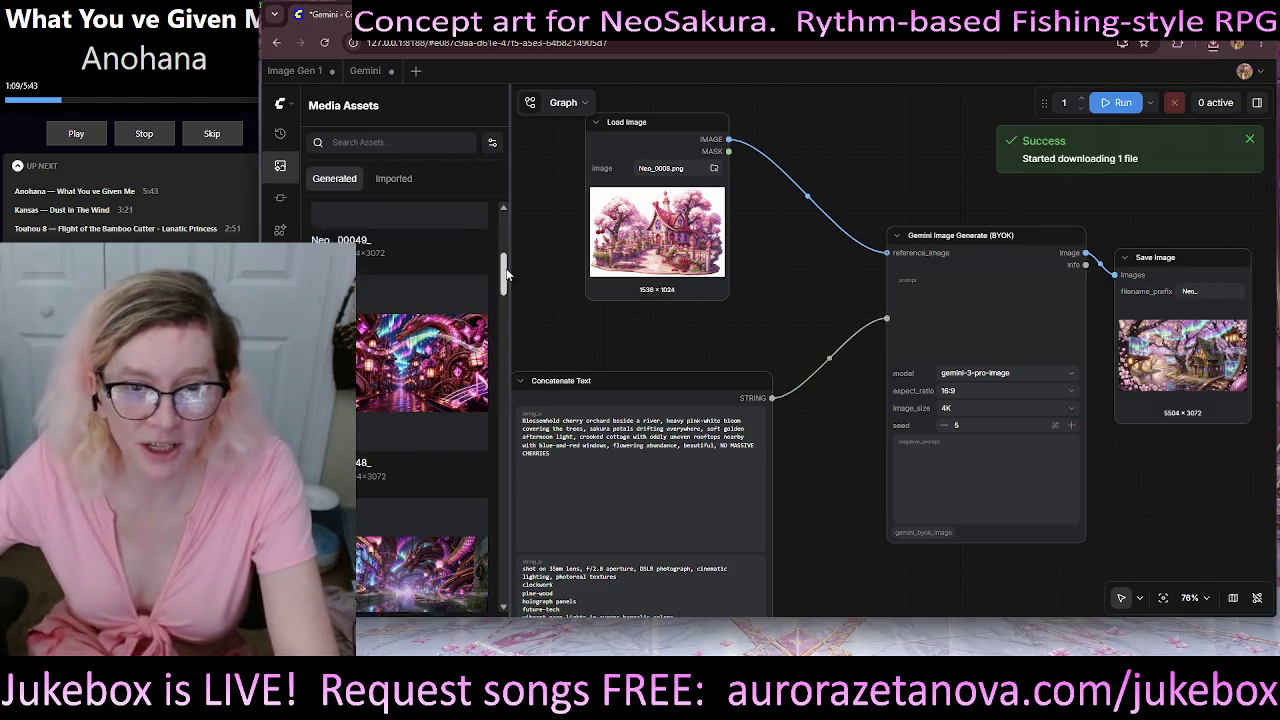
- Download the canal-bridge image and preview it full size
drag(505, 272, 506, 250)
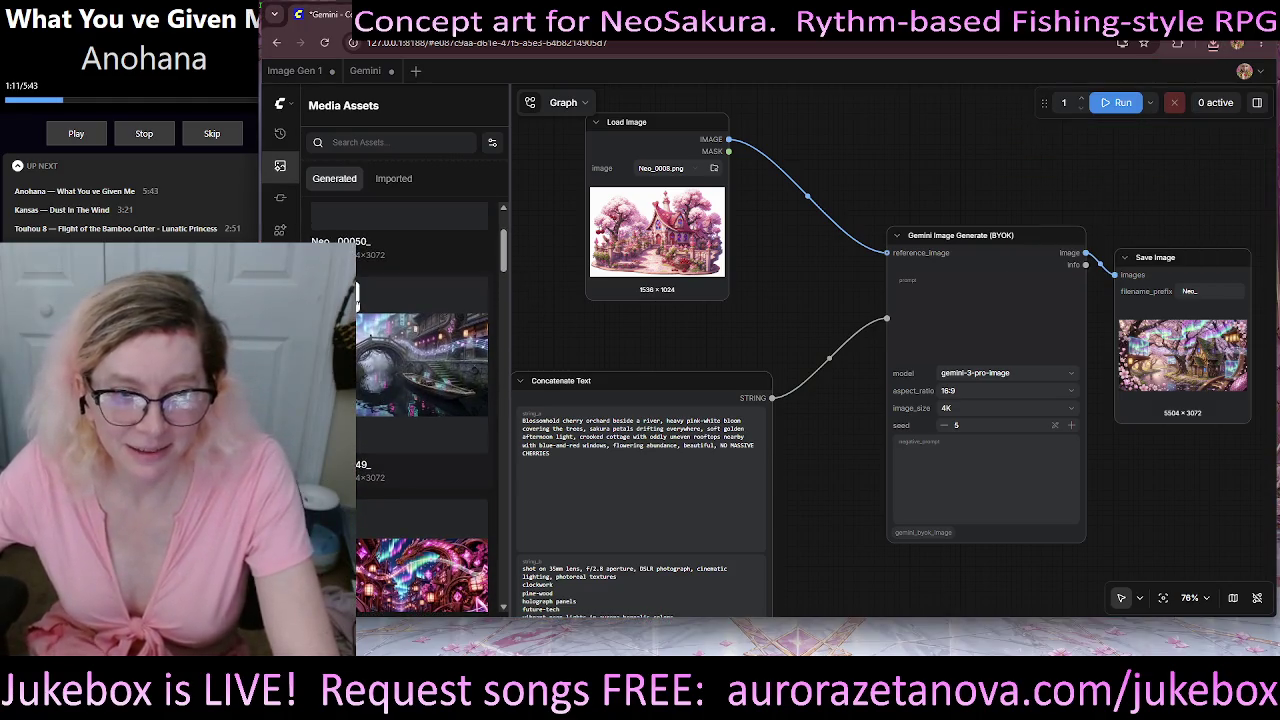
right_click(356, 290)
click(390, 355)
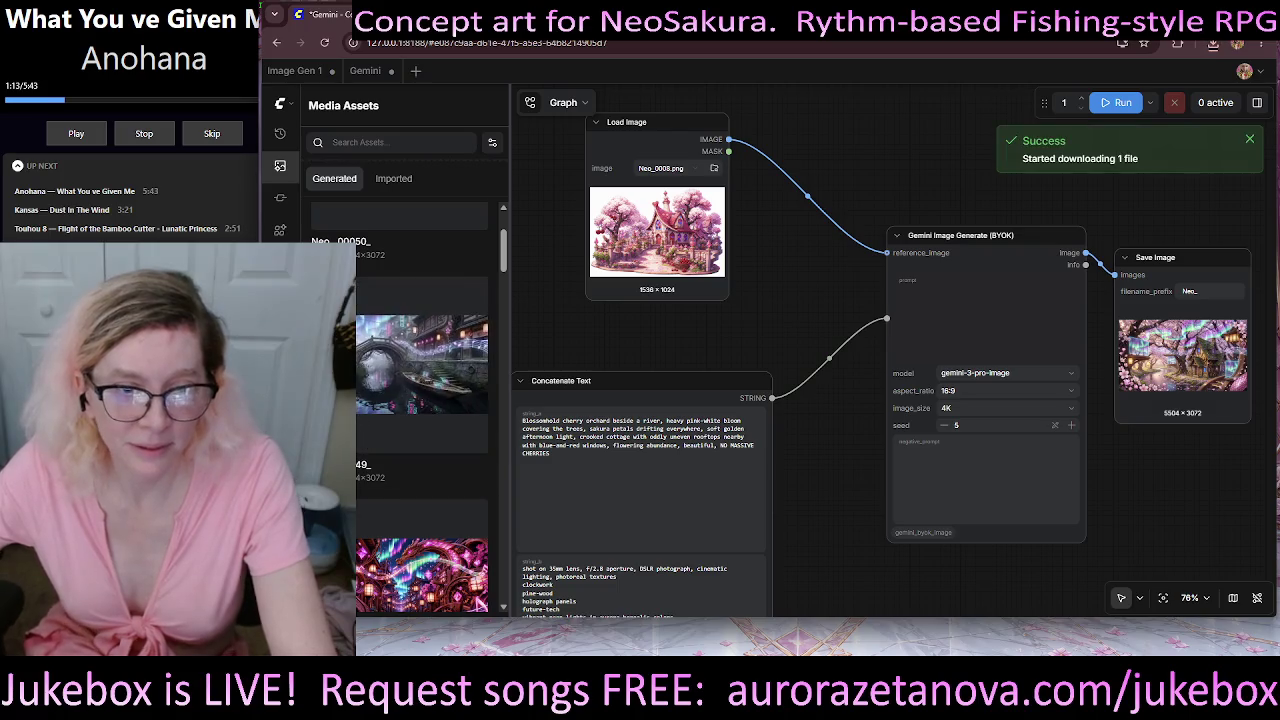
click(425, 340)
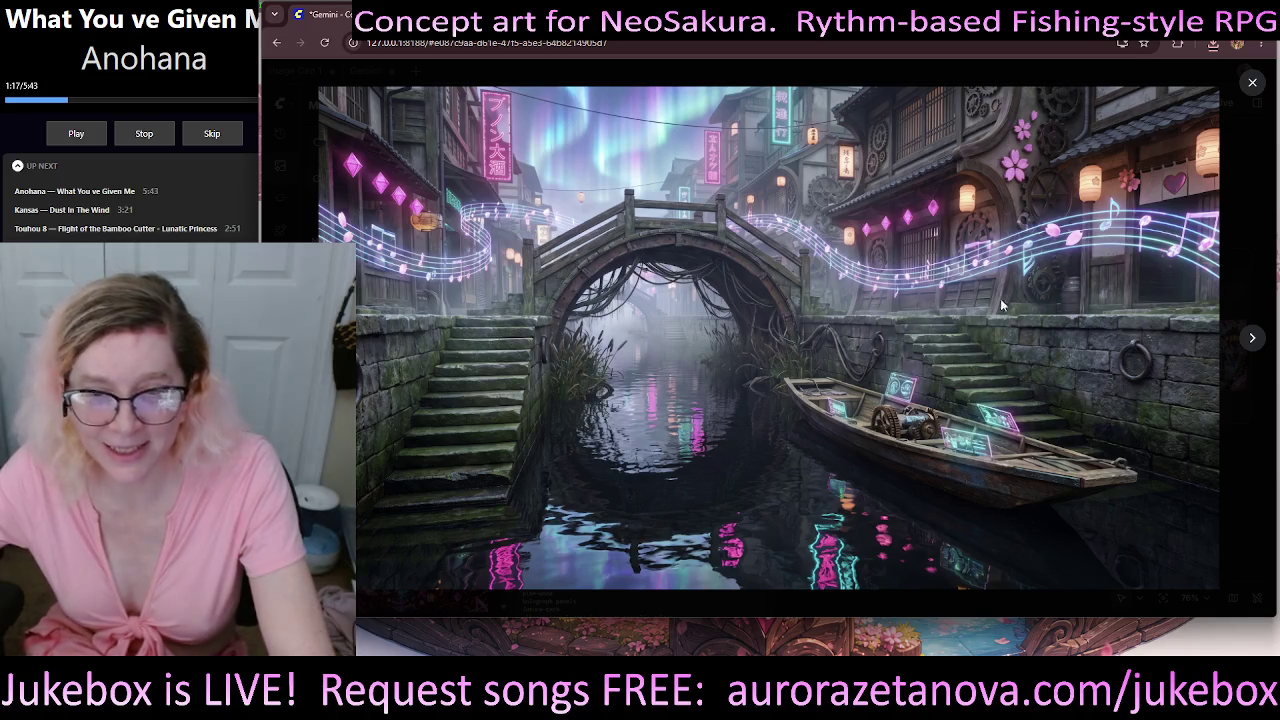
click(1253, 85)
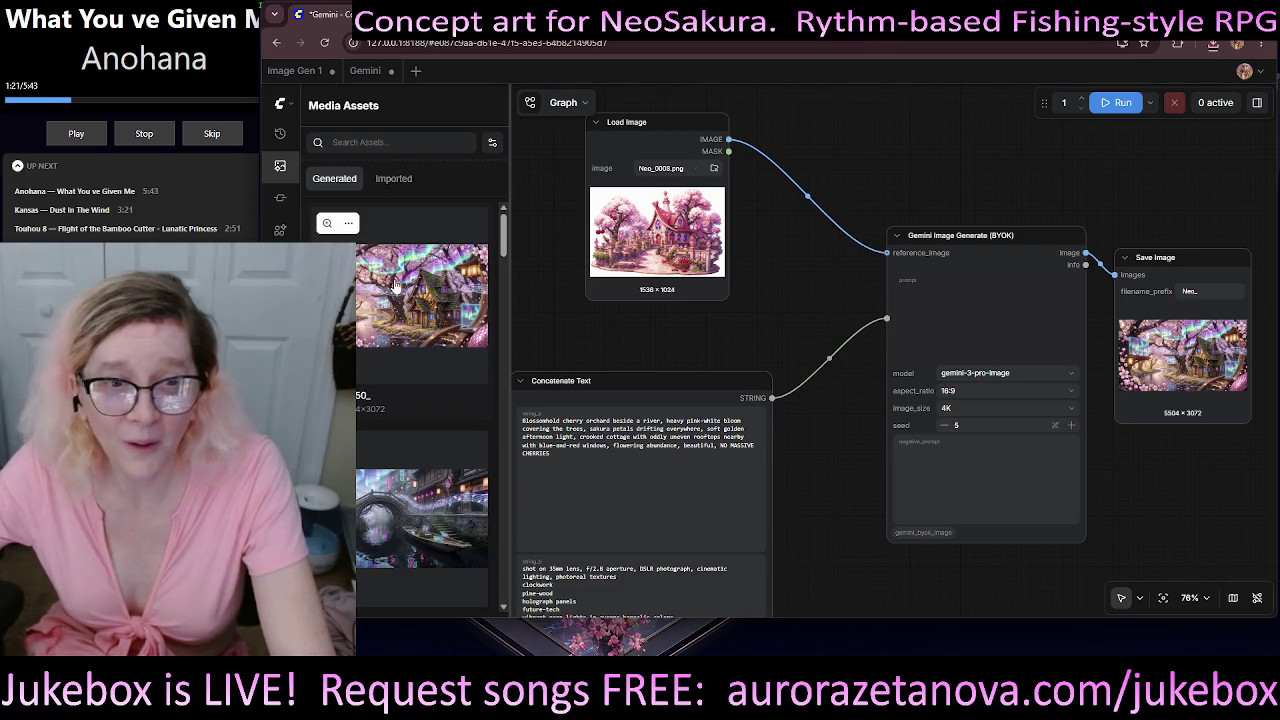
- Download and preview the aurora cherry-blossom cottage image, then queue another Gemini run
click(349, 224)
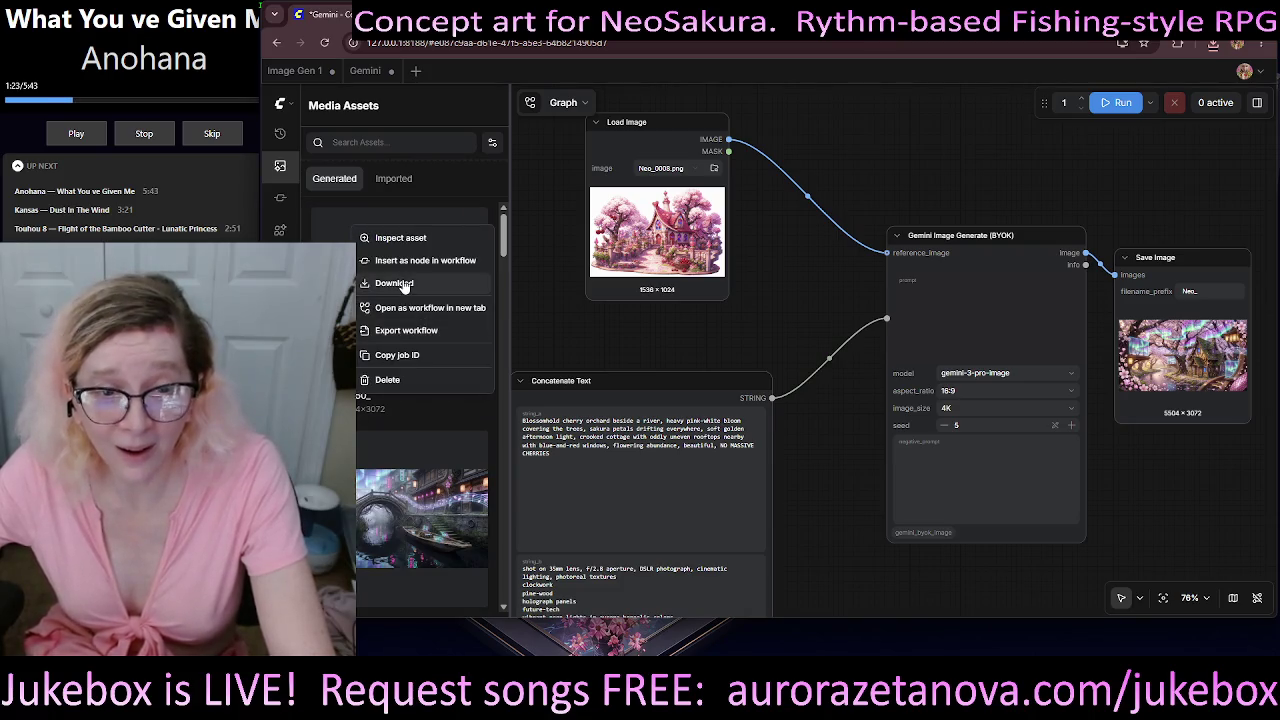
click(405, 290)
click(390, 284)
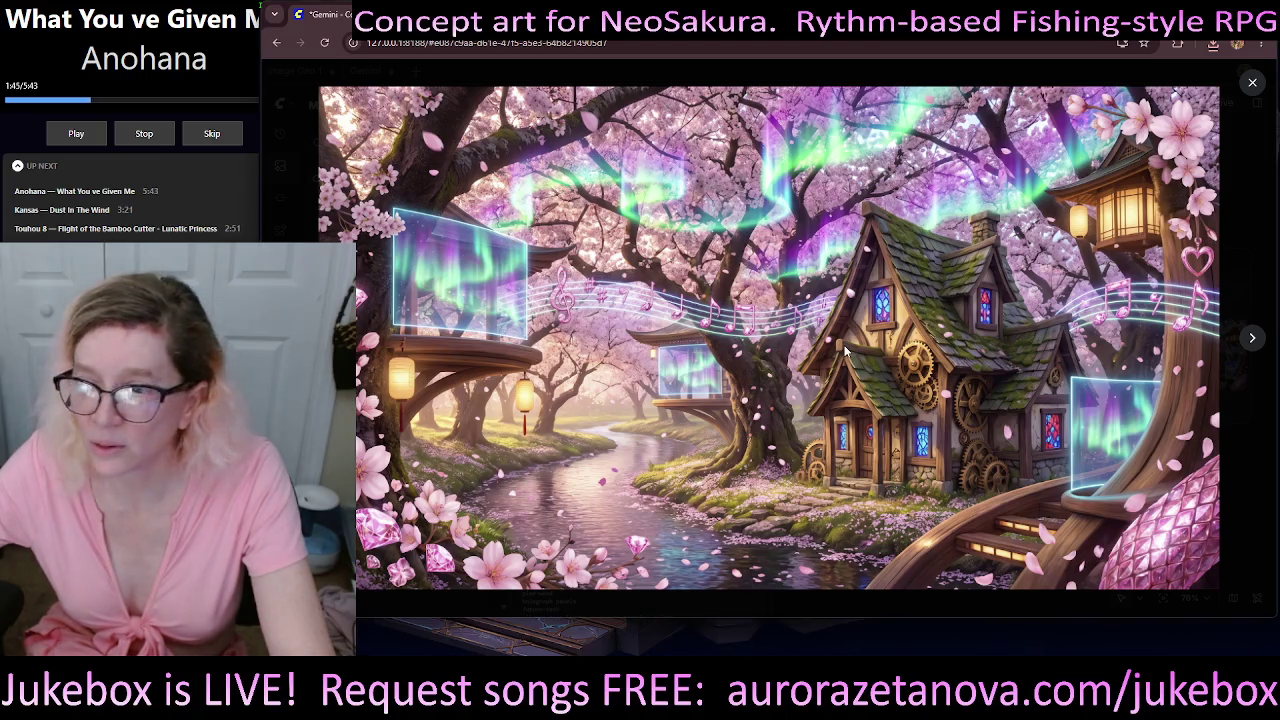
click(1252, 84)
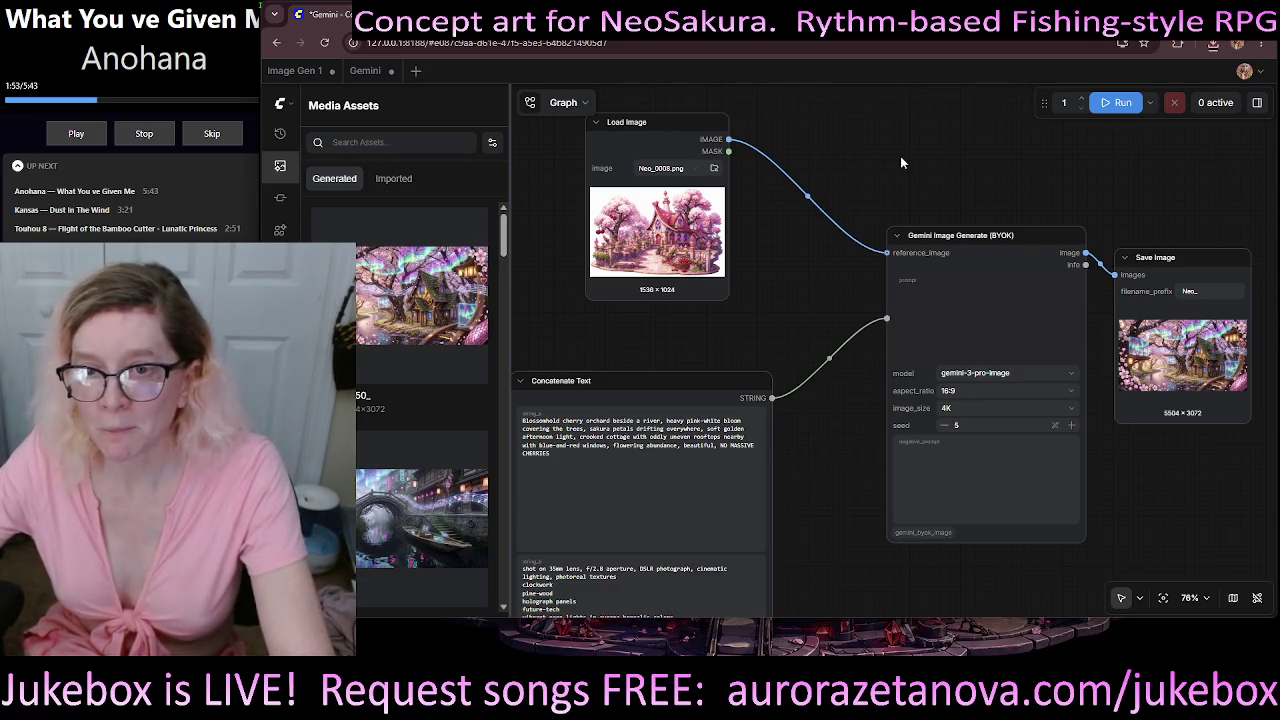
drag(900, 162, 841, 177)
click(1120, 104)
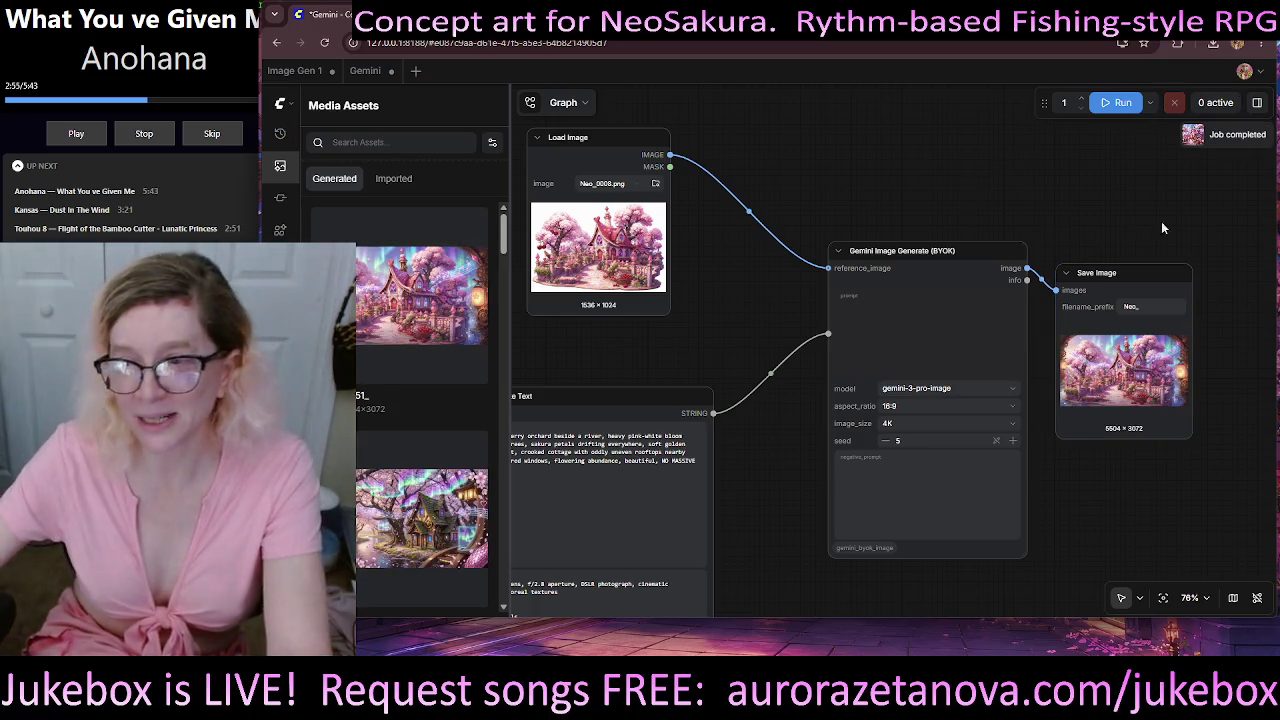
mouse_move(421, 295)
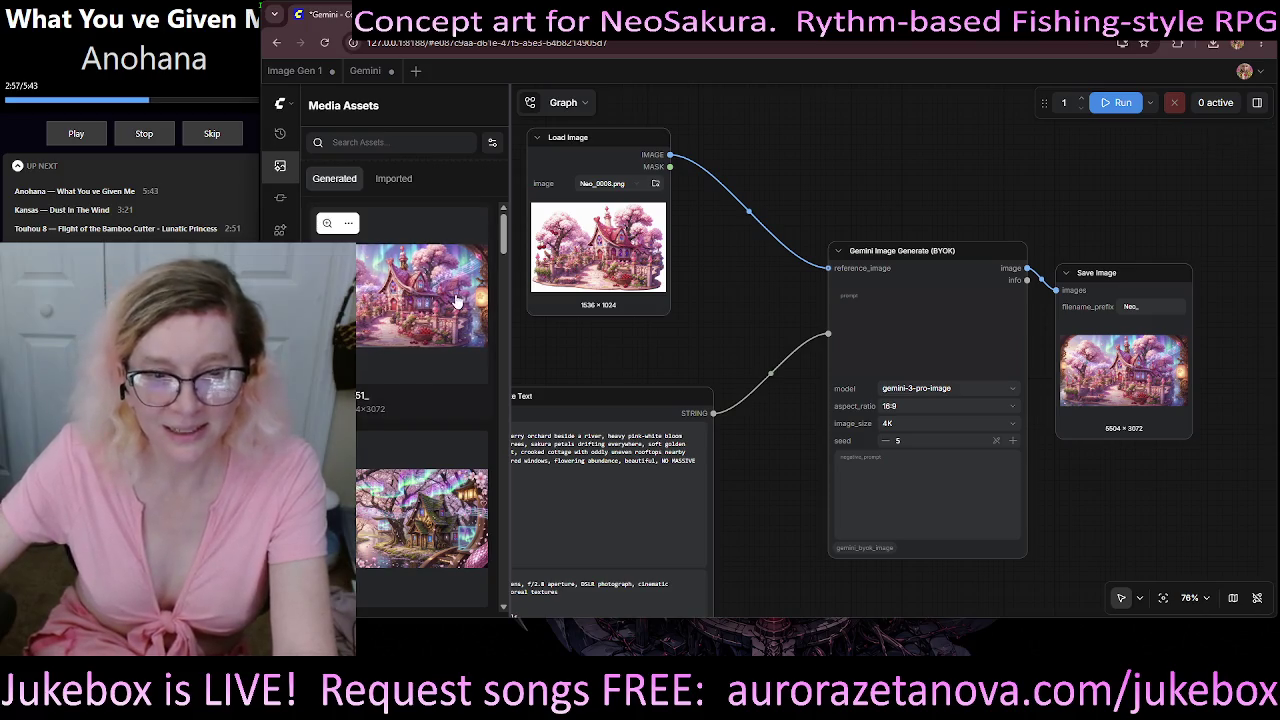
- Download Neo_00051_.png from Media Assets and open it from Chrome's downloads panel
click(351, 224)
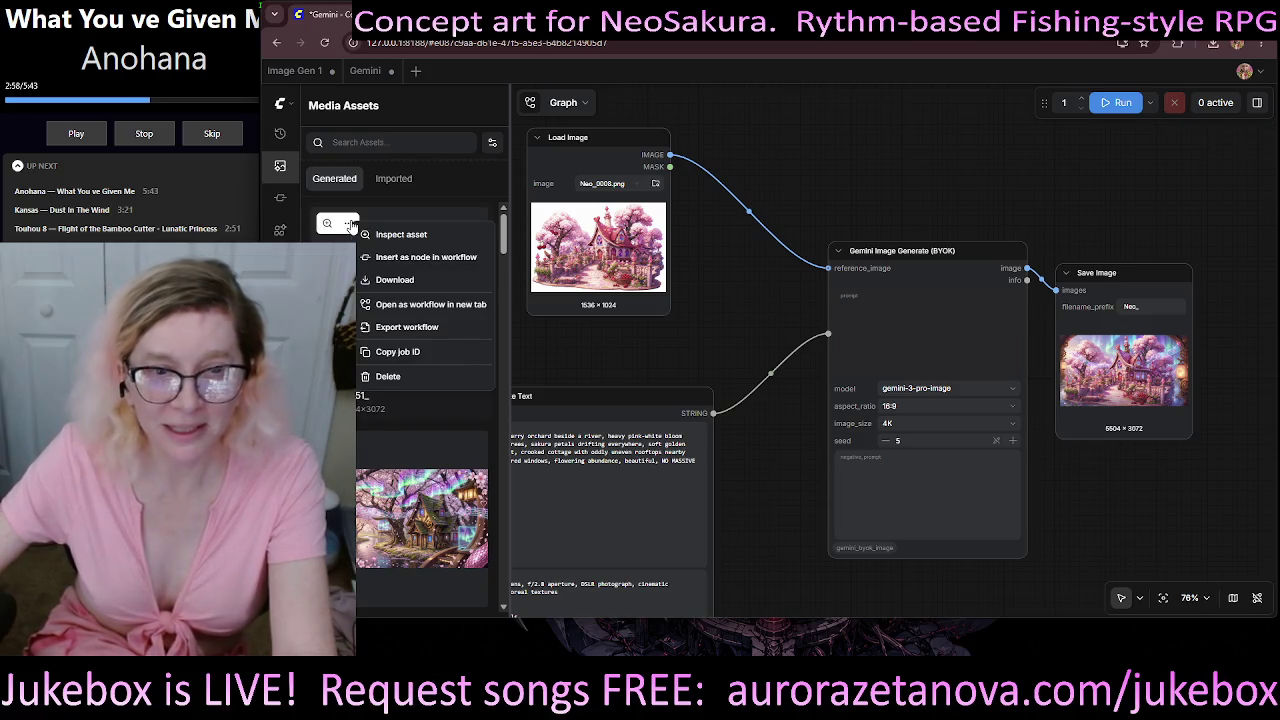
click(402, 286)
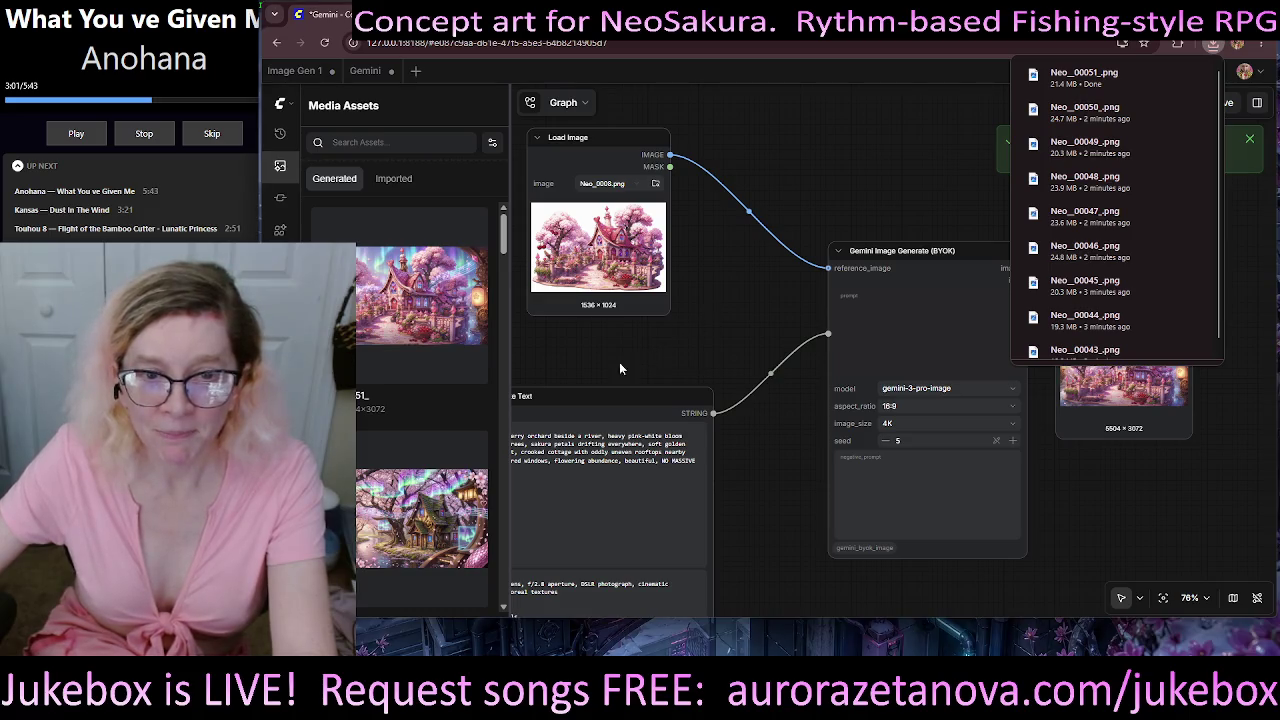
click(1085, 77)
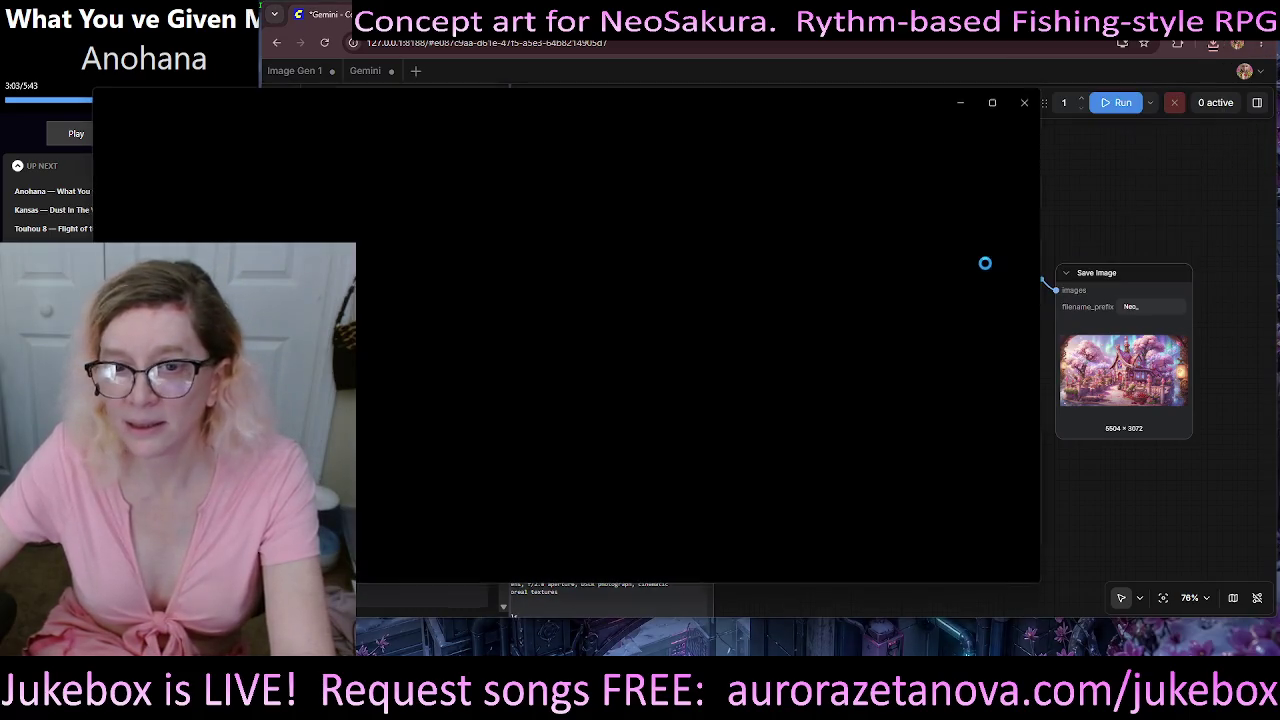
- Maximize Photos, zoom and pan across the Neo_00051 cottage render, then close the viewer
click(991, 106)
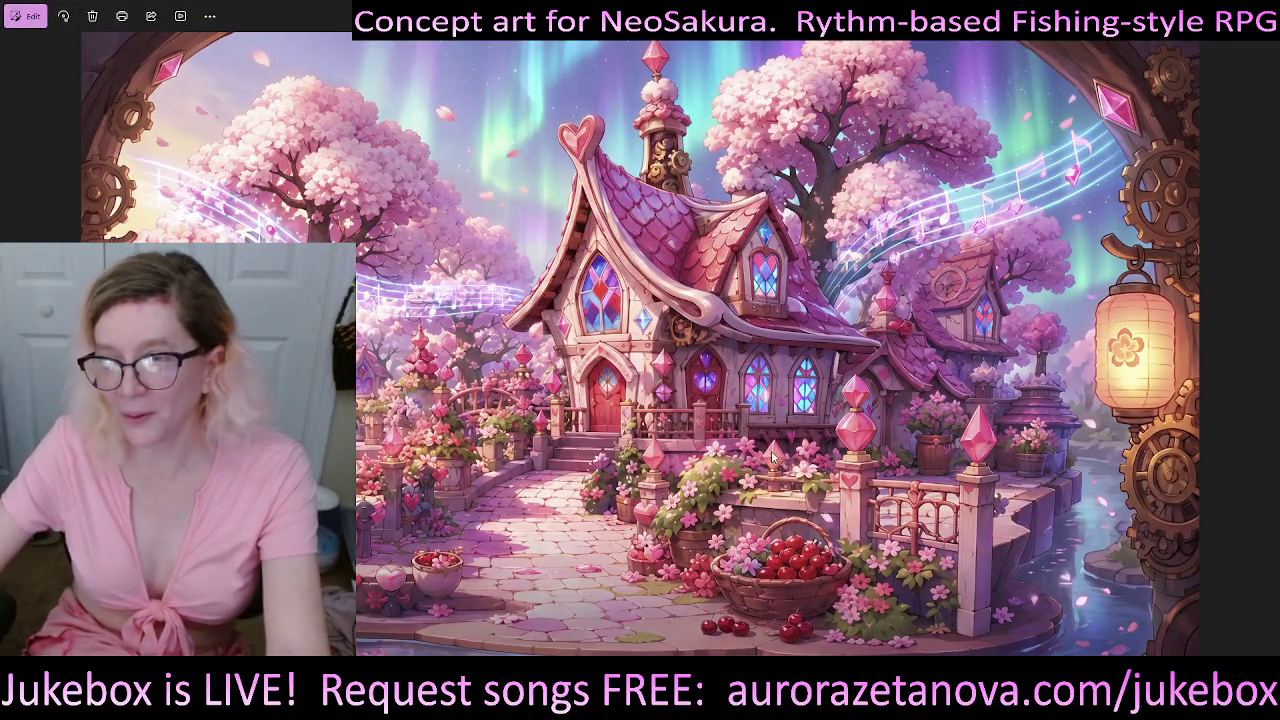
scroll(588, 457, up, 3)
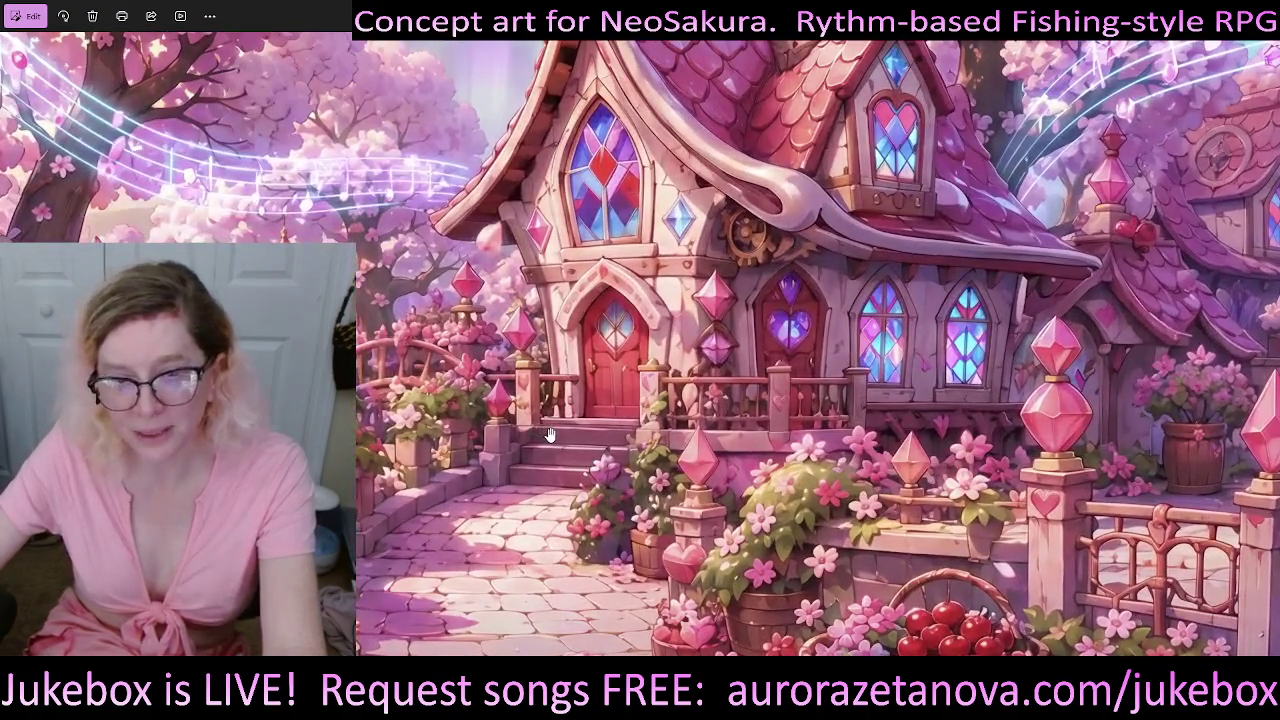
scroll(634, 402, up, 2)
mouse_move(634, 402)
mouse_down()
mouse_move(714, 162)
mouse_move(100, 432)
mouse_up()
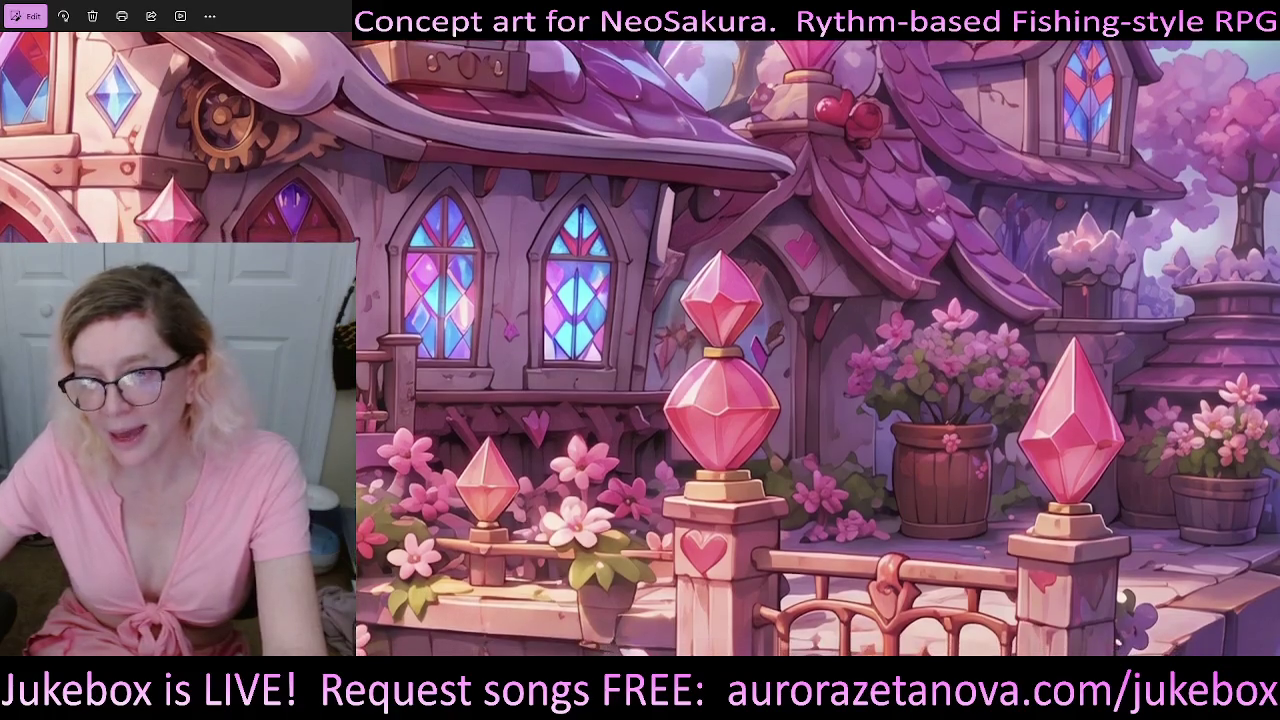
key(Right)
key(Right)
scroll(887, 318, down, 2)
scroll(887, 318, down, 1)
scroll(887, 318, down, 2)
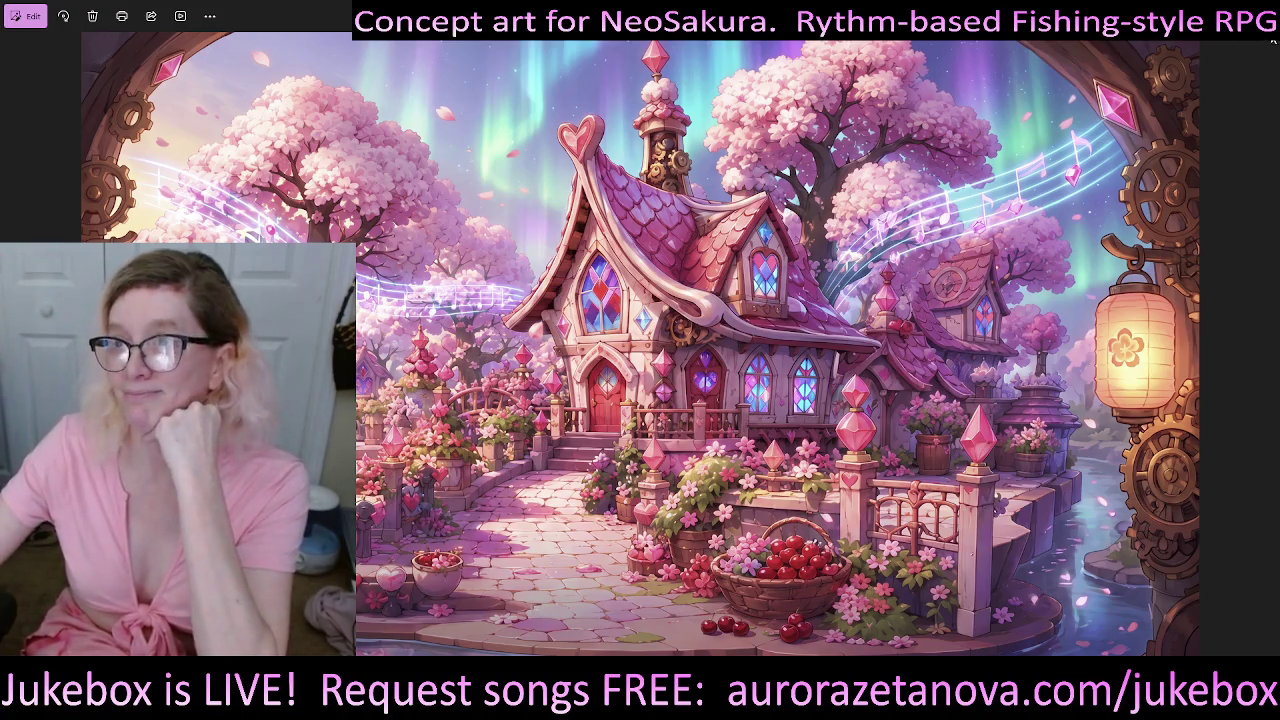
key(alt+F4)
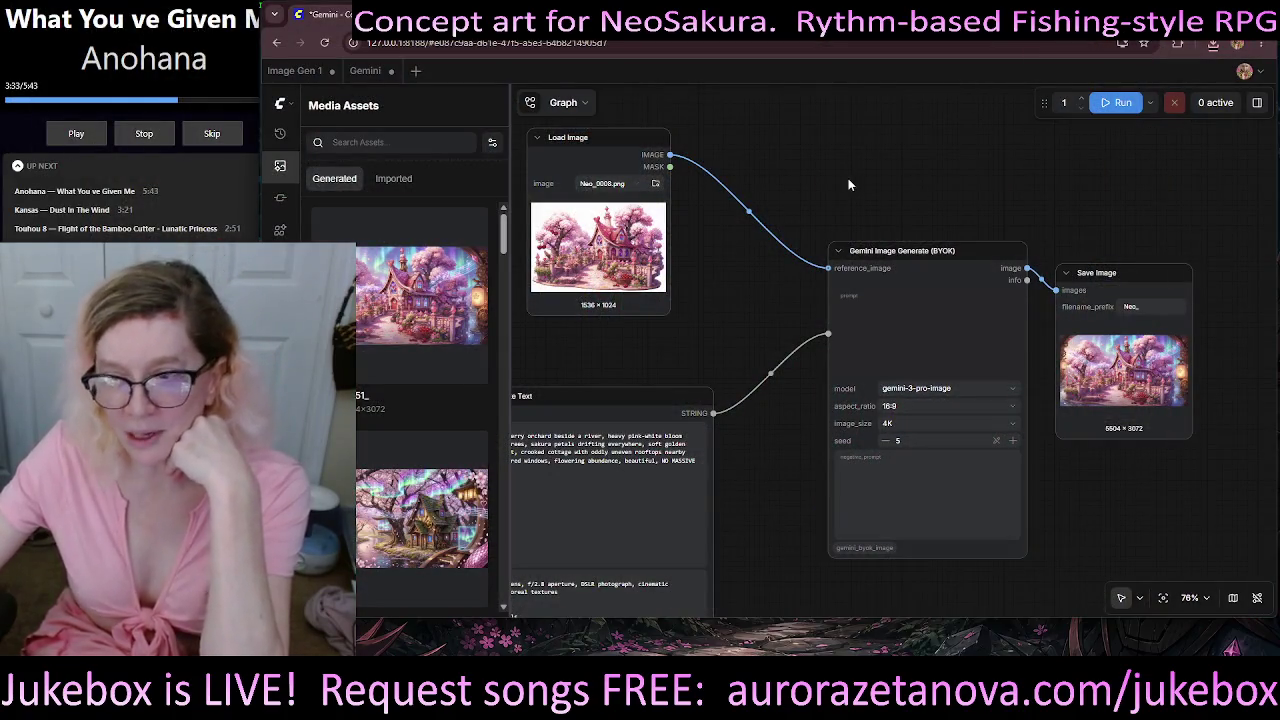
- Load Neo_0014 as the reference image in the Load Image node
drag(749, 299, 813, 302)
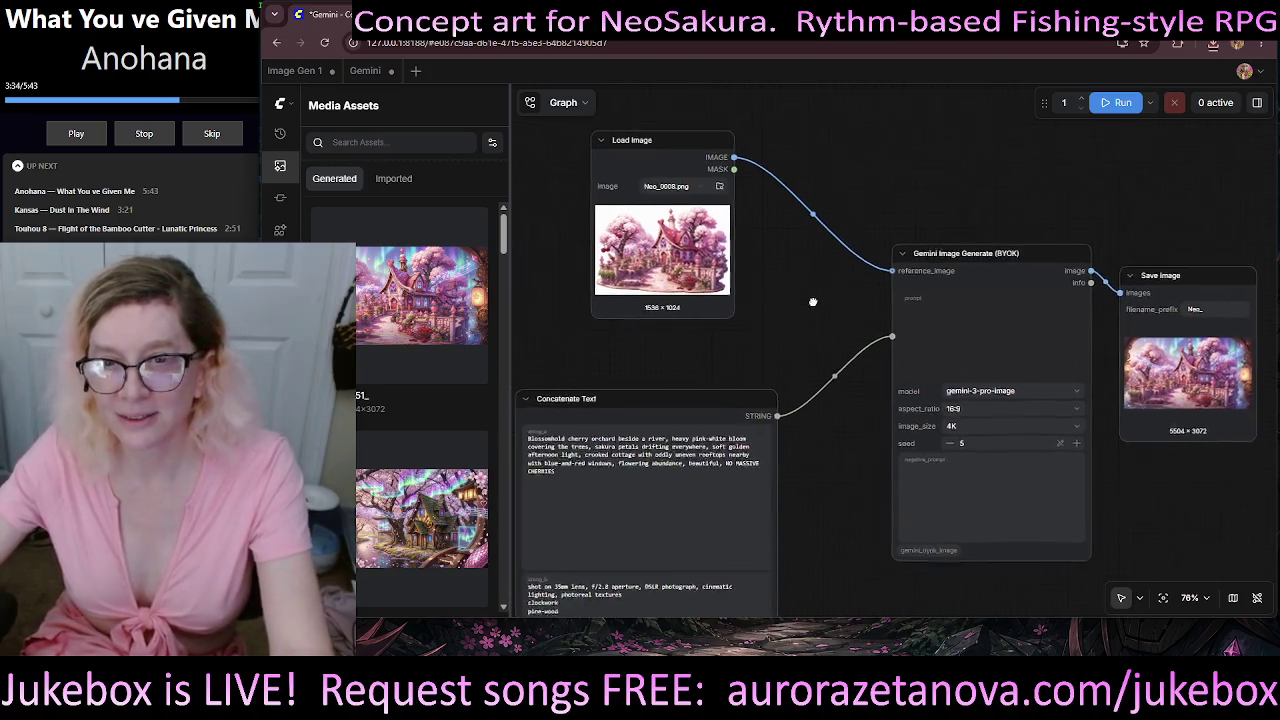
click(719, 186)
scroll(741, 286, down, 1)
scroll(743, 285, down, 1)
scroll(704, 267, down, 1)
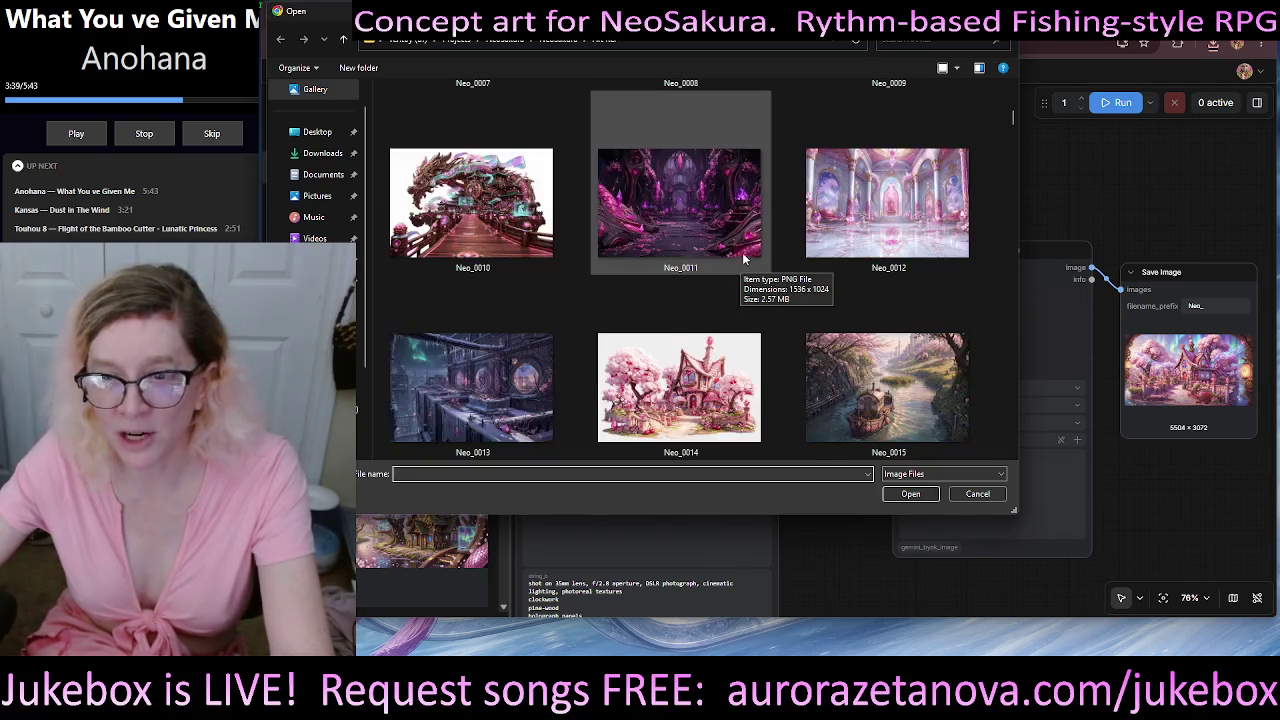
click(666, 415)
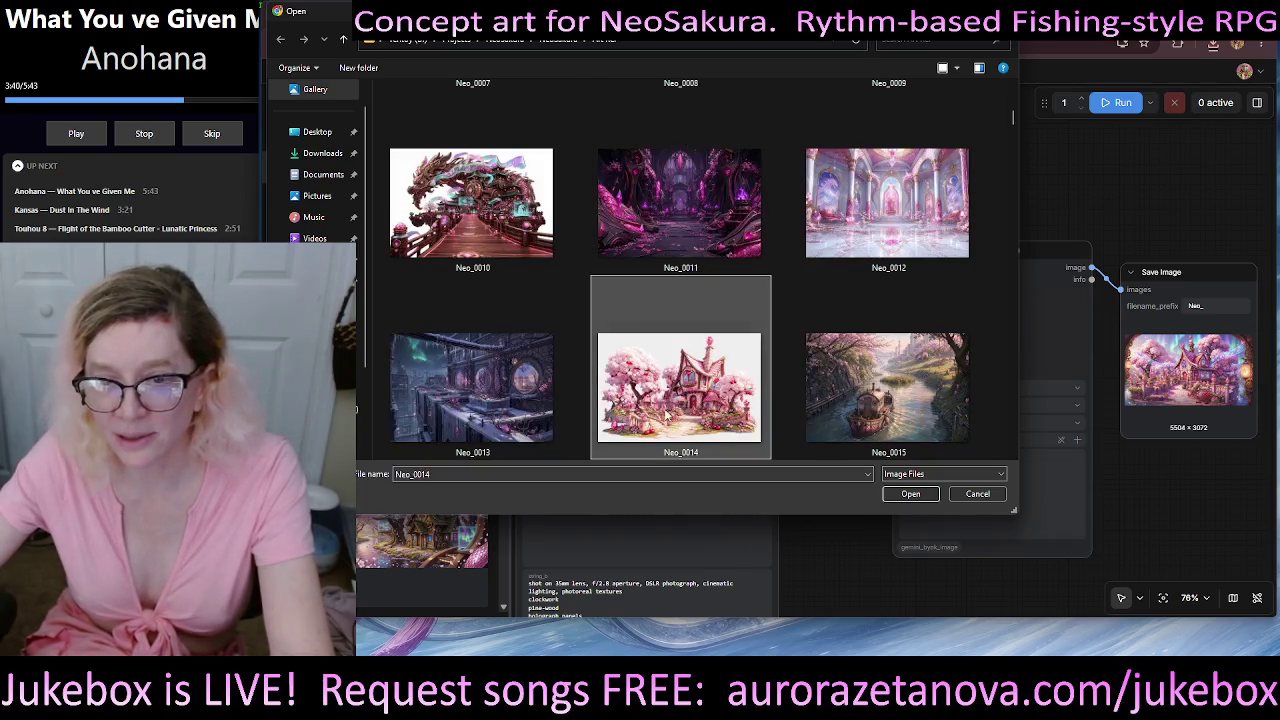
click(911, 494)
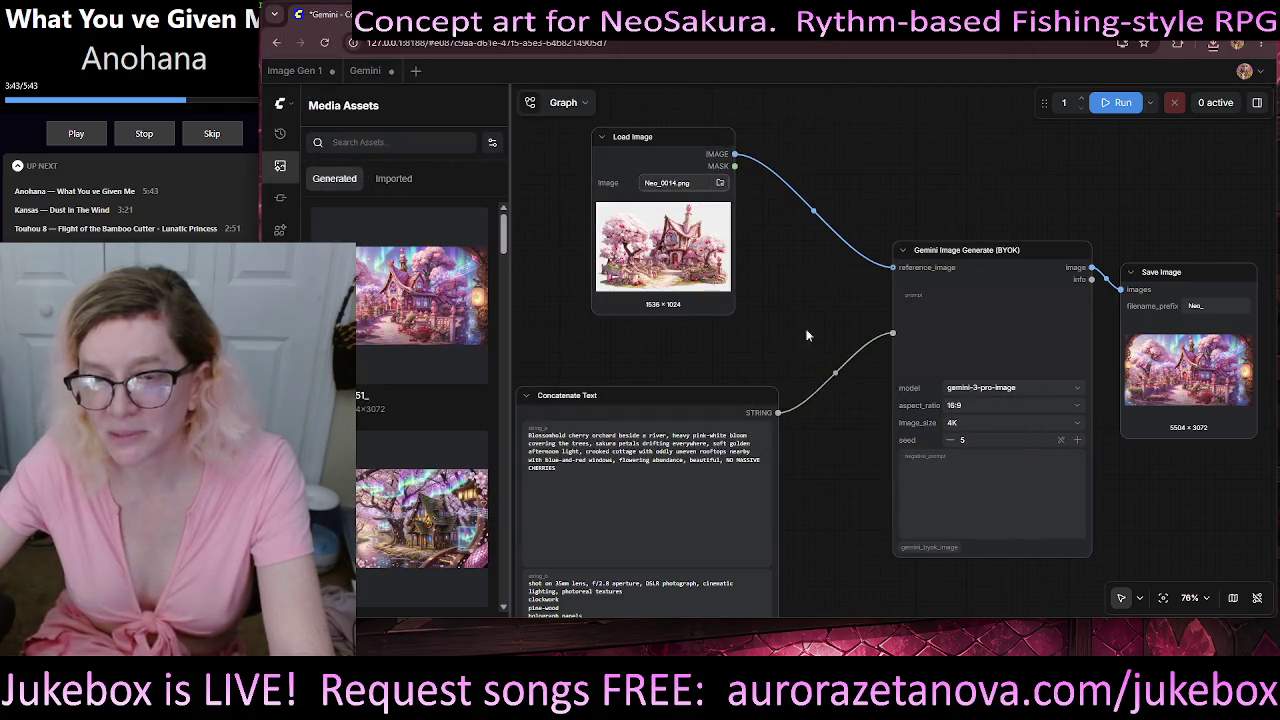
- Run the workflow with the Neo_0014 reference and reposition the Save Image node
mouse_move(840, 298)
mouse_down()
mouse_move(727, 237)
mouse_move(702, 240)
mouse_move(862, 345)
mouse_move(942, 314)
mouse_up()
click(1122, 104)
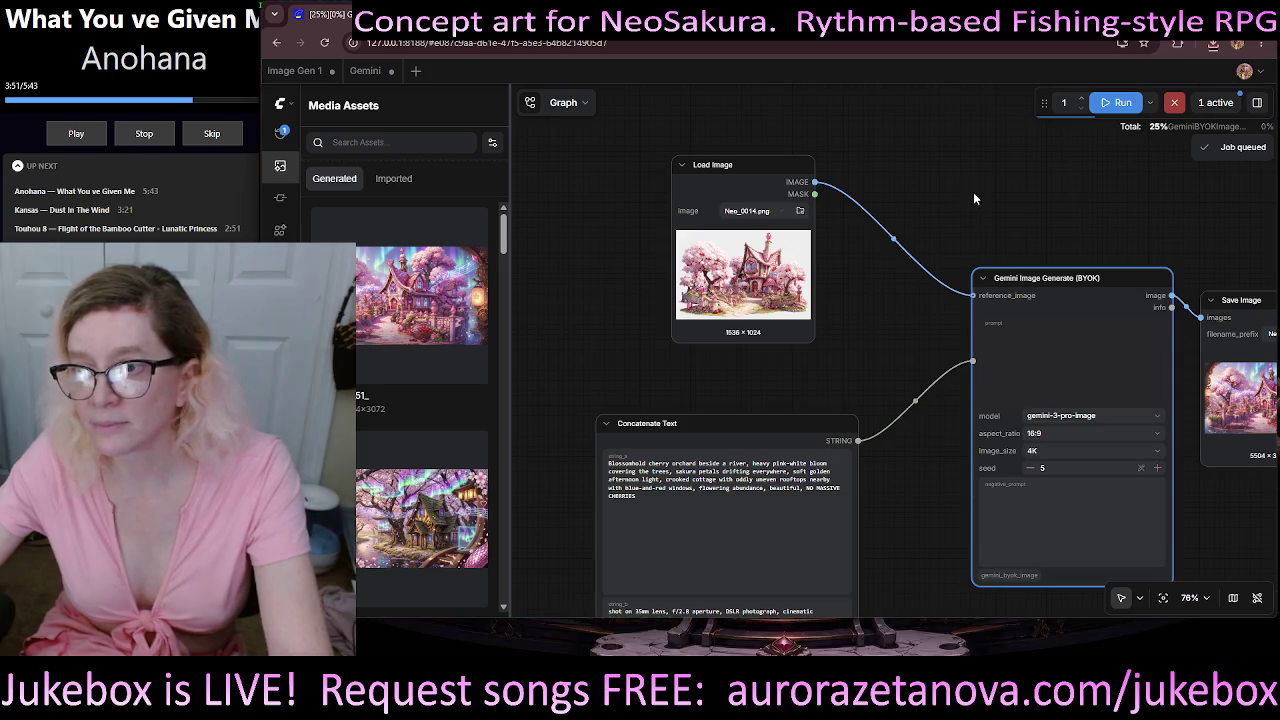
mouse_move(976, 216)
mouse_down()
mouse_move(890, 211)
mouse_move(898, 190)
mouse_up()
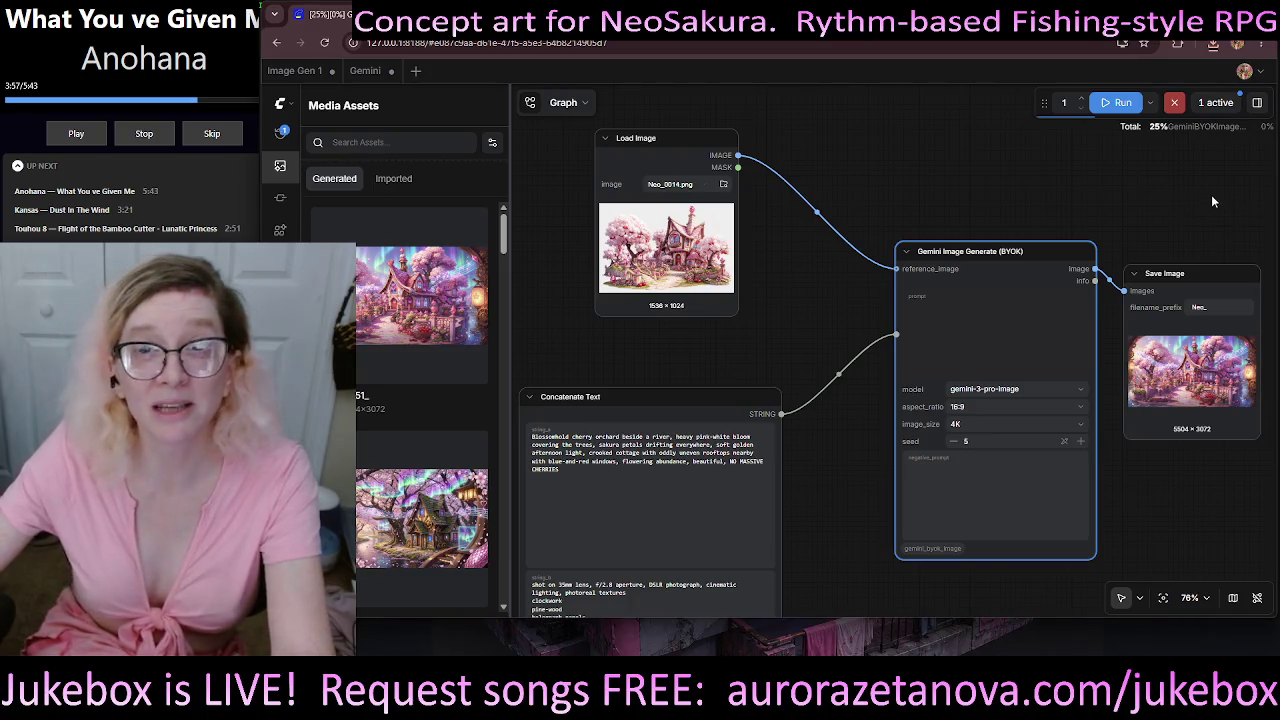
drag(1185, 199, 1104, 216)
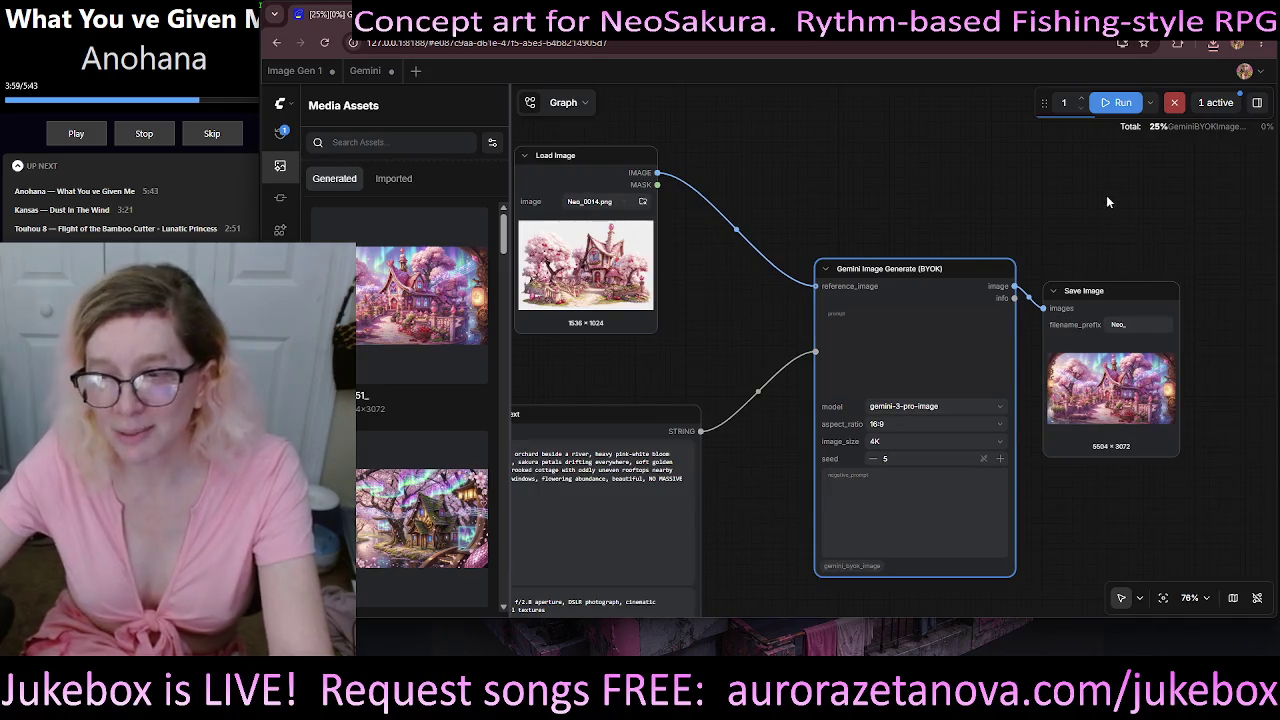
drag(1138, 291, 1160, 281)
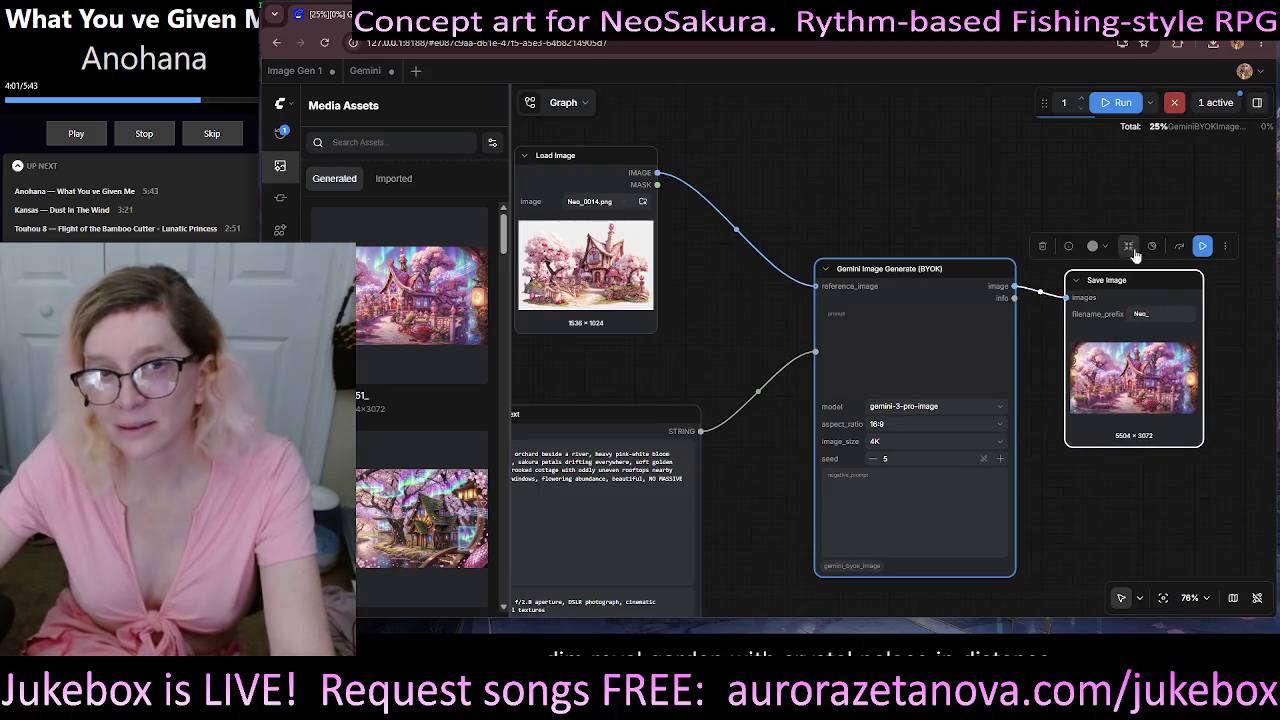
key(ctrl+t)
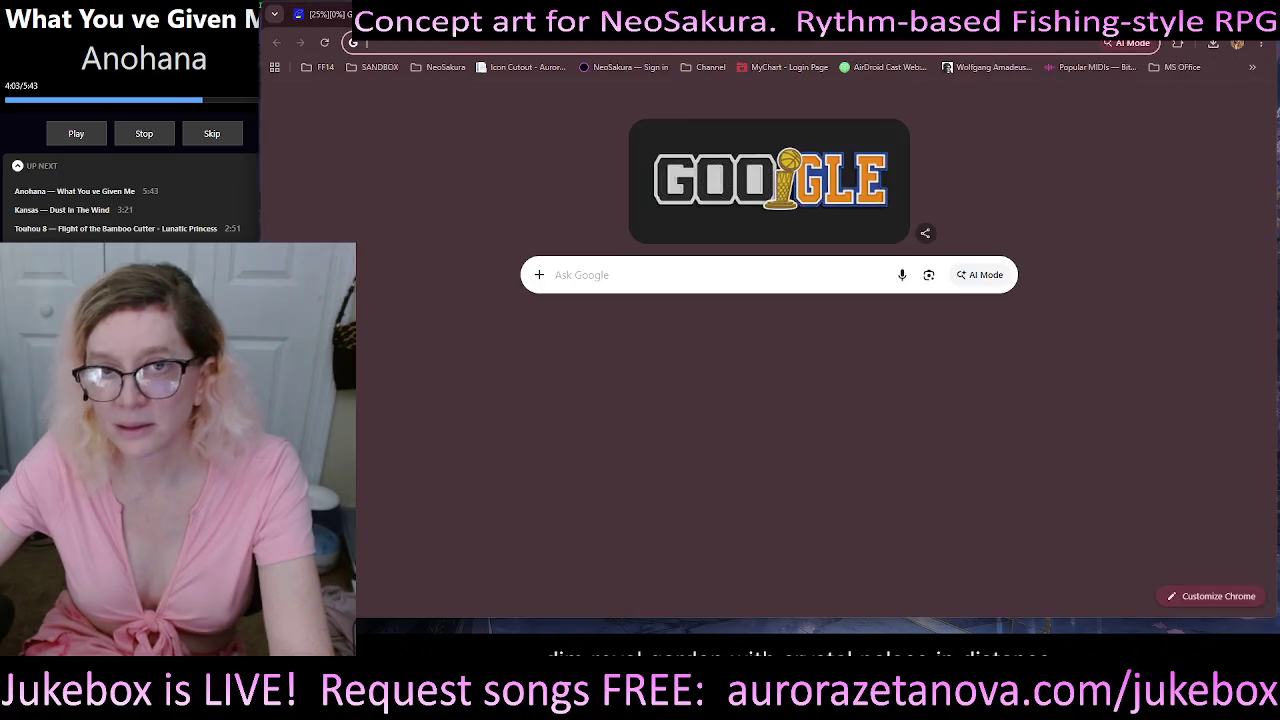
- Search Google for 'strawberry shortcake characters' and show the image results
click(688, 276)
text(s)
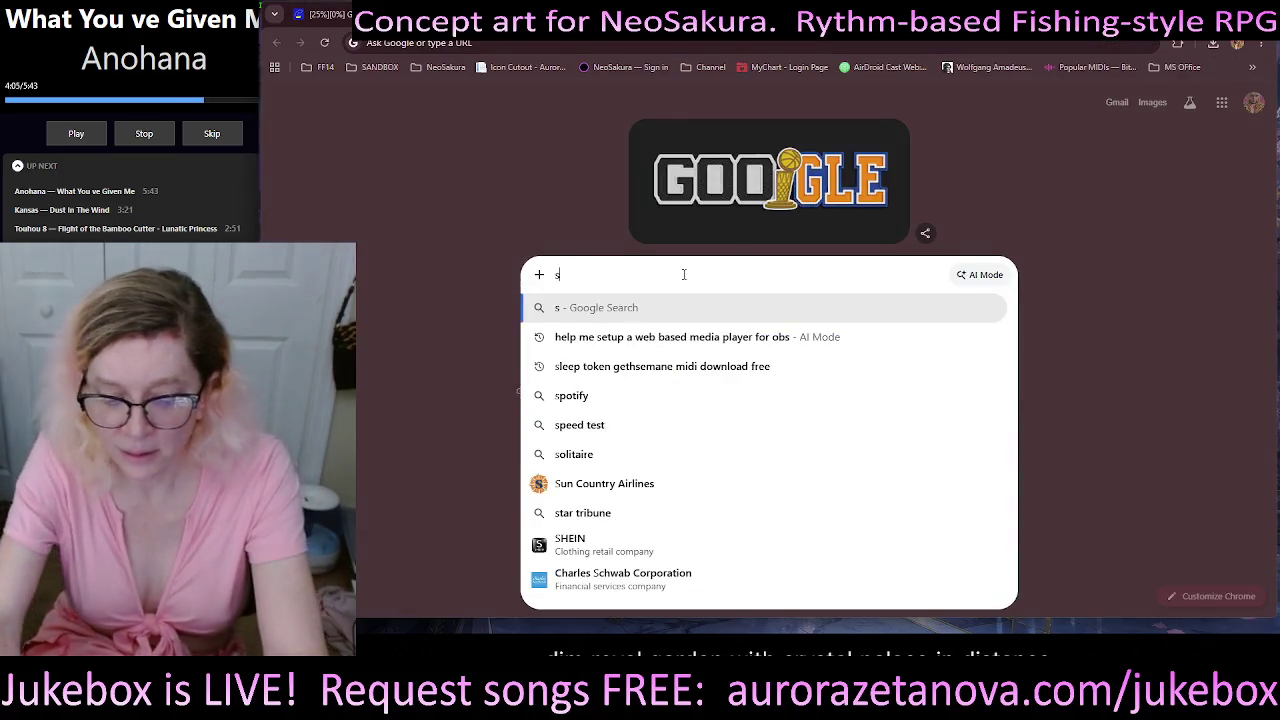
text(trawbere)
key(BackSpace)
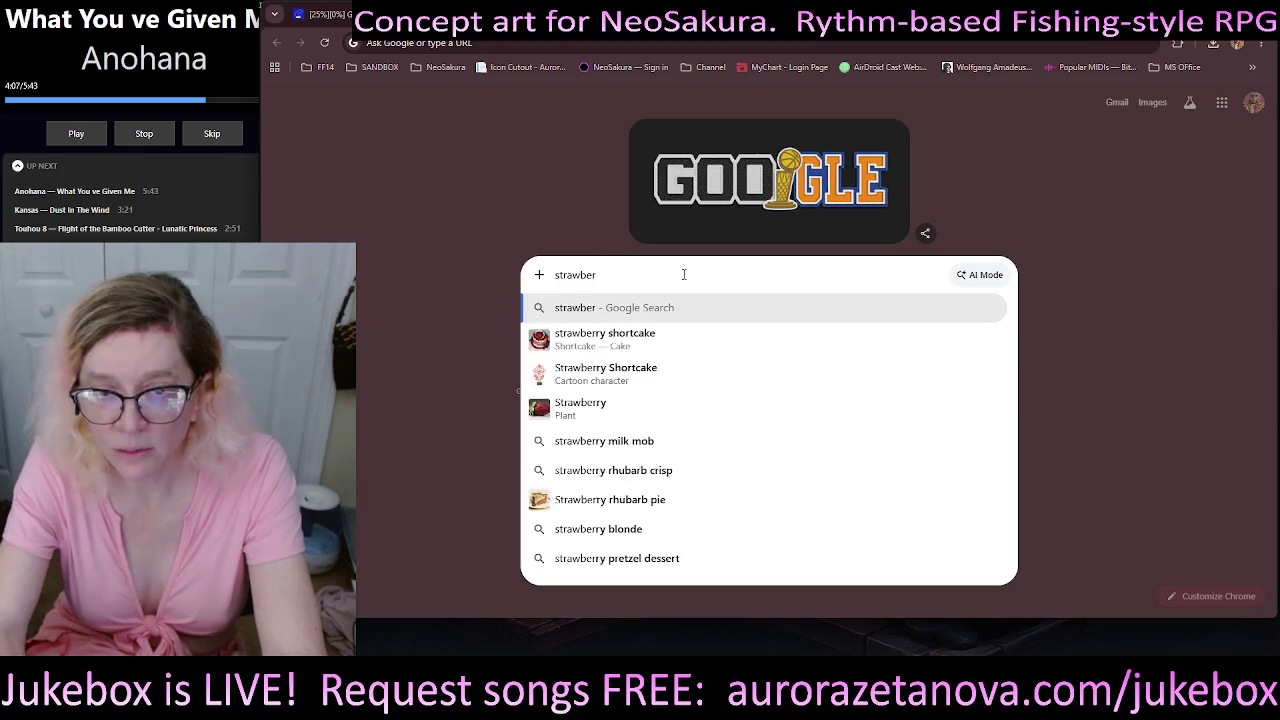
text(ry sh)
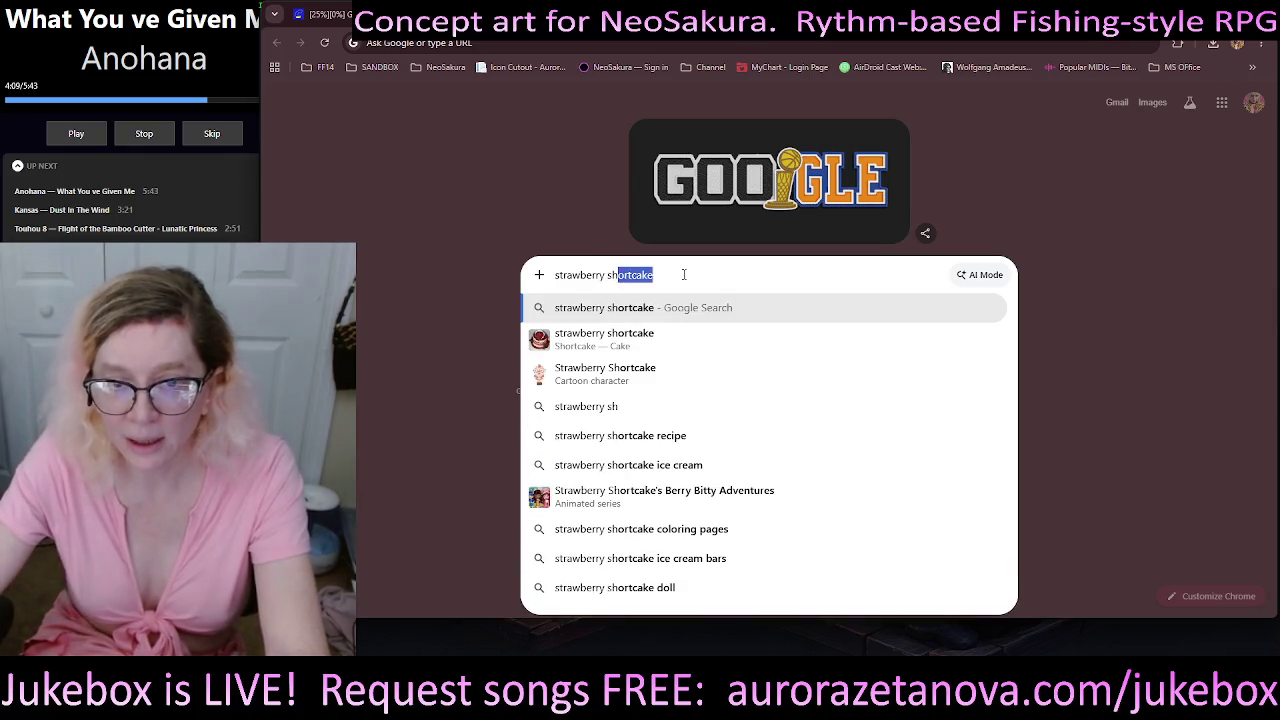
text(ortcake characters)
key(Return)
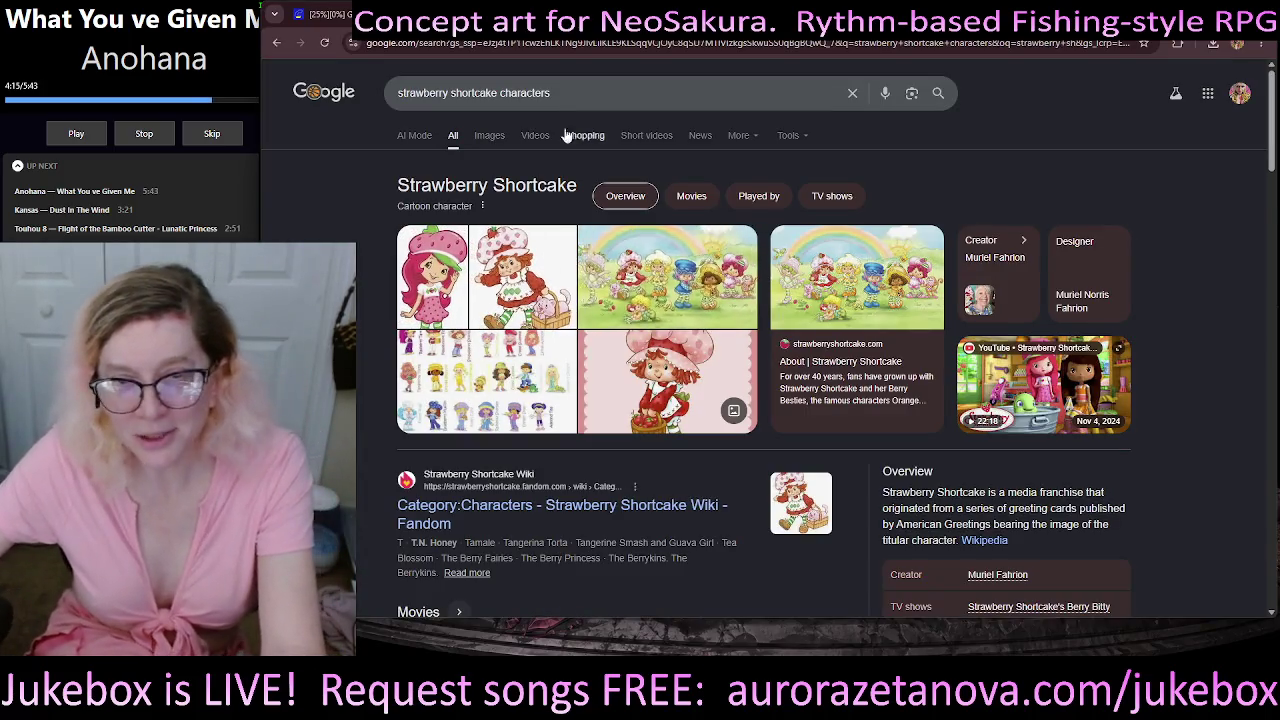
click(490, 135)
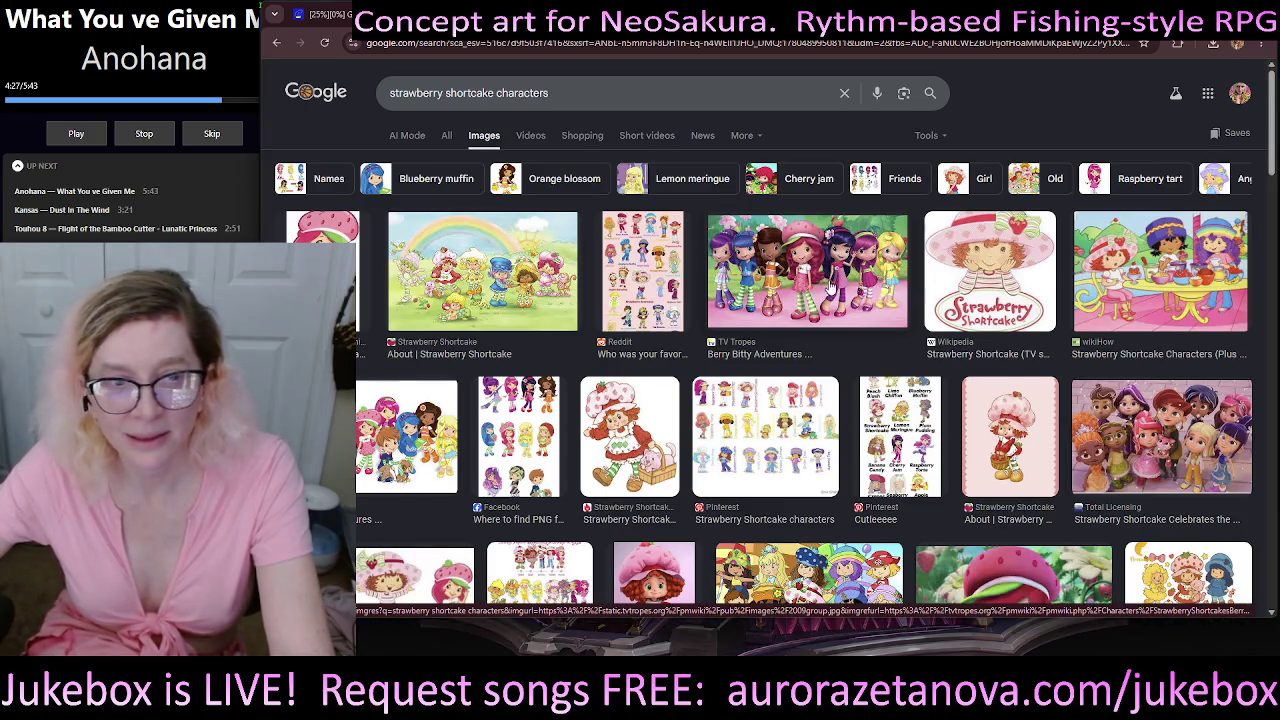
- Preview the rainbow Strawberry Shortcake group picture, browse its About page, and return to results
click(437, 262)
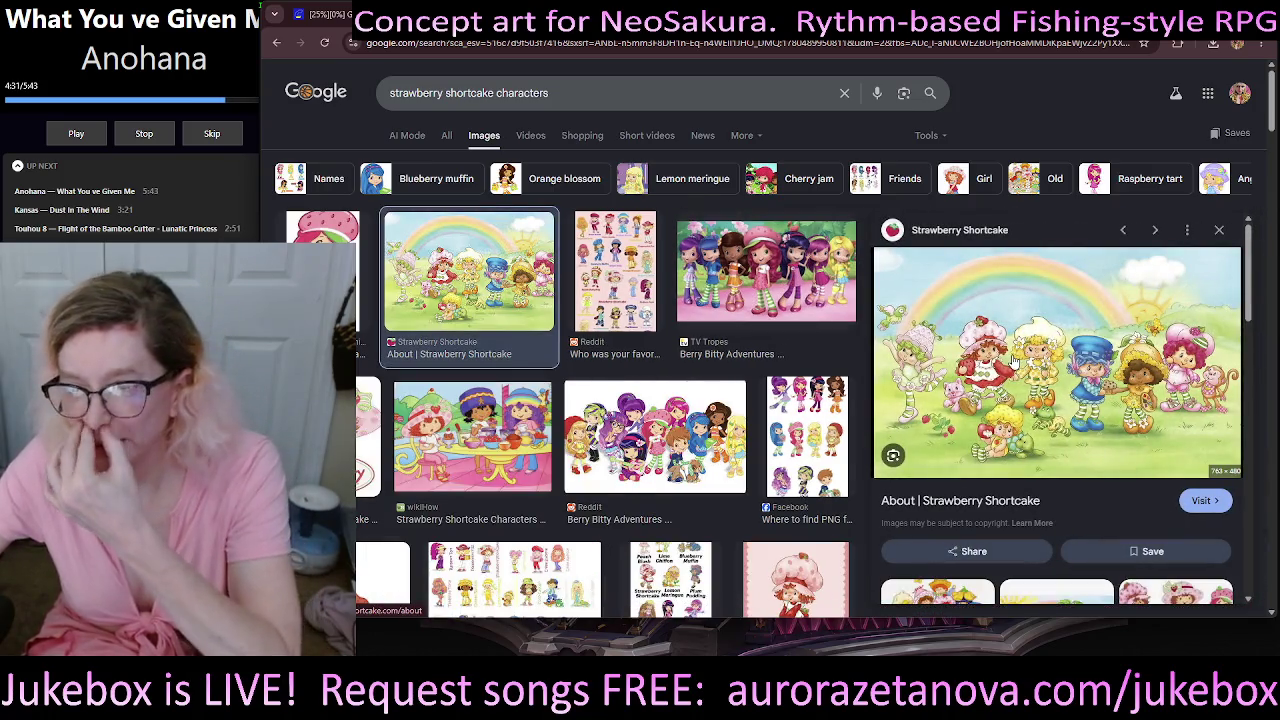
click(1009, 357)
scroll(1034, 200, down, 1)
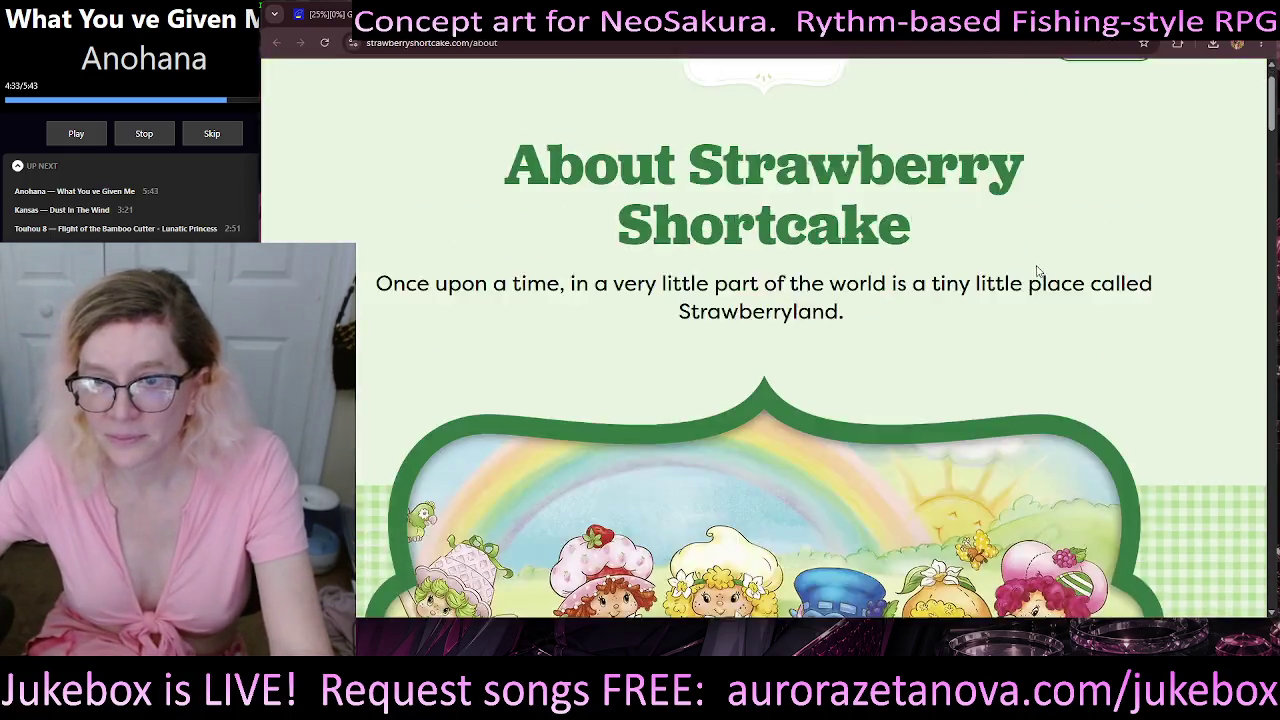
scroll(1040, 262, down, 4)
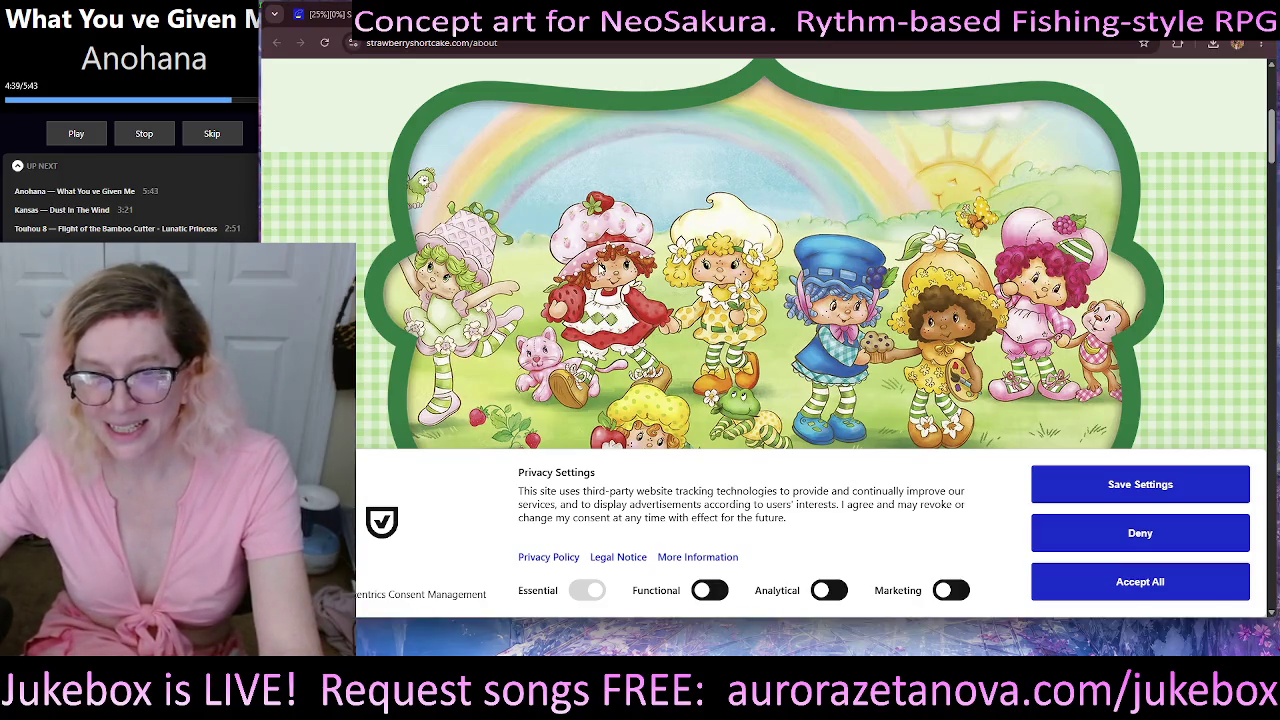
key(alt+Left)
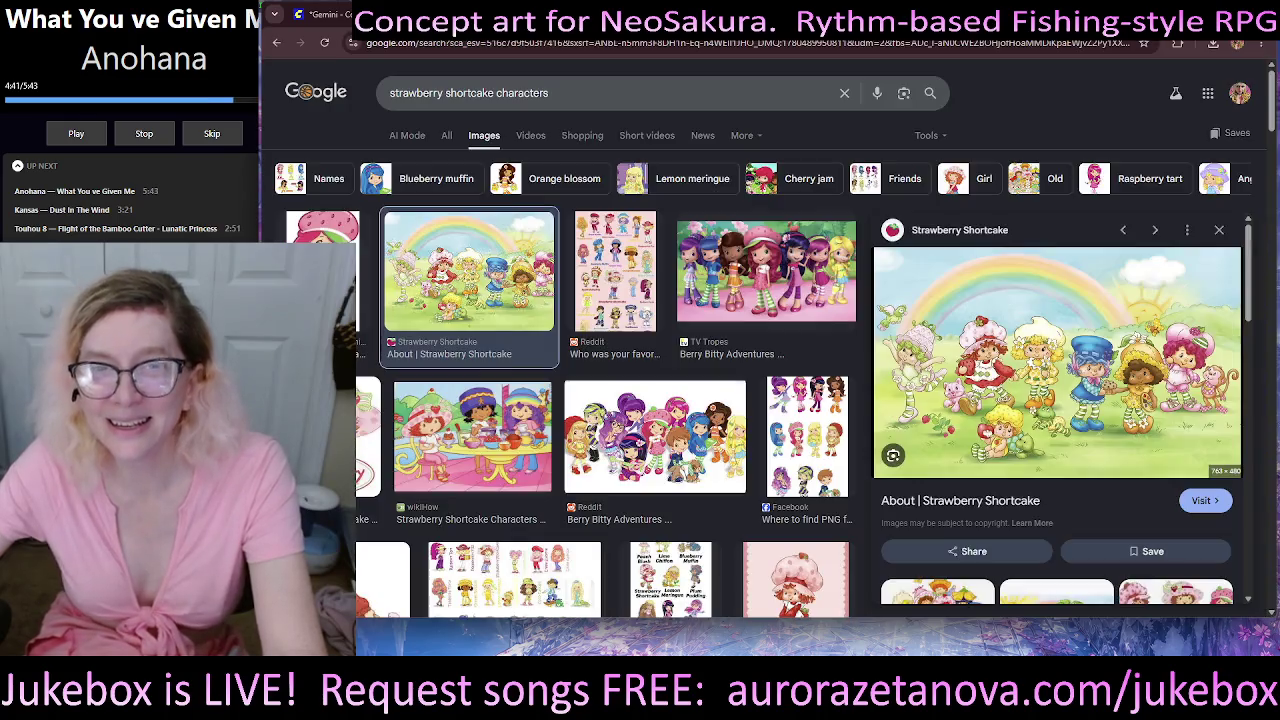
- Back in ComfyUI, preview the first generated pink cottage image full size and download it
key(alt+Left)
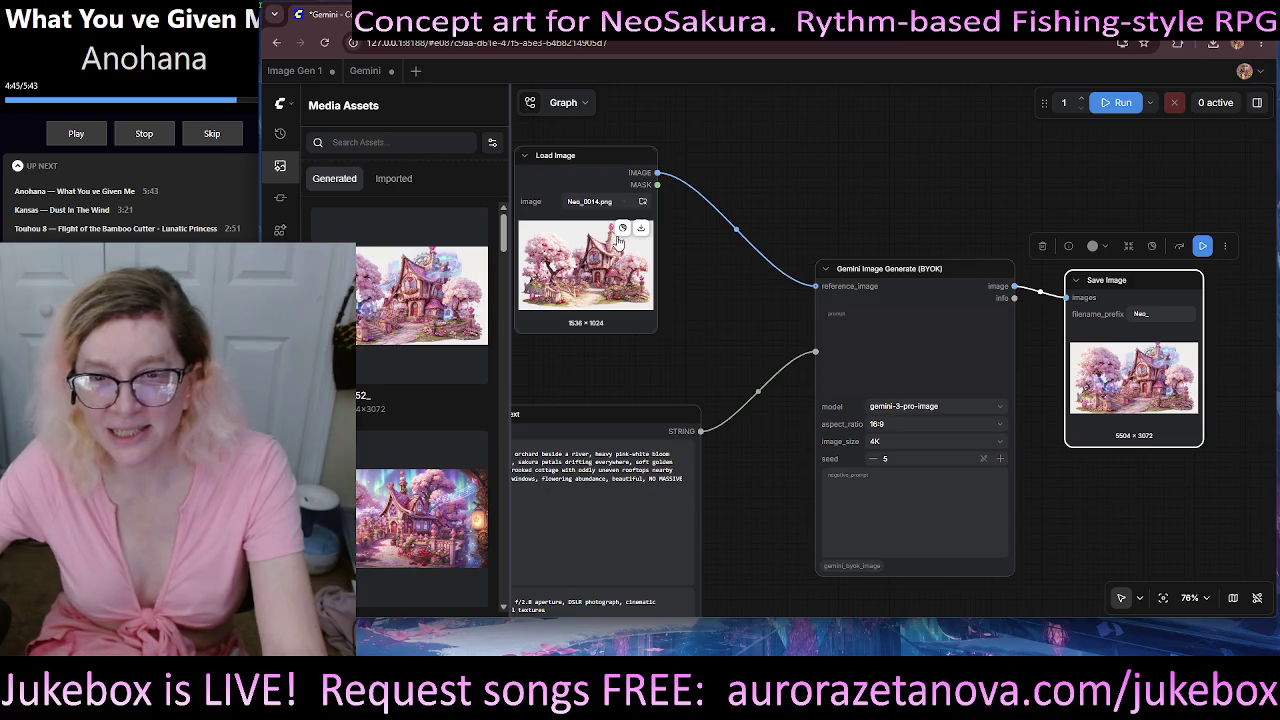
click(569, 279)
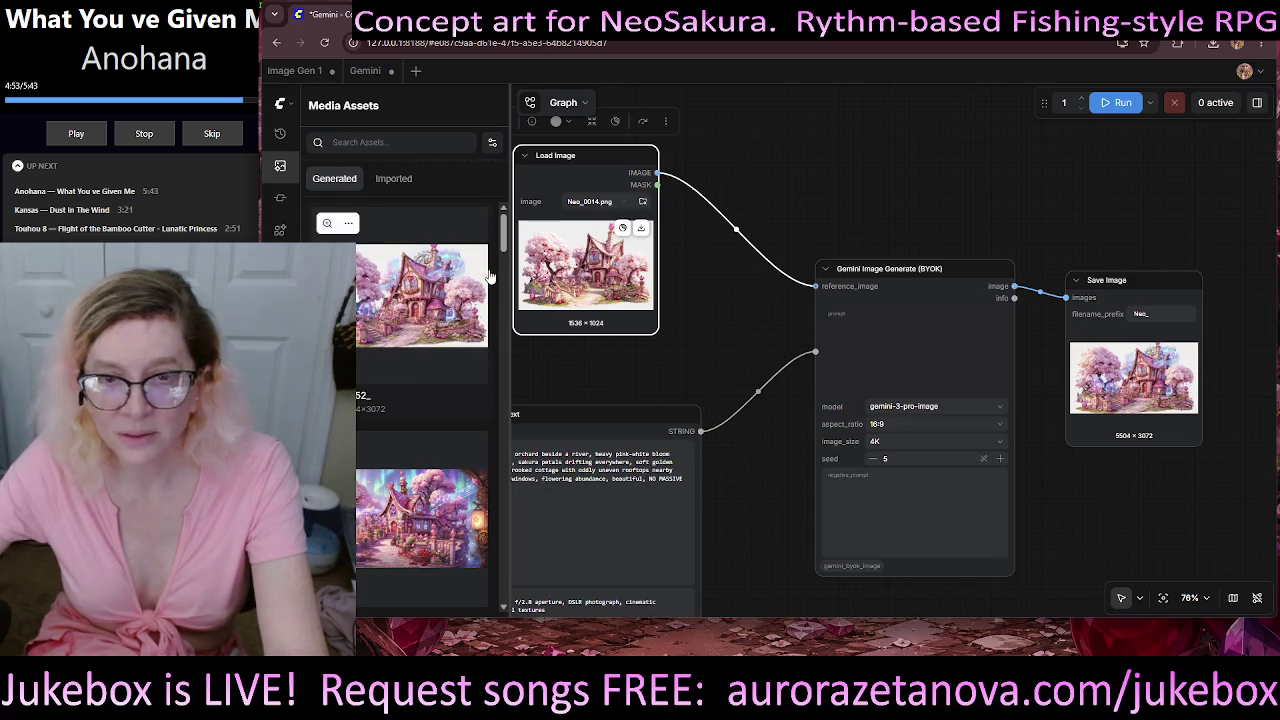
drag(646, 357, 801, 316)
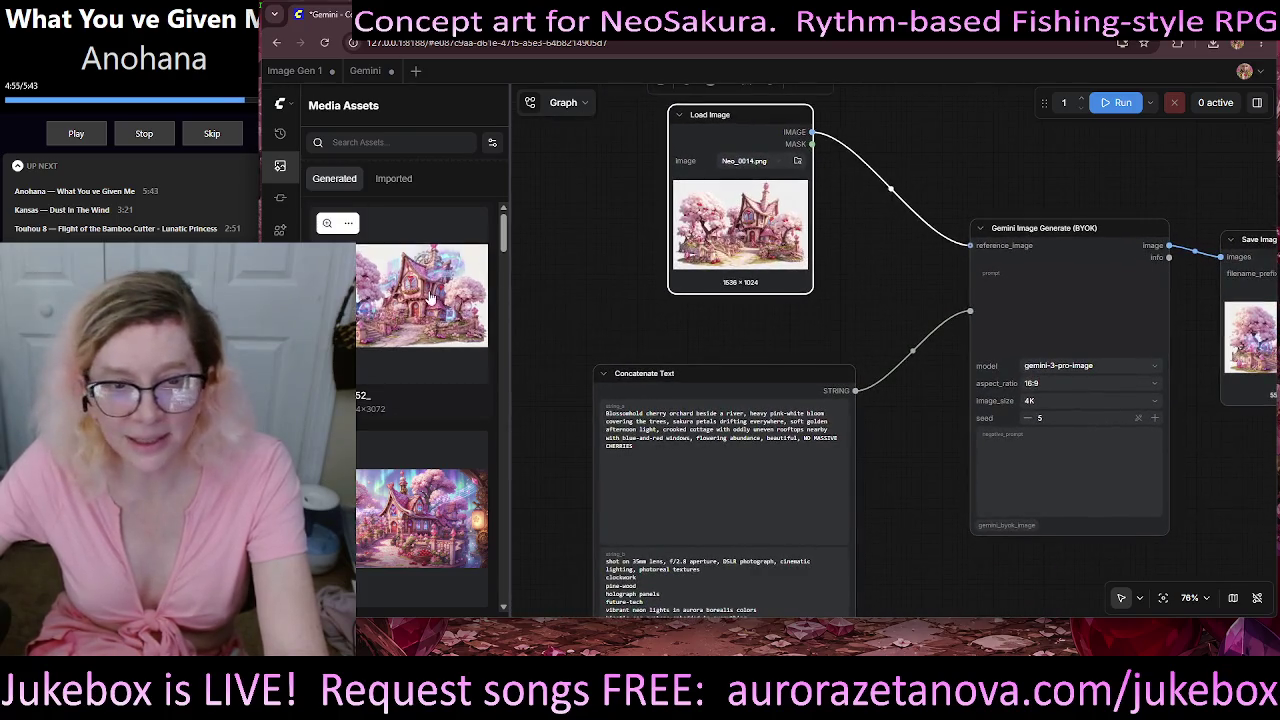
click(326, 226)
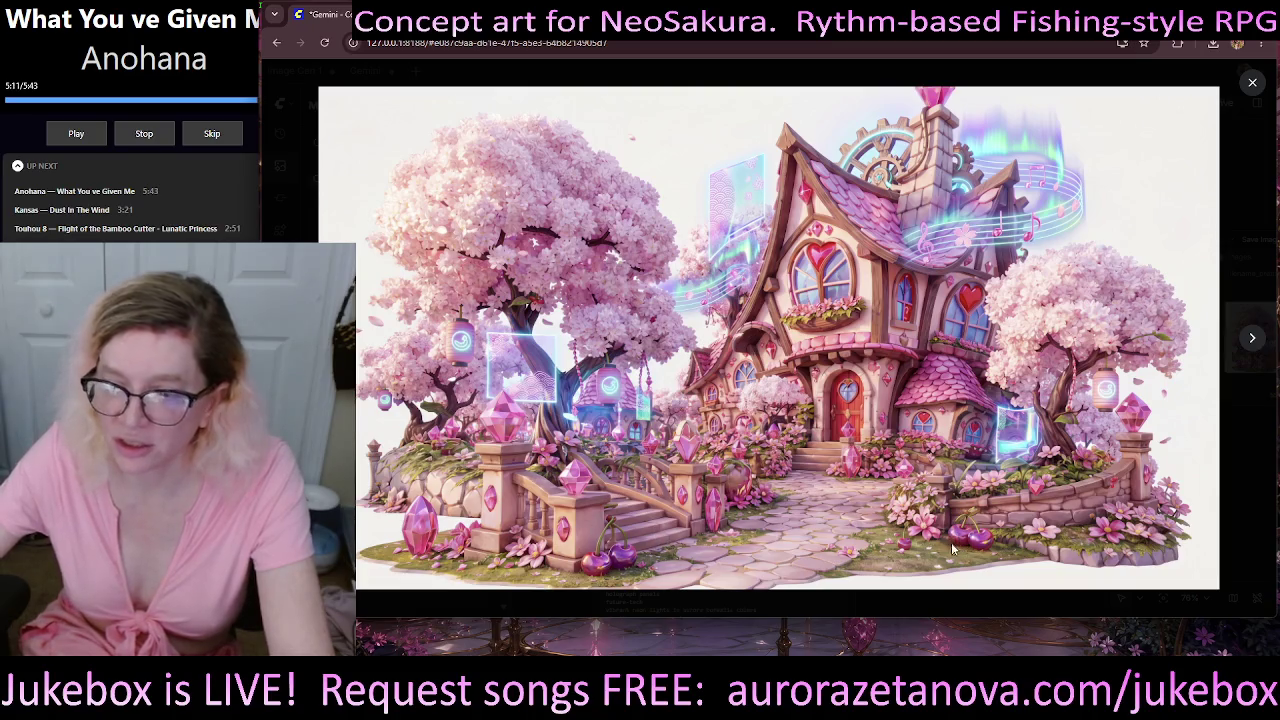
click(1249, 84)
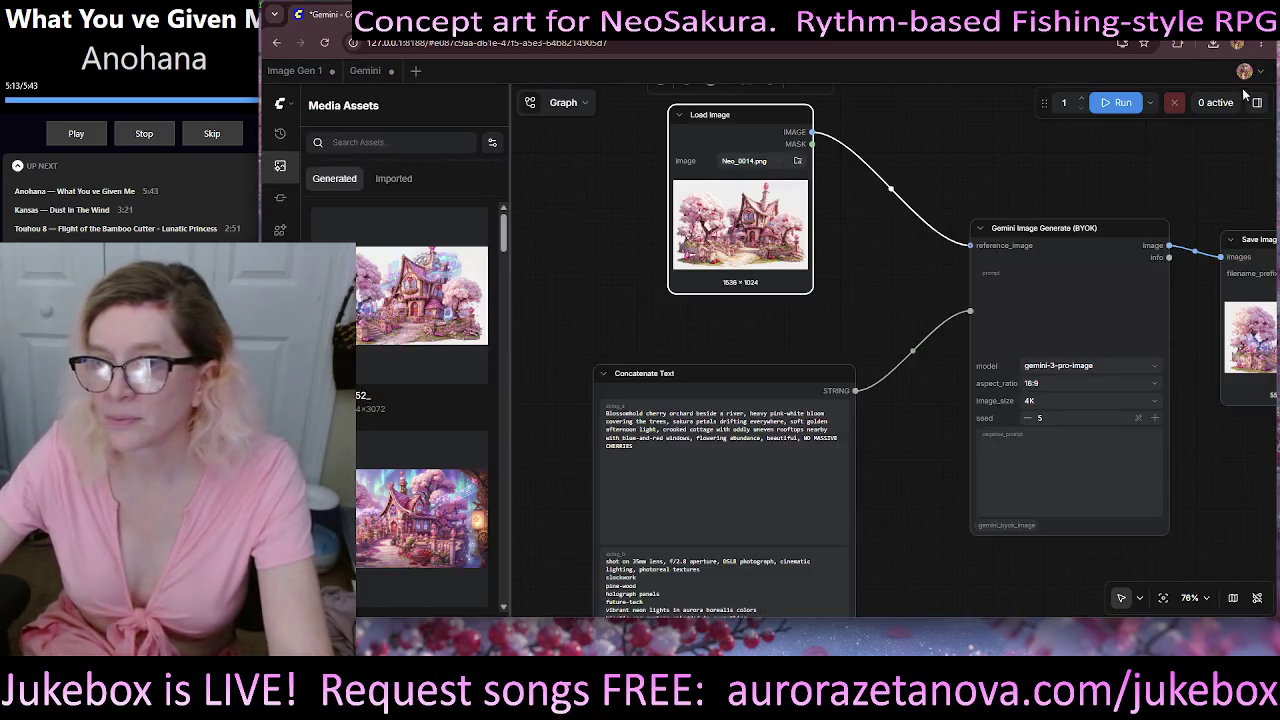
mouse_move(421, 295)
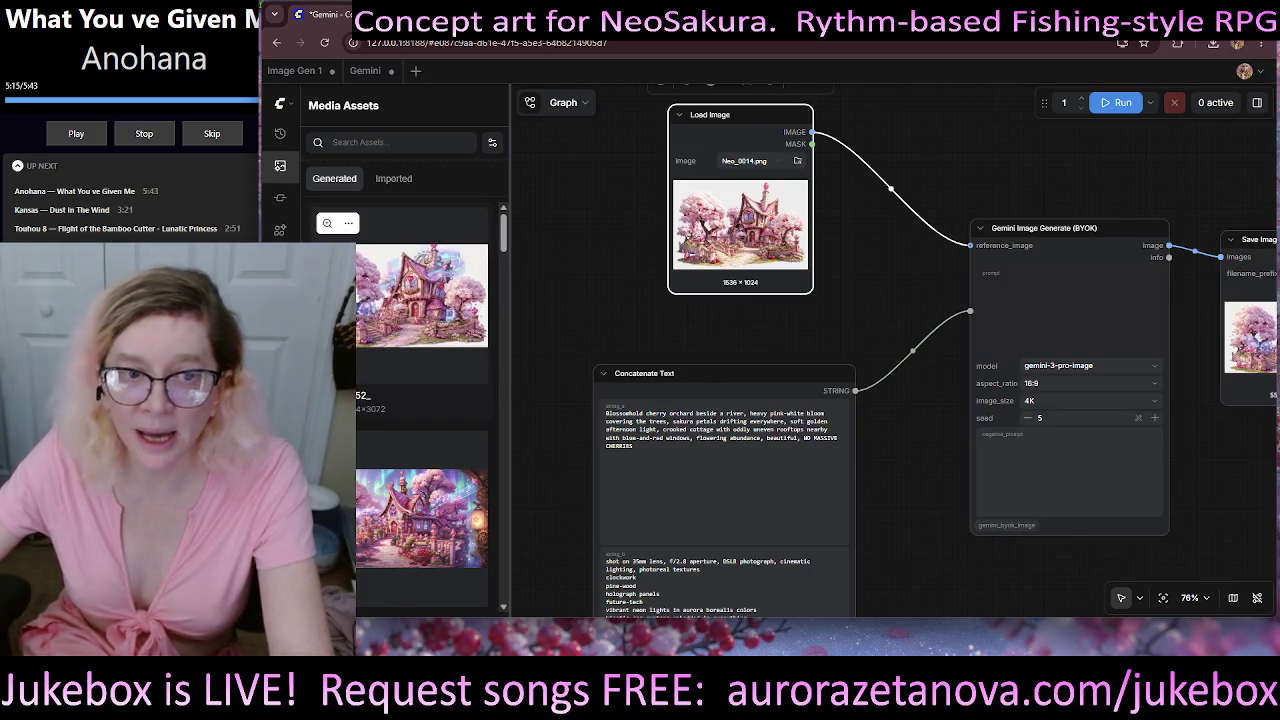
click(348, 223)
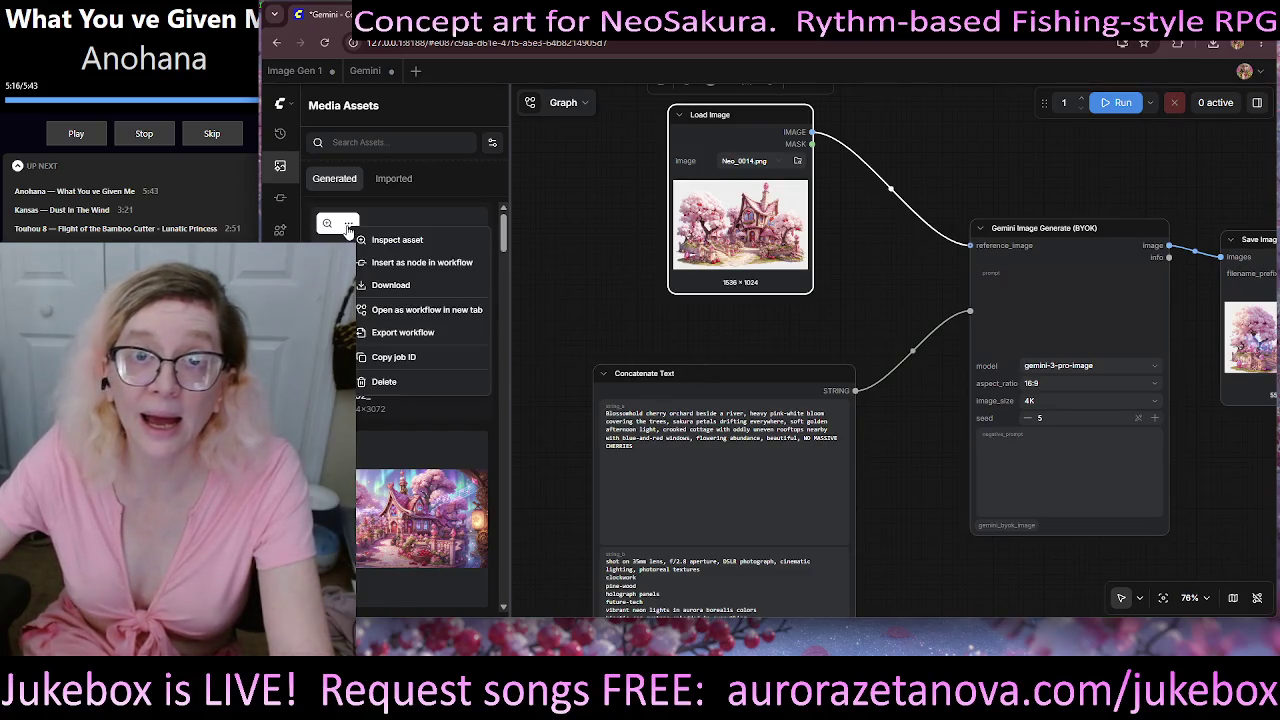
click(397, 287)
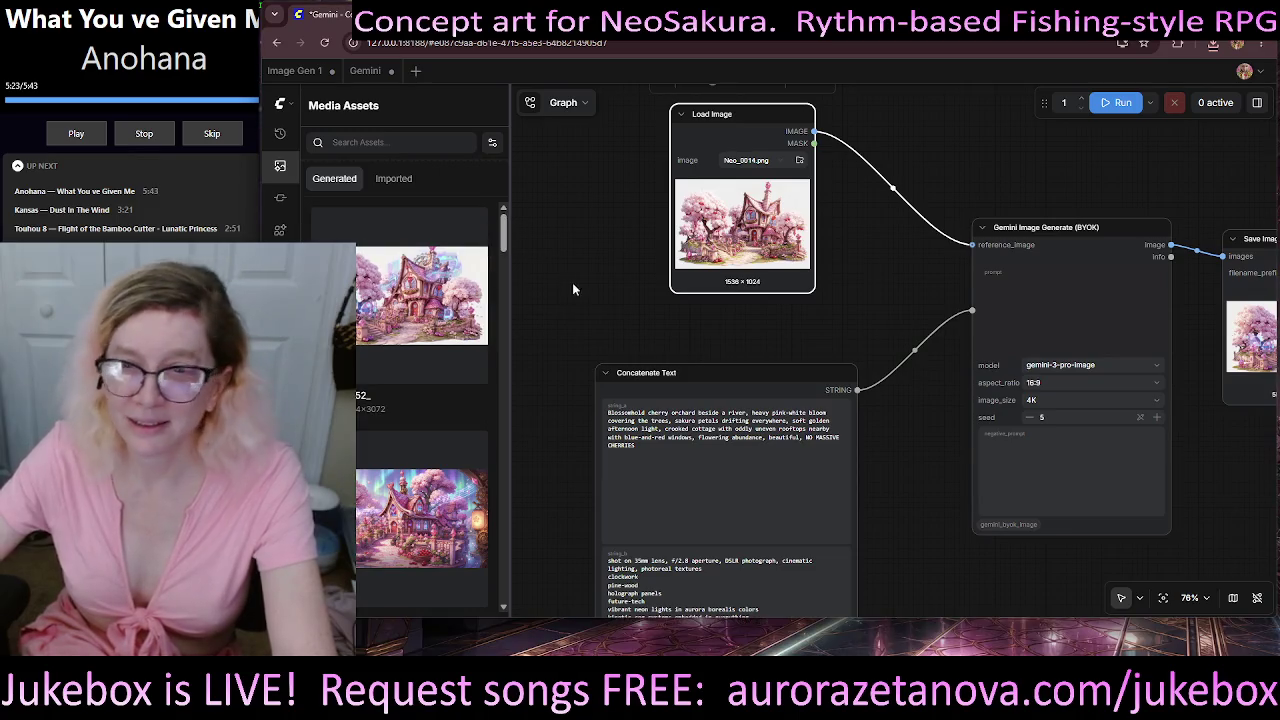
- Delete the link from Concatenate Text's STRING output to the Gemini Image Generate prompt input
scroll(573, 289, down, 5)
drag(897, 194, 1000, 203)
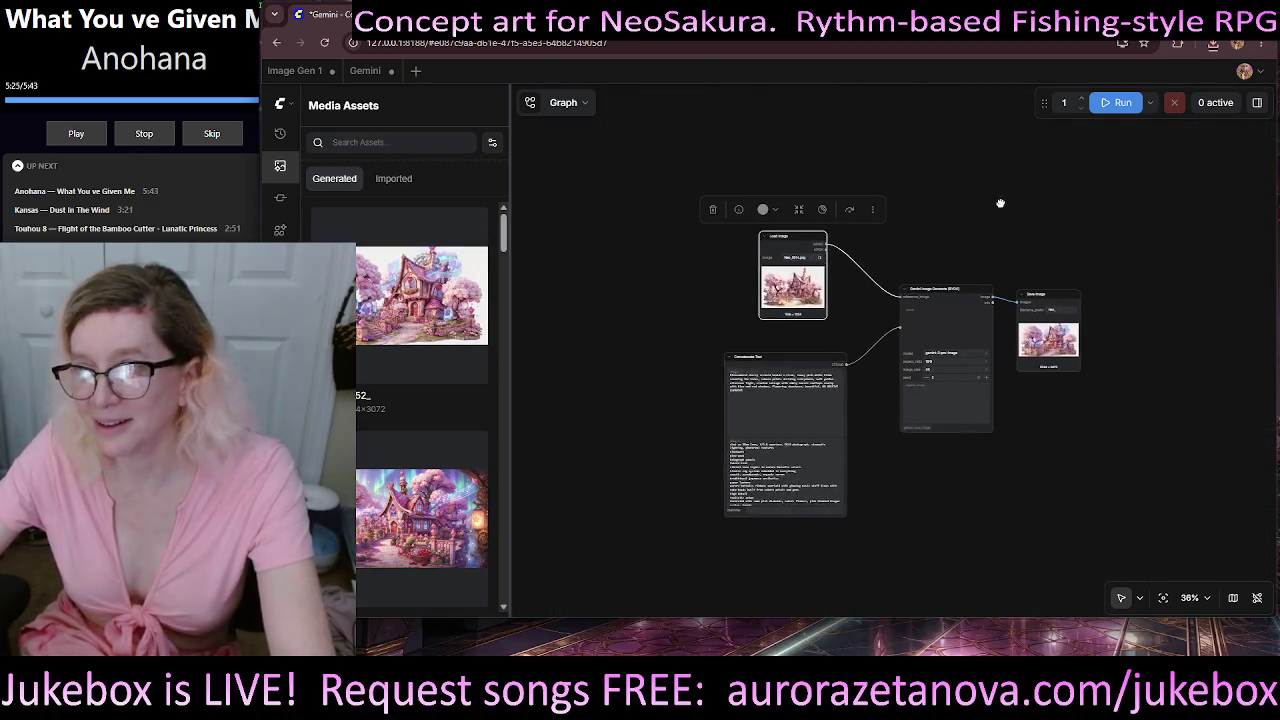
scroll(718, 271, up, 2)
scroll(708, 283, up, 3)
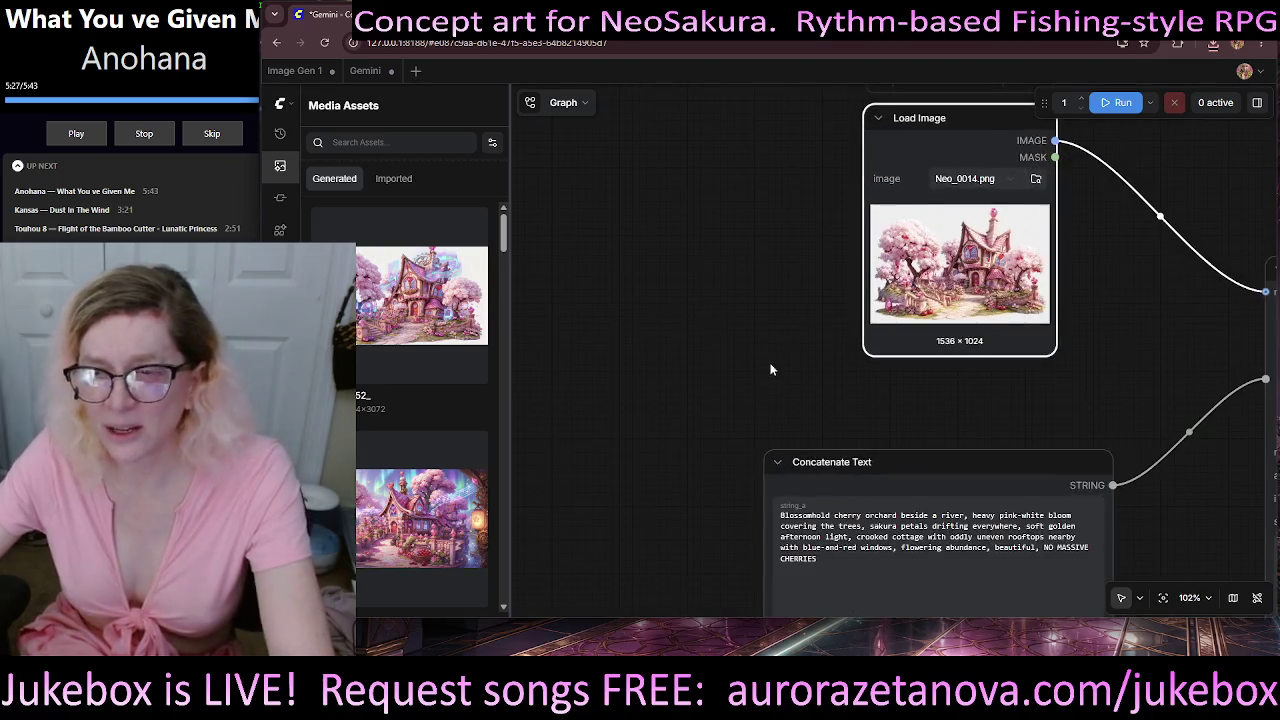
drag(770, 370, 663, 138)
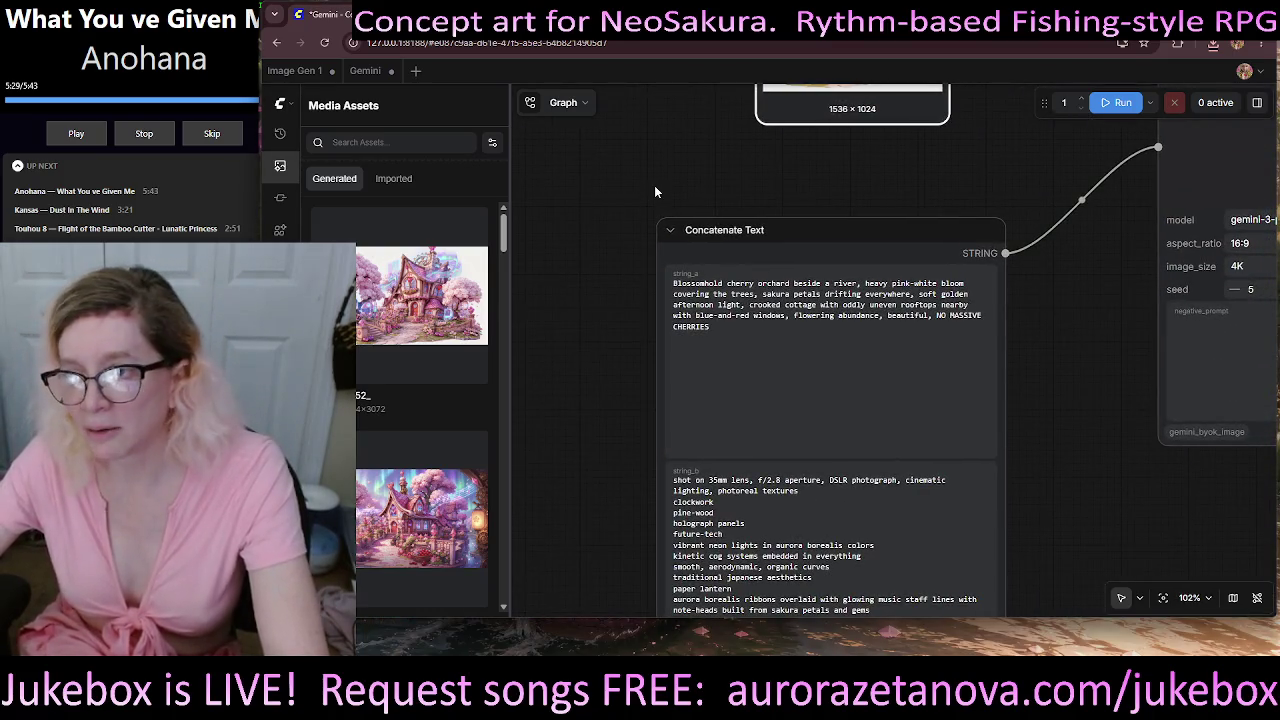
drag(1103, 308, 728, 474)
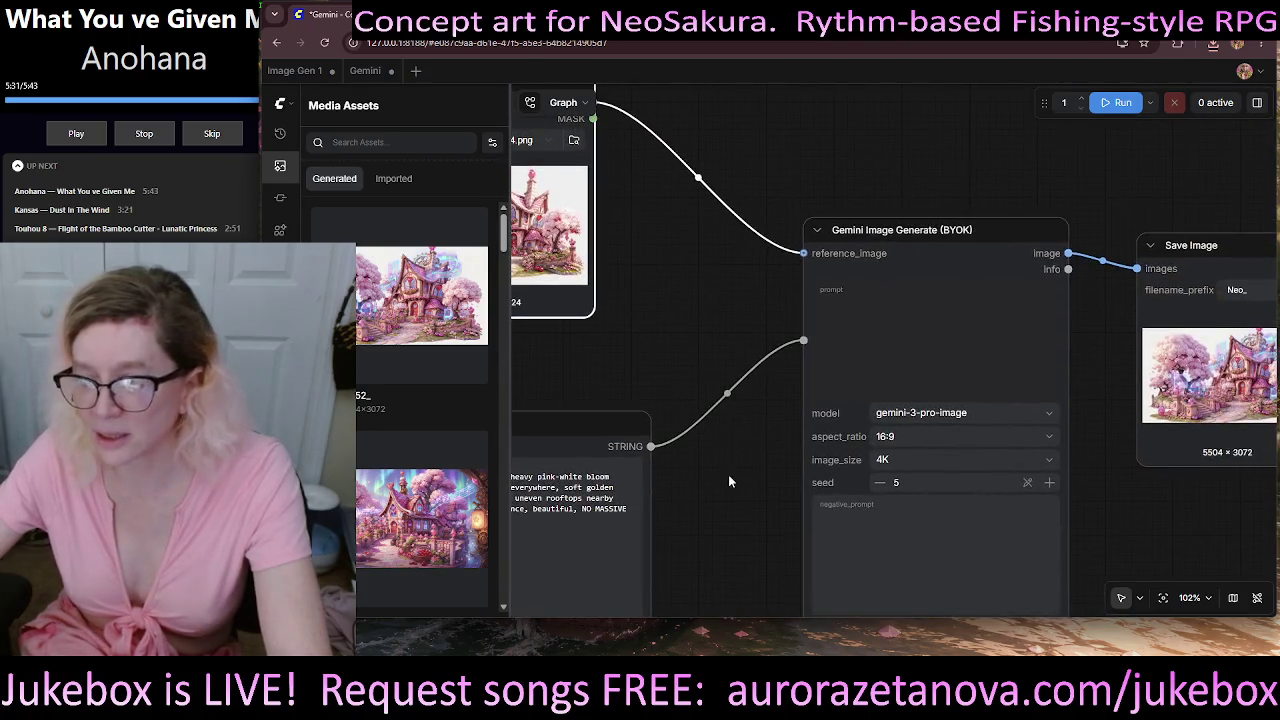
click(727, 392)
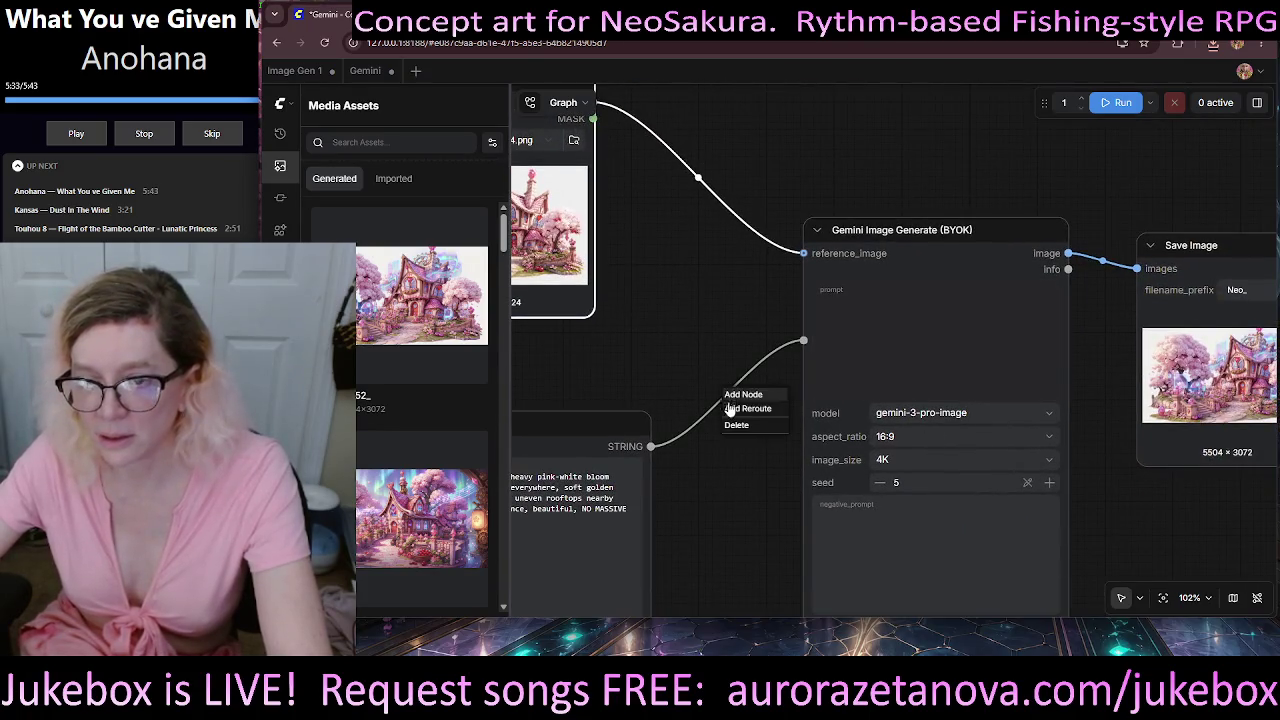
click(736, 427)
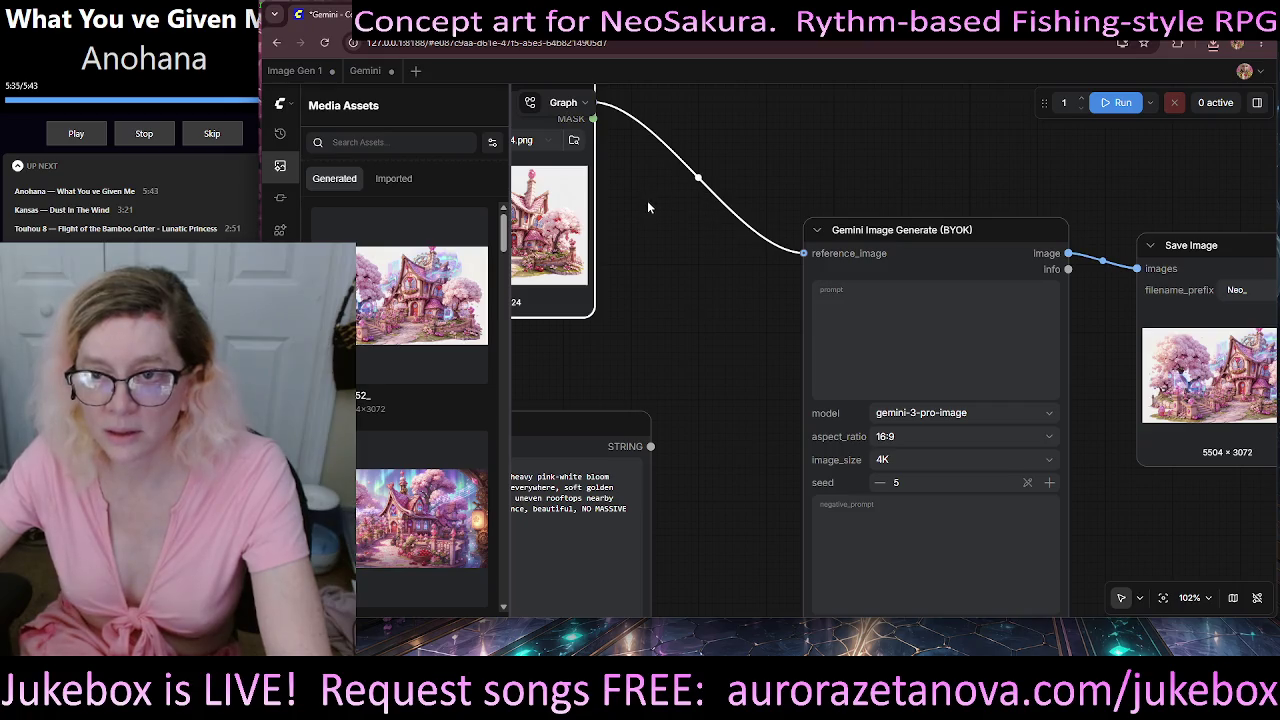
drag(647, 207, 858, 323)
click(817, 277)
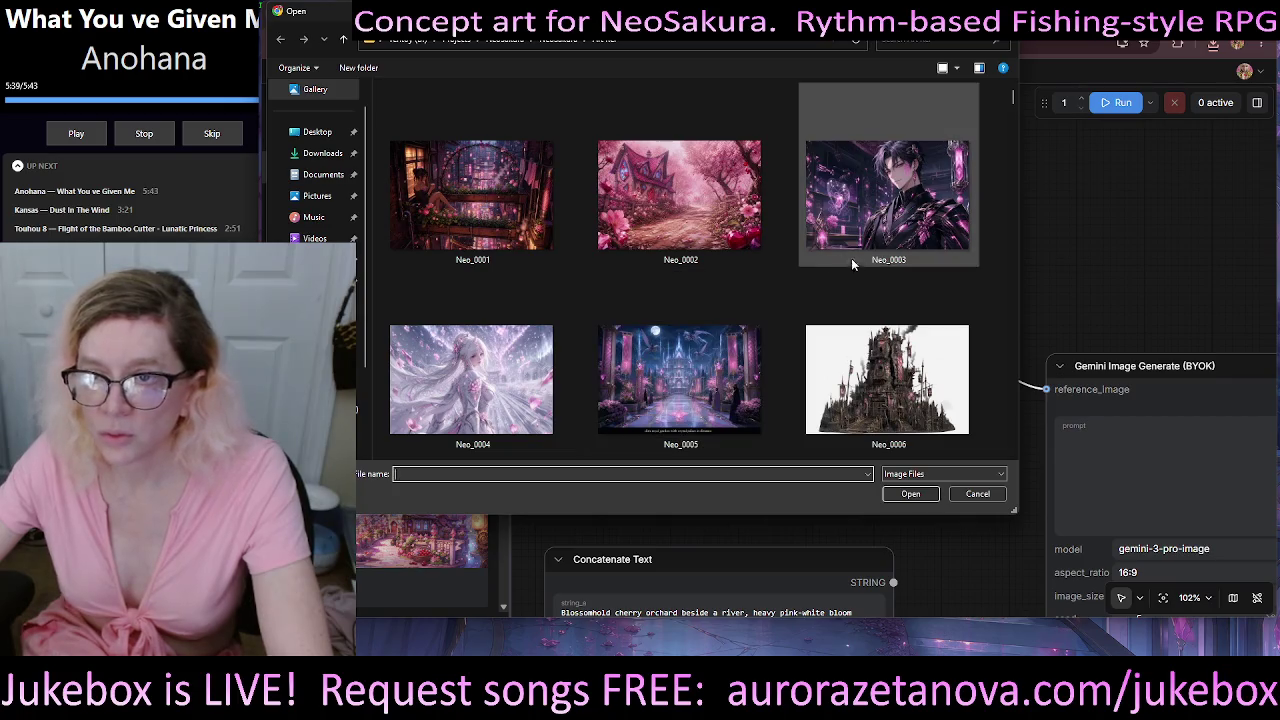
- Select Neo_0036.png in the Open dialog and load it into the Load Image node
scroll(951, 285, down, 2)
scroll(952, 283, down, 1)
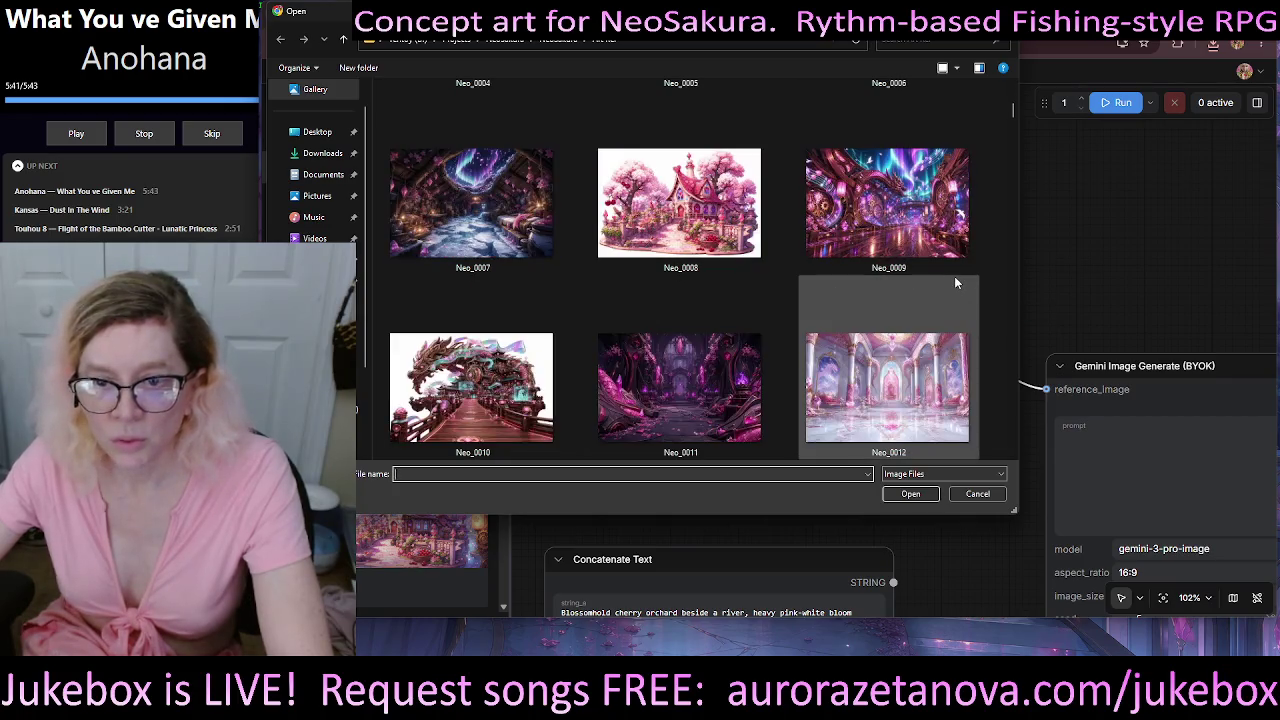
scroll(954, 276, down, 1)
scroll(954, 273, down, 1)
scroll(961, 275, down, 1)
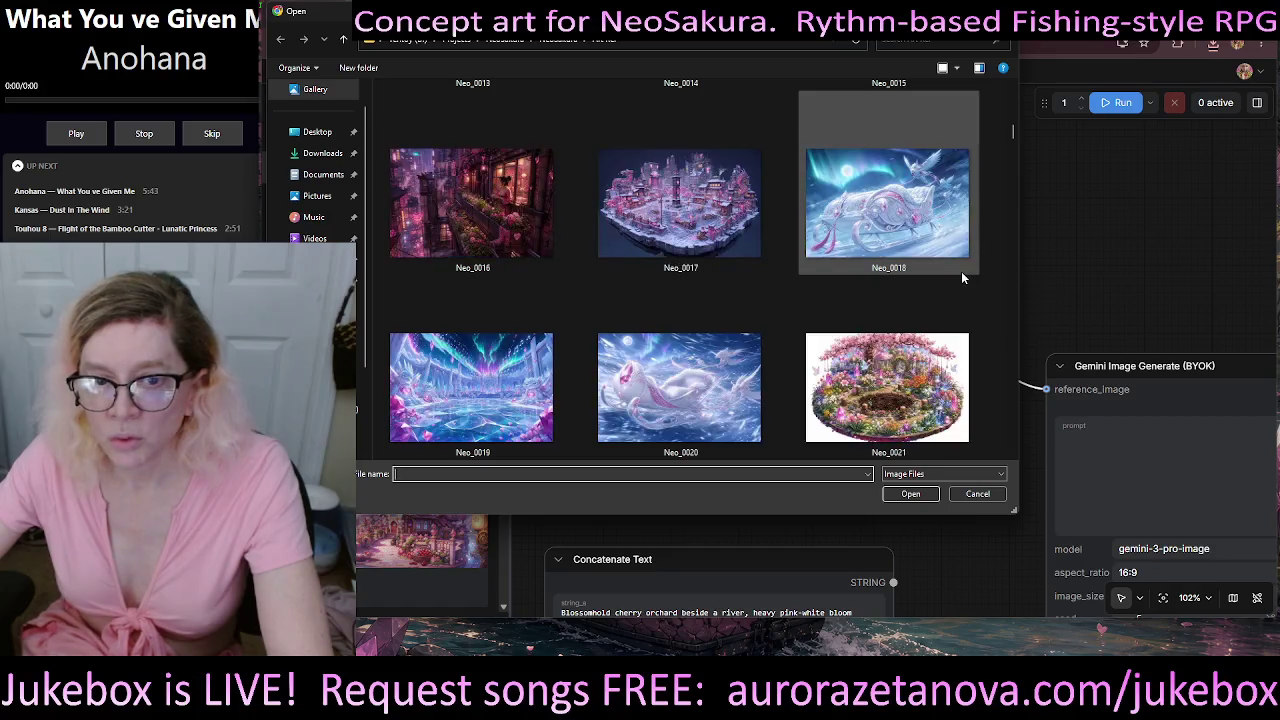
scroll(960, 277, down, 1)
scroll(955, 284, down, 1)
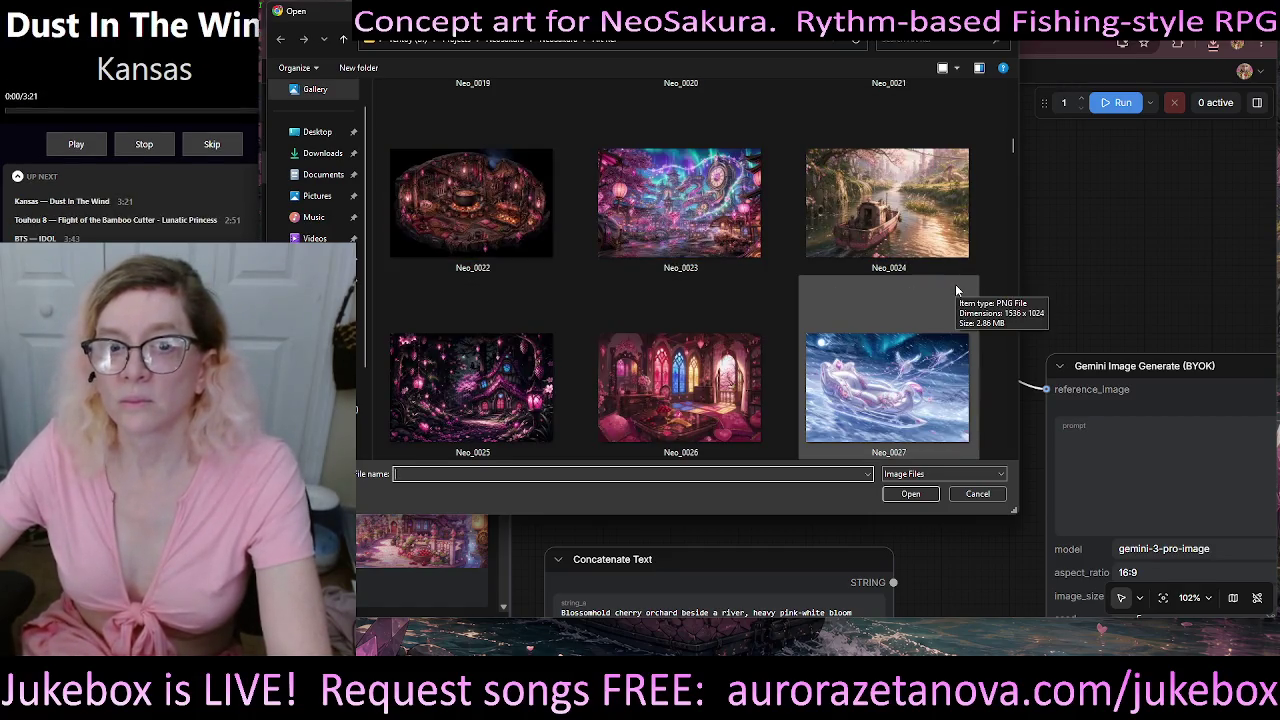
scroll(954, 276, down, 4)
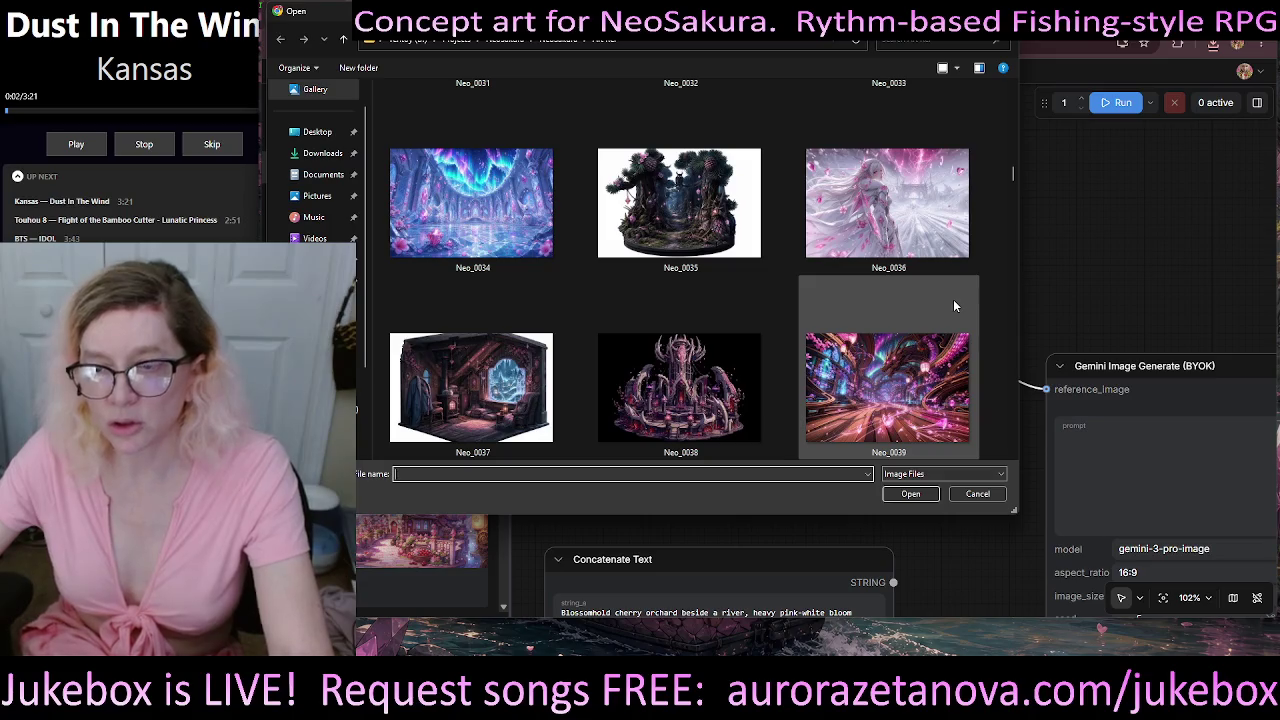
scroll(937, 215, down, 1)
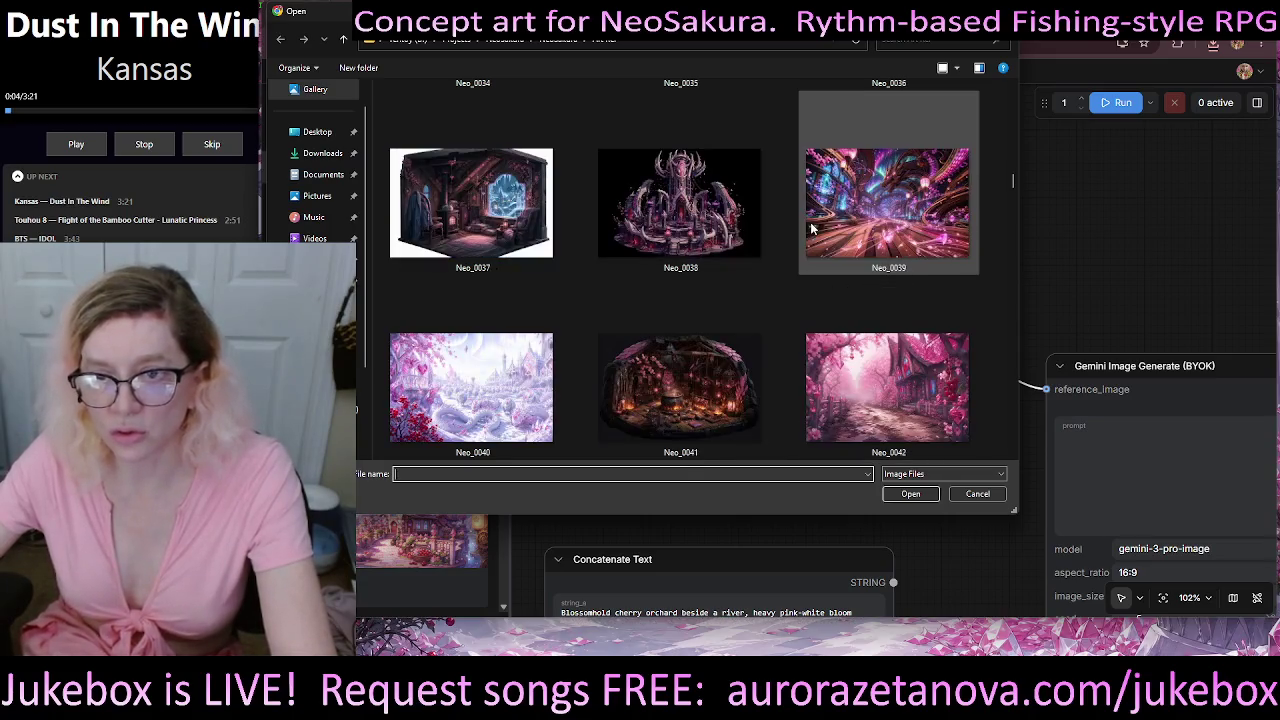
scroll(843, 244, up, 2)
click(895, 338)
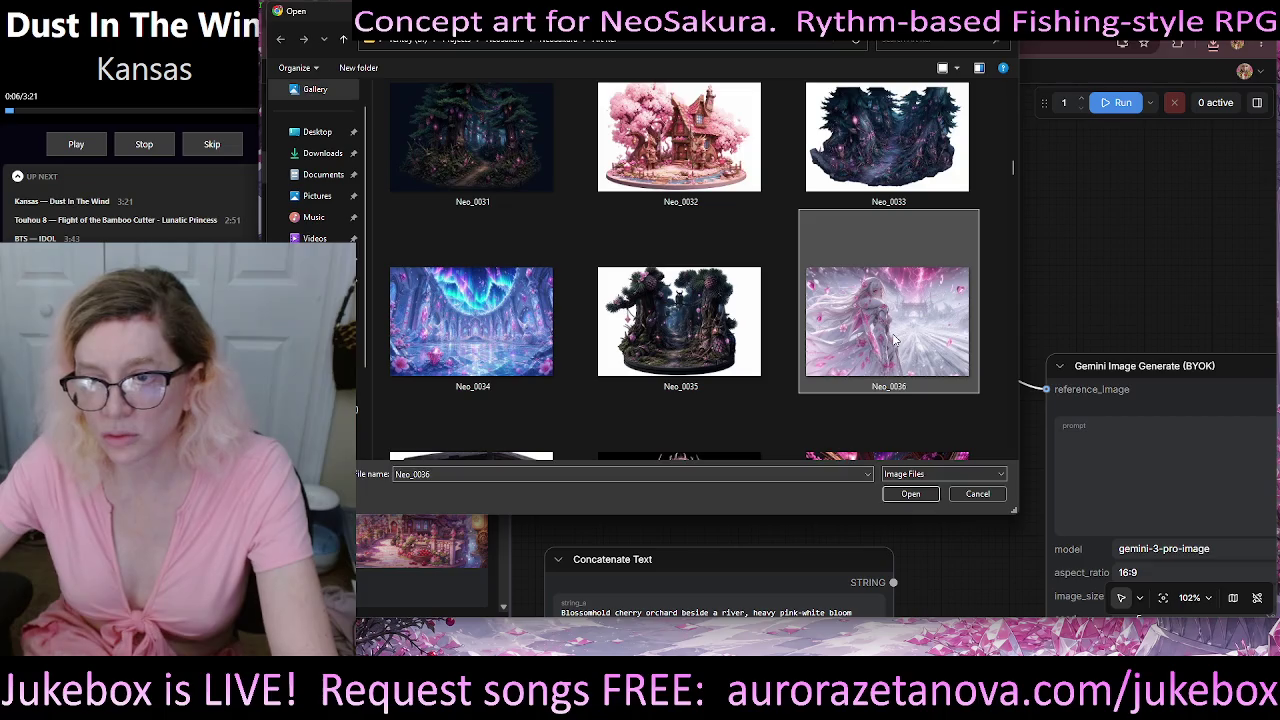
click(921, 494)
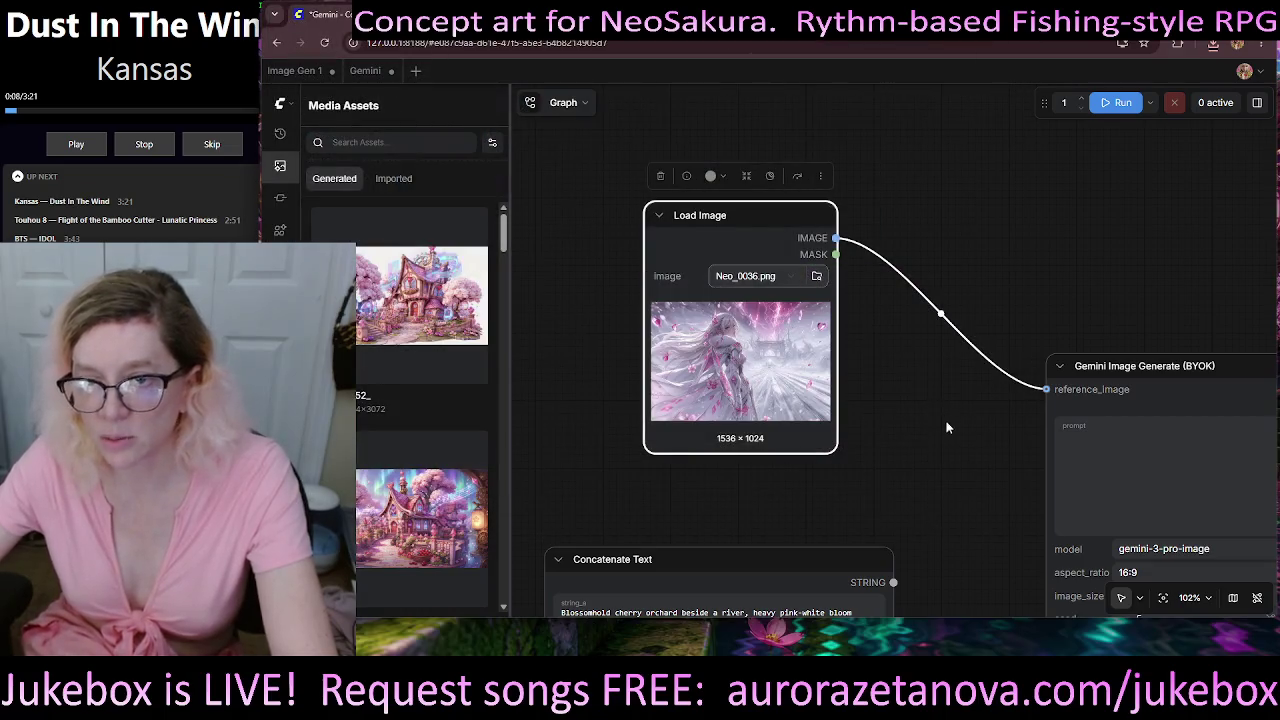
- Click into the empty Gemini prompt box, then zoom in on the Neo_0036 reference image
drag(949, 425, 663, 226)
click(799, 239)
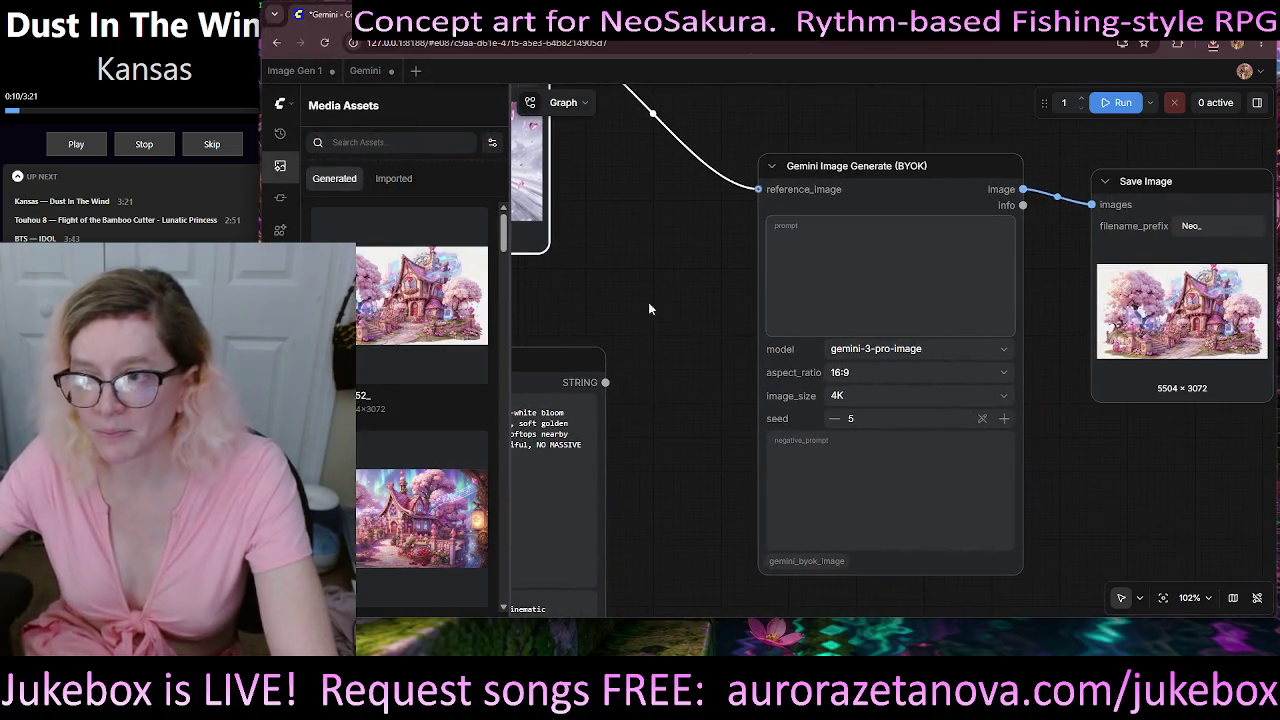
drag(636, 277, 905, 575)
scroll(735, 290, up, 4)
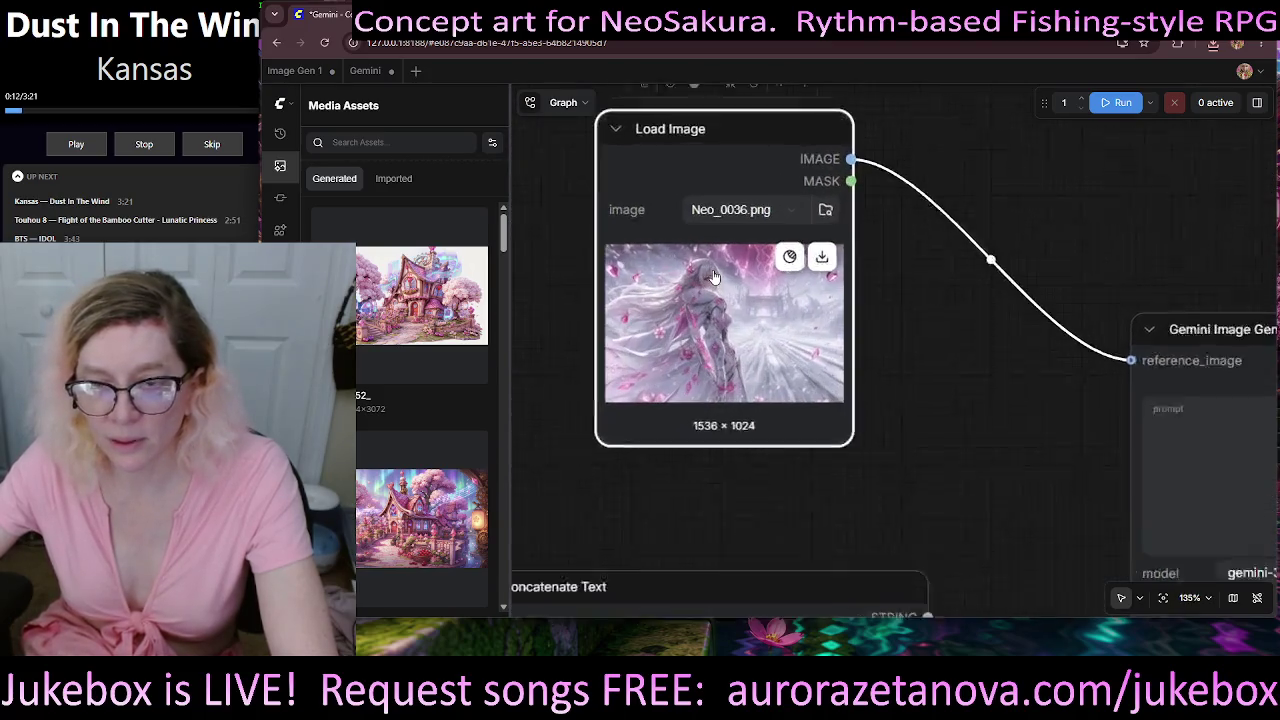
scroll(735, 290, up, 5)
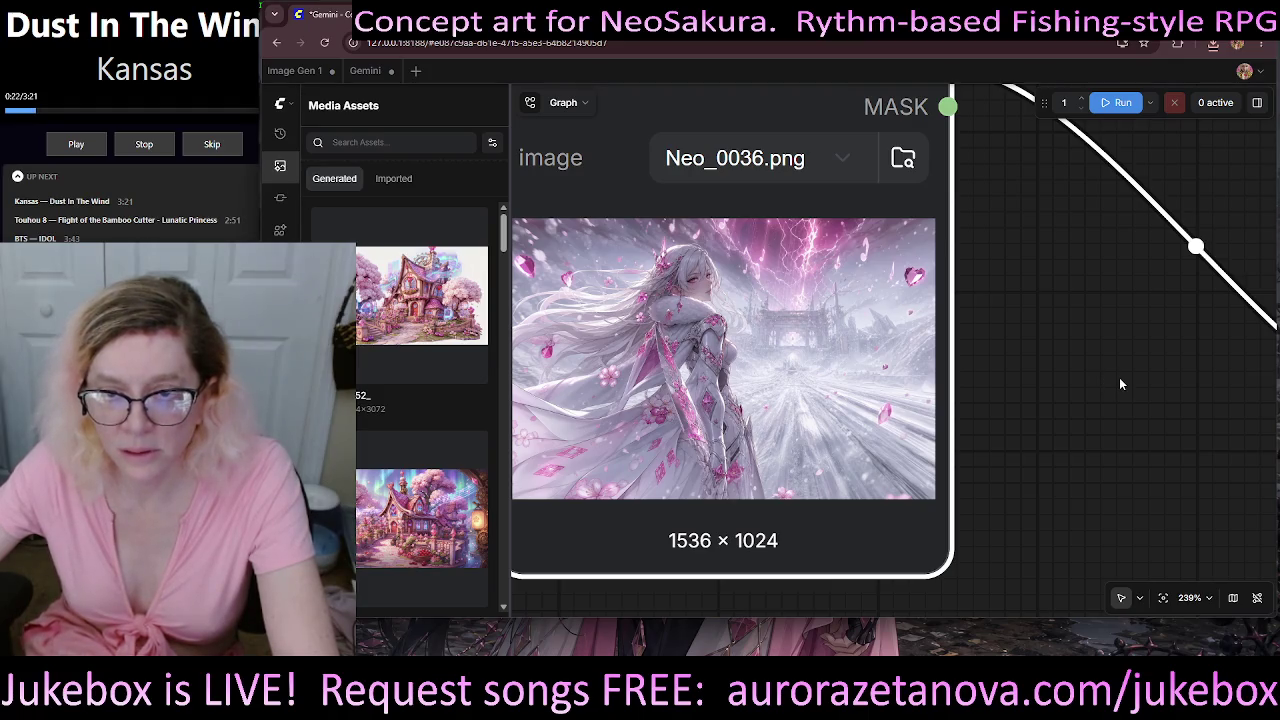
scroll(1121, 384, down, 3)
scroll(1121, 384, down, 2)
scroll(1121, 384, up, 6)
drag(1125, 383, 1205, 359)
- Inspect the enlarged reference image, then center the Gemini node and start Windows voice typing
scroll(1178, 355, up, 2)
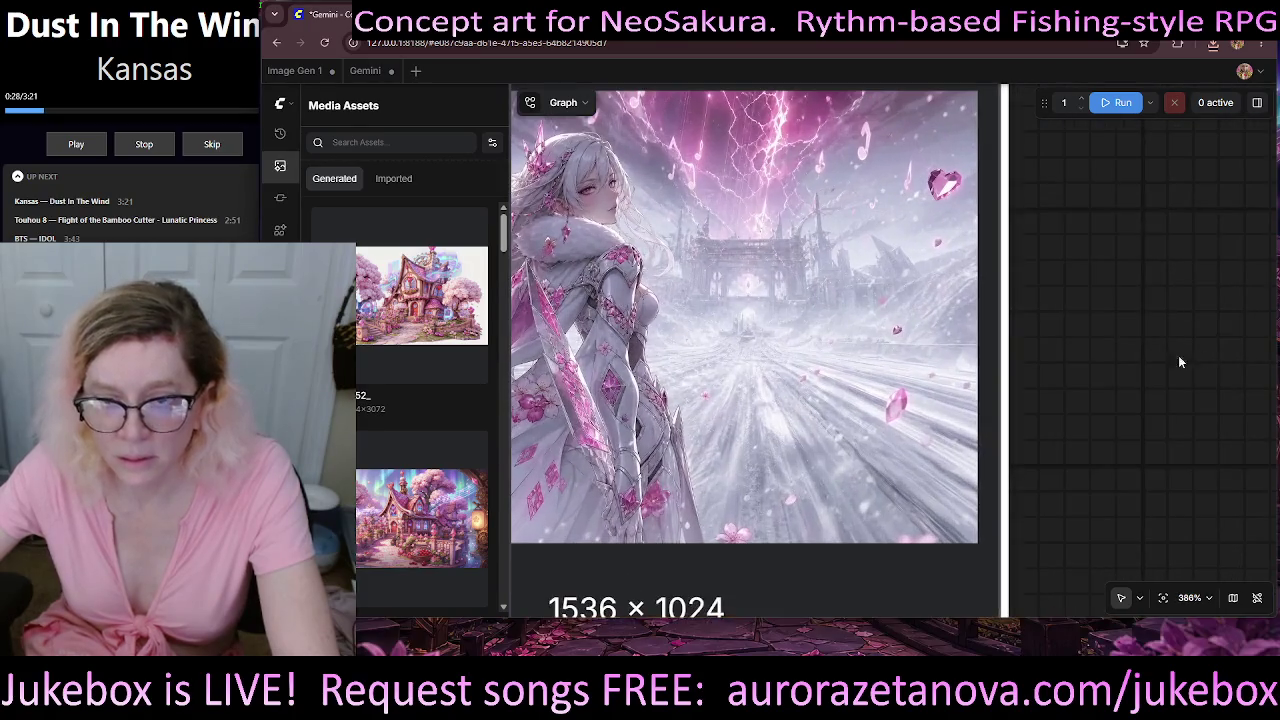
scroll(1050, 360, up, 2)
scroll(900, 365, up, 2)
scroll(766, 369, up, 1)
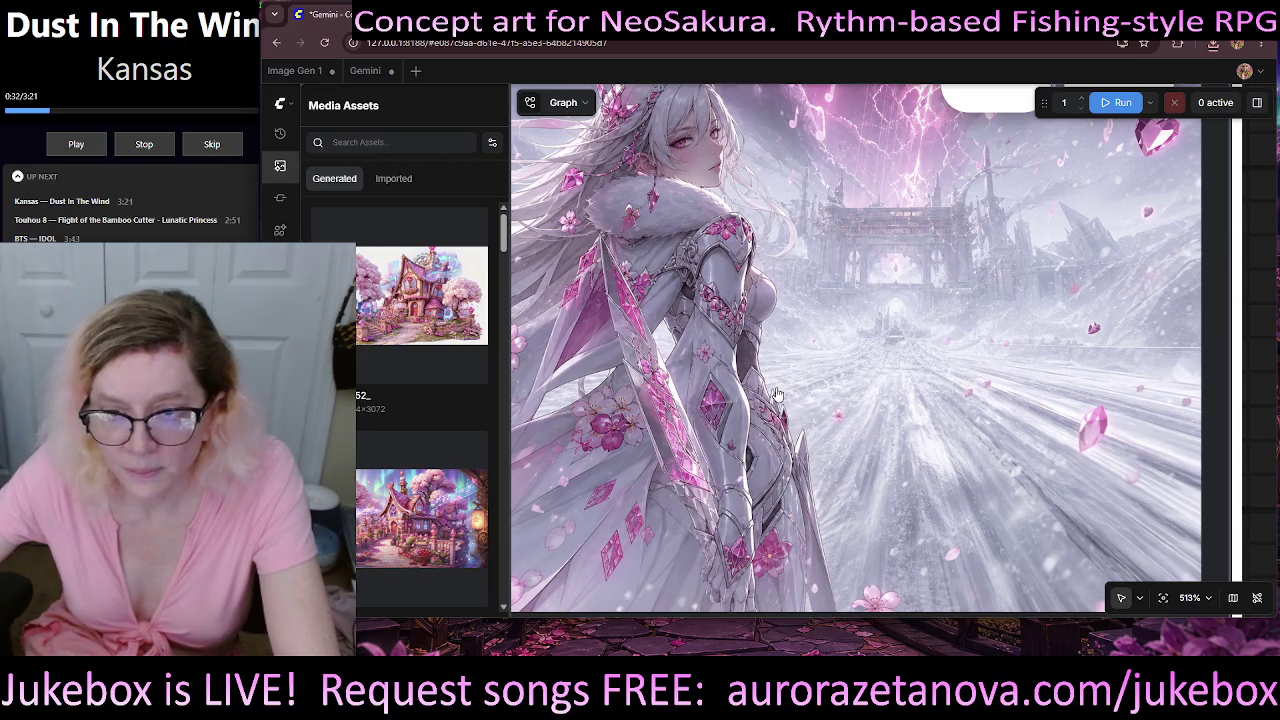
drag(777, 394, 789, 422)
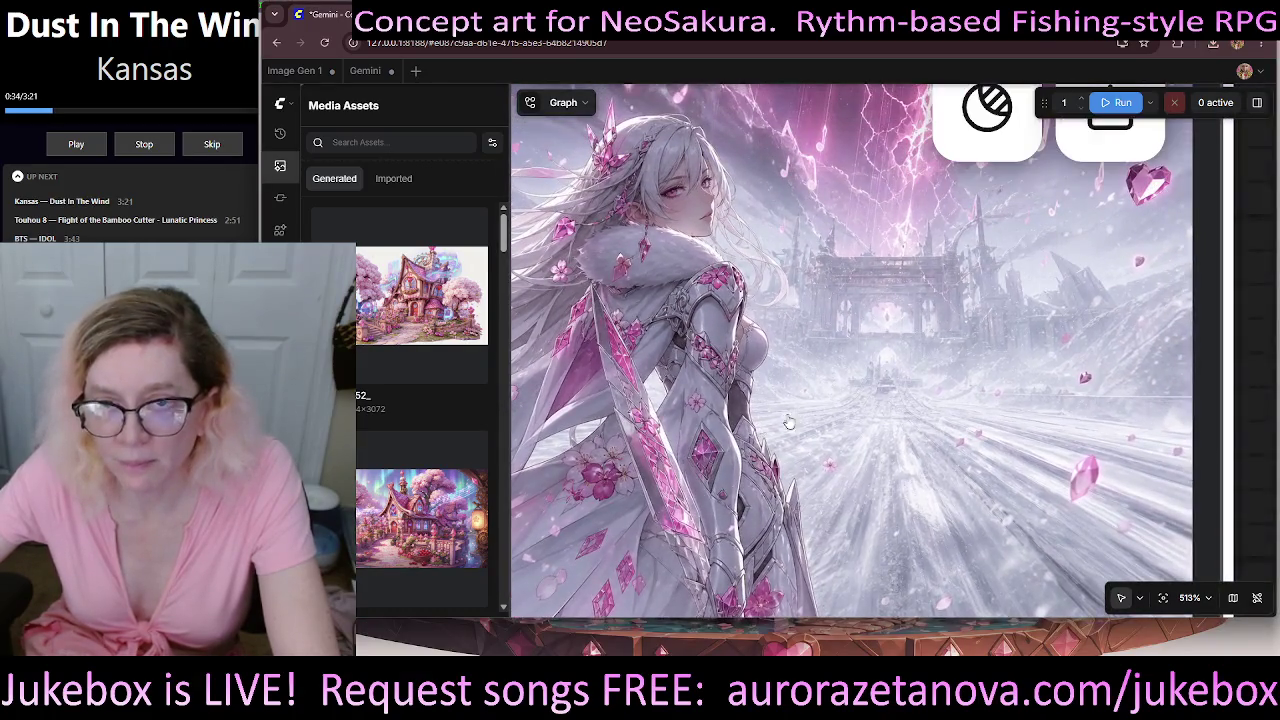
scroll(789, 422, down, 3)
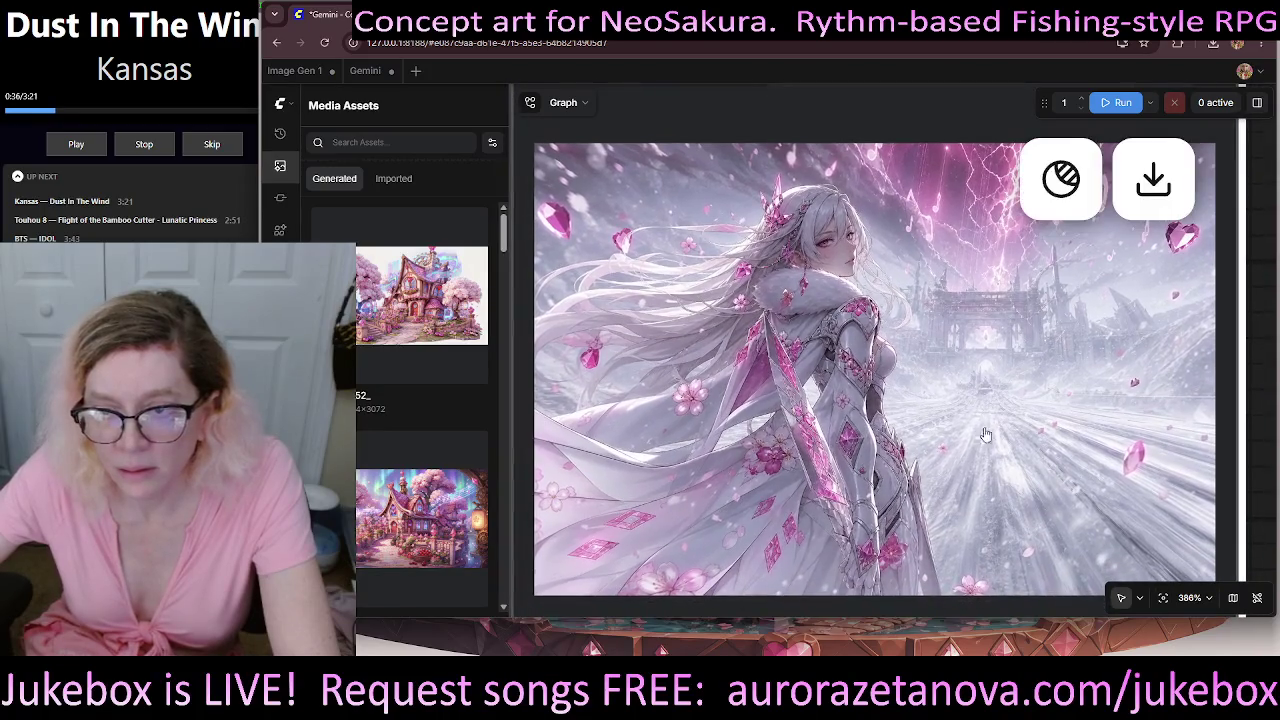
scroll(985, 434, down, 4)
drag(985, 434, 855, 422)
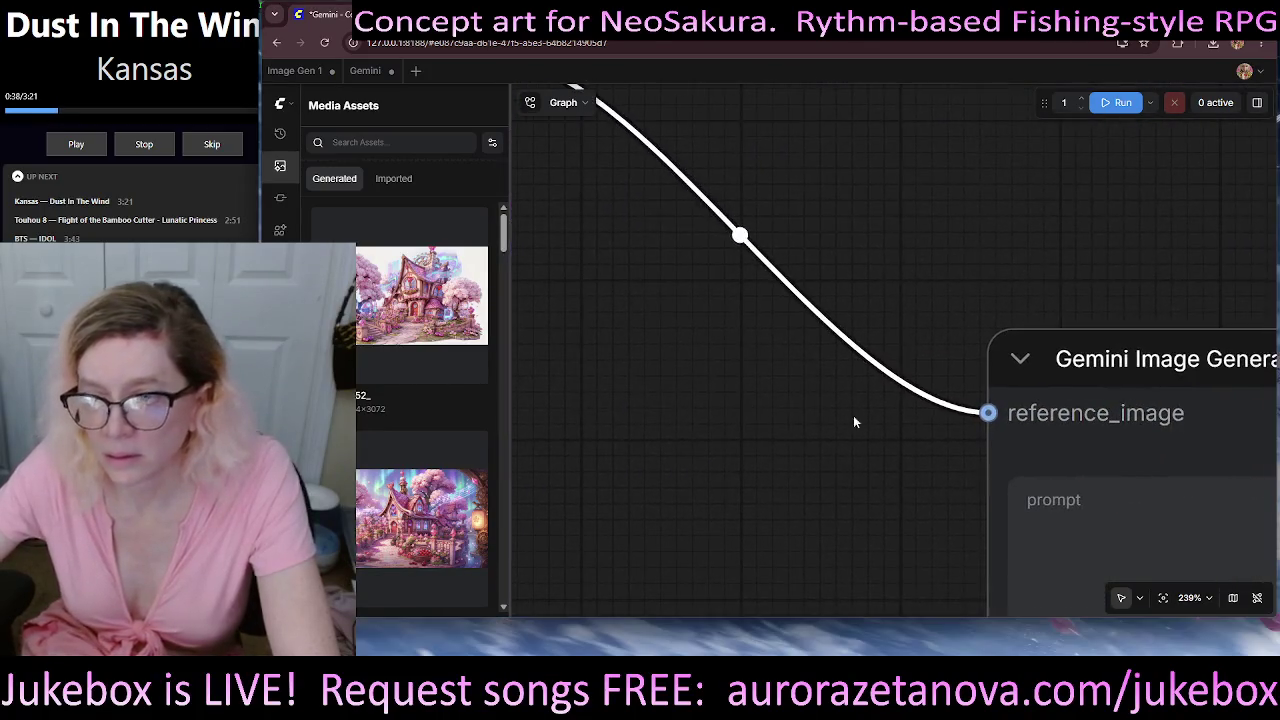
scroll(853, 421, down, 3)
drag(1030, 505, 714, 338)
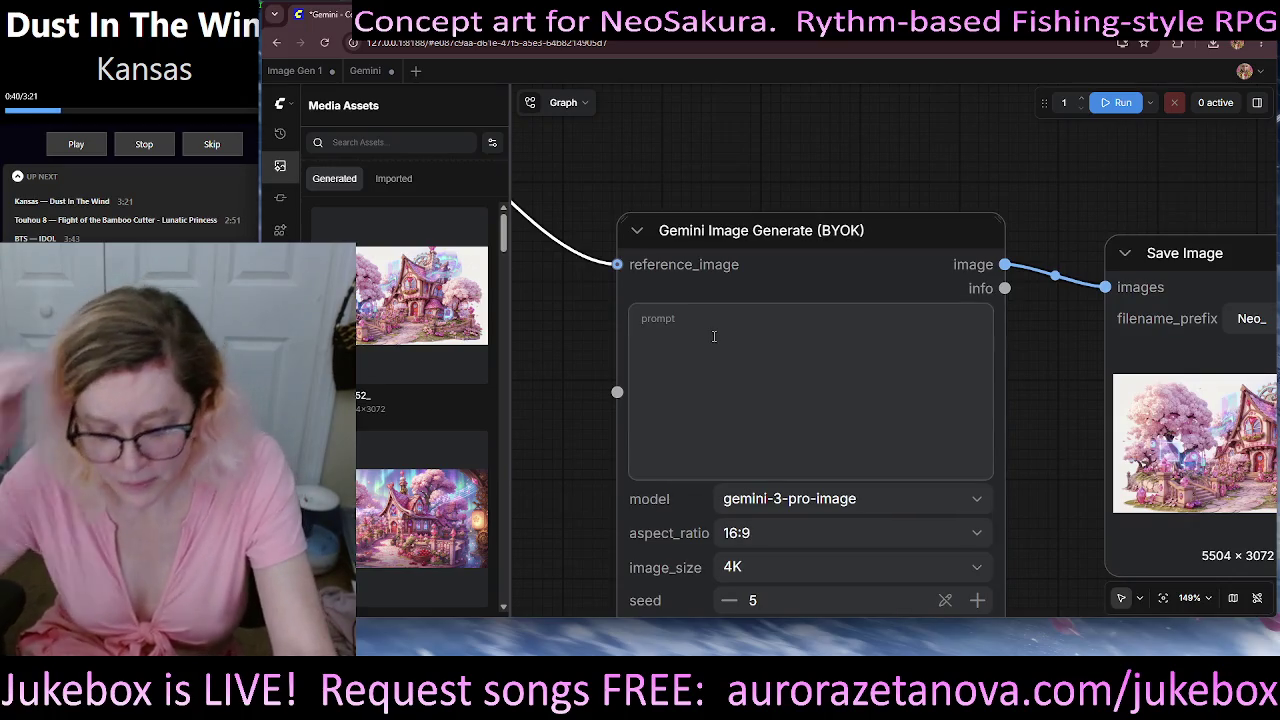
key(super+h)
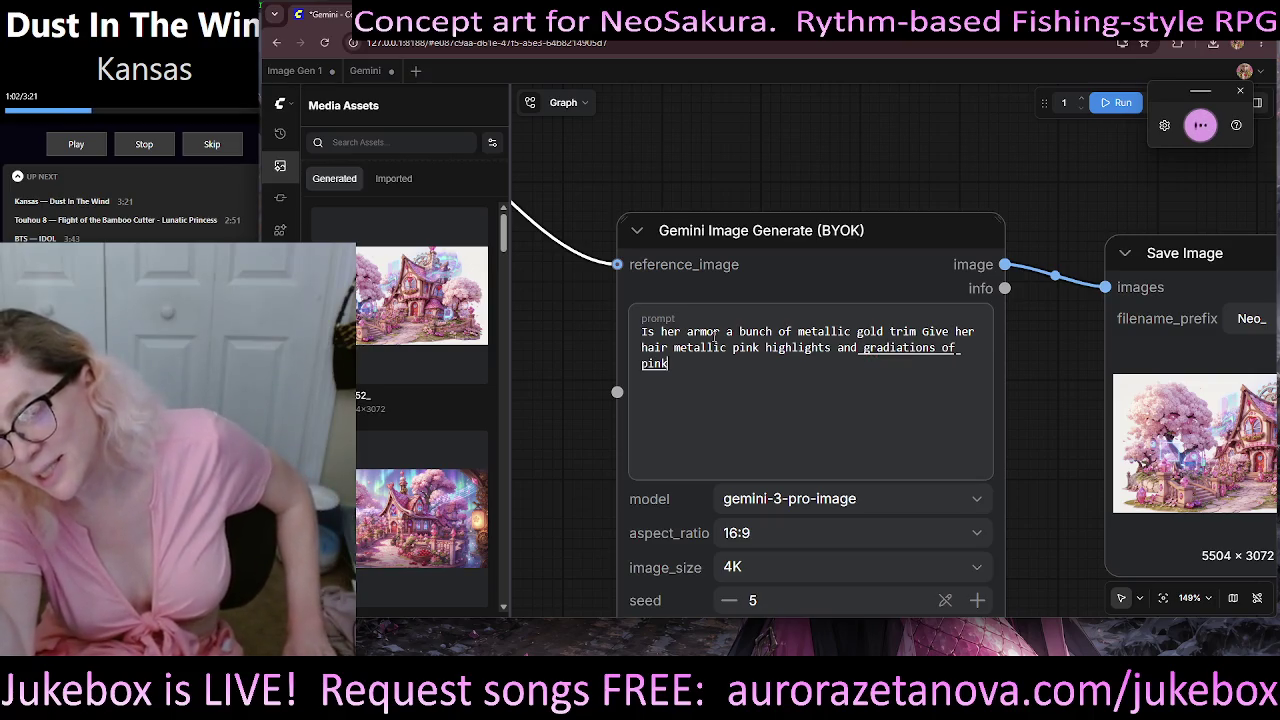
- Zoom in on the Neo_0036 reference image to check it against the dictated armor and hair prompt
mouse_move(515, 319)
mouse_down()
mouse_move(849, 434)
mouse_move(1105, 422)
mouse_up()
scroll(884, 393, up, 5)
scroll(884, 393, up, 4)
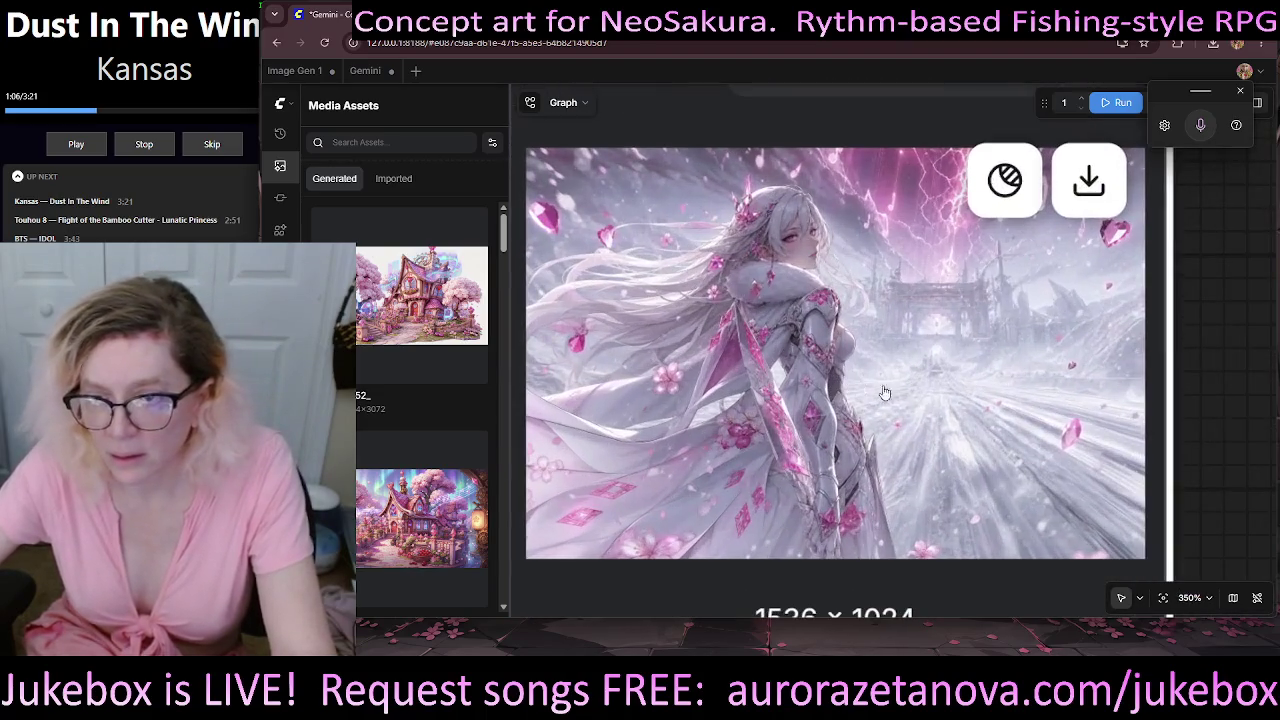
scroll(1040, 438, up, 2)
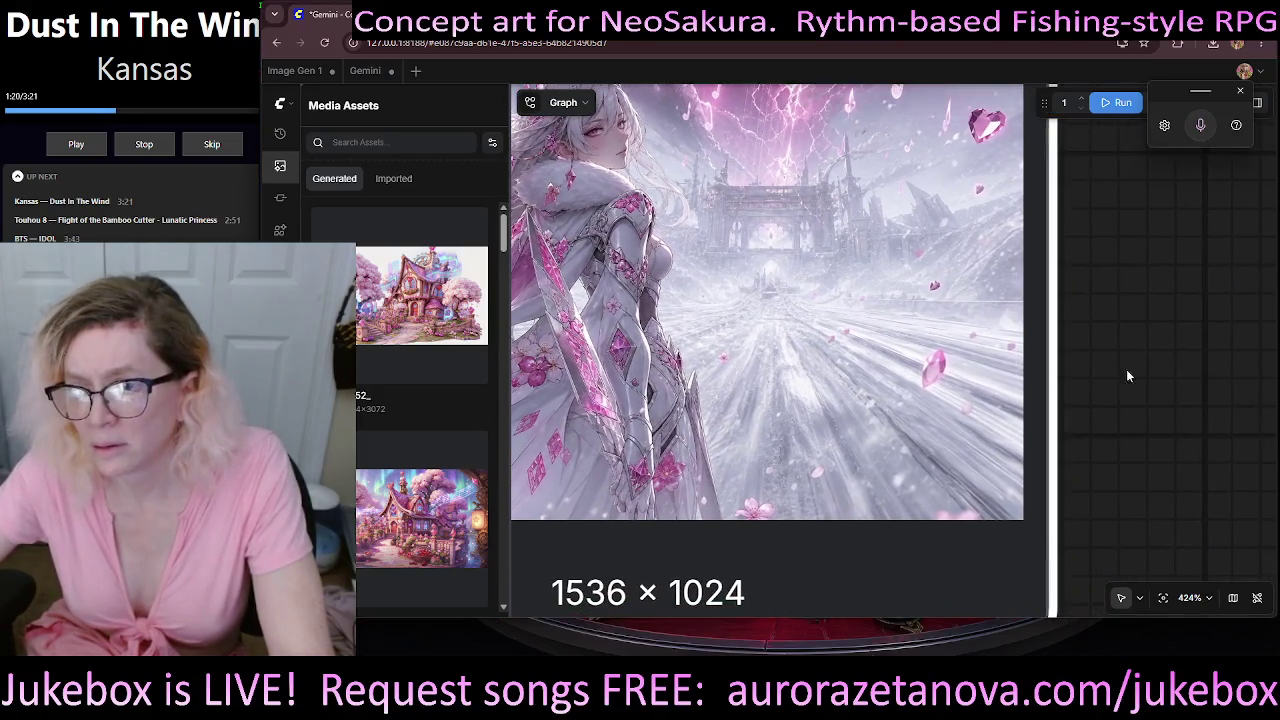
scroll(1126, 376, down, 6)
scroll(834, 320, down, 5)
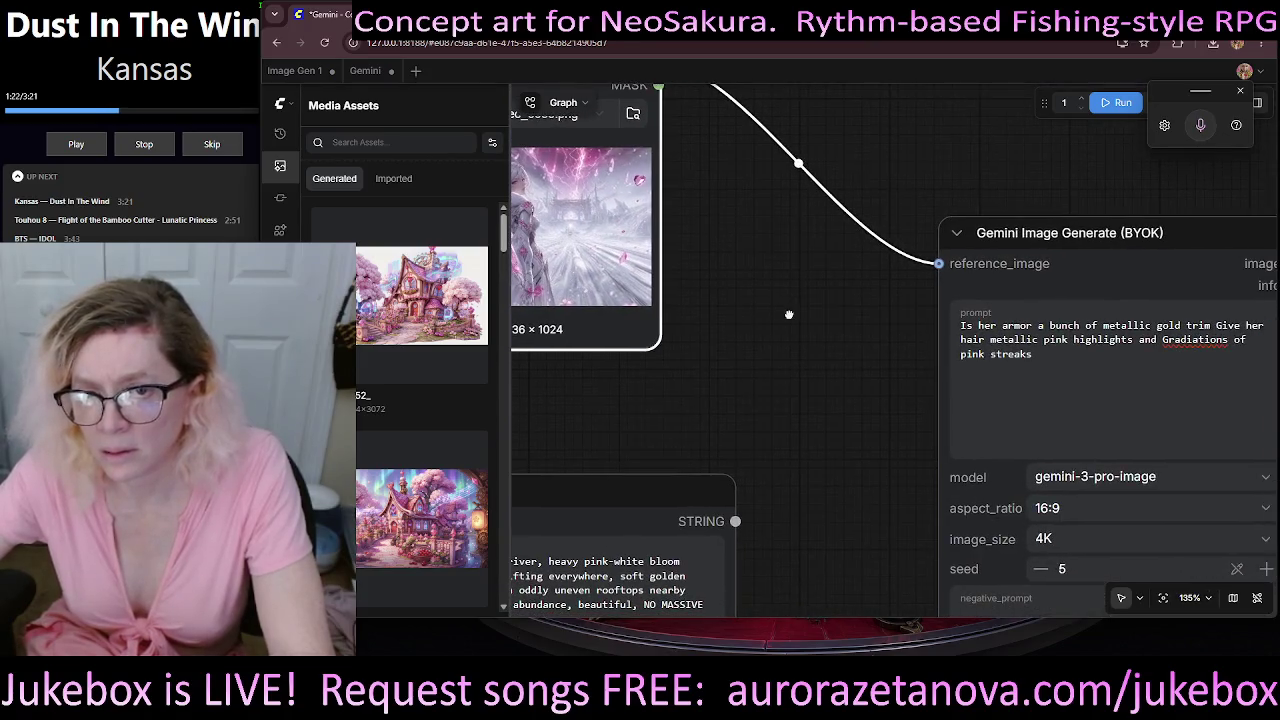
- Dictate a request for bluer ground with occasional vibrancy into the Gemini prompt
drag(789, 315, 860, 321)
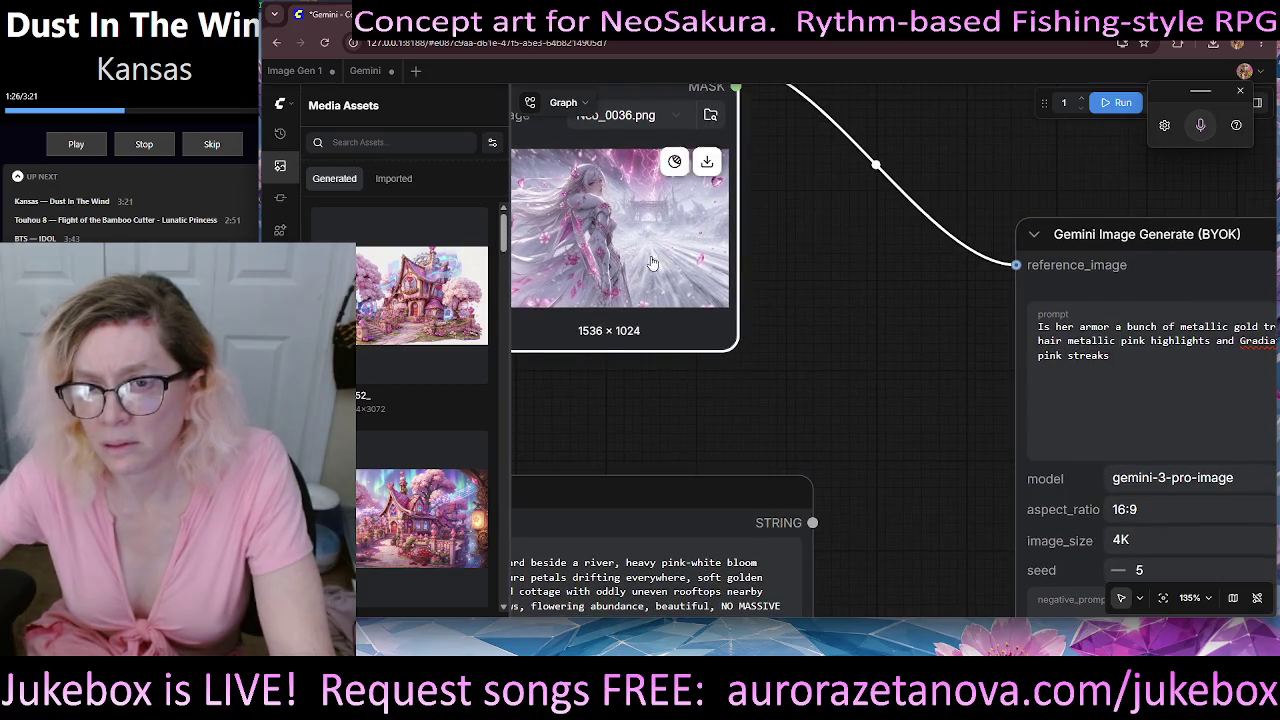
scroll(651, 263, up, 2)
scroll(906, 276, up, 3)
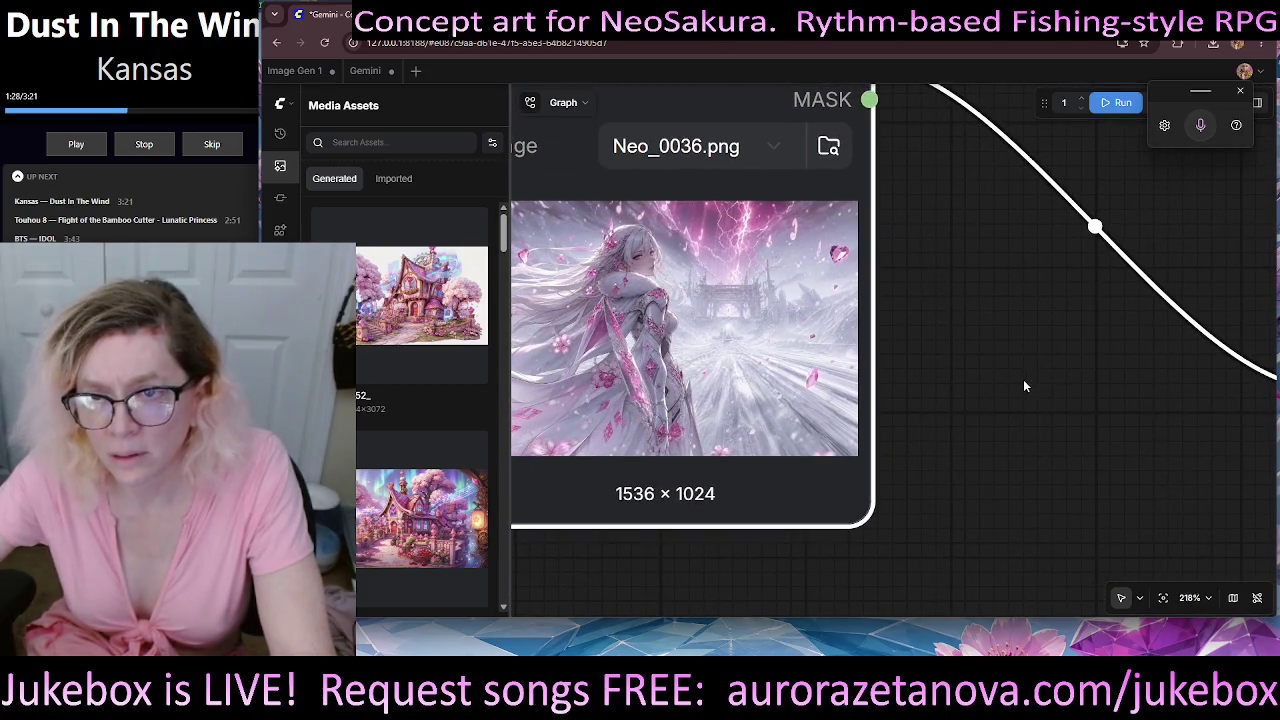
scroll(1023, 386, down, 1)
scroll(1076, 391, left, 3)
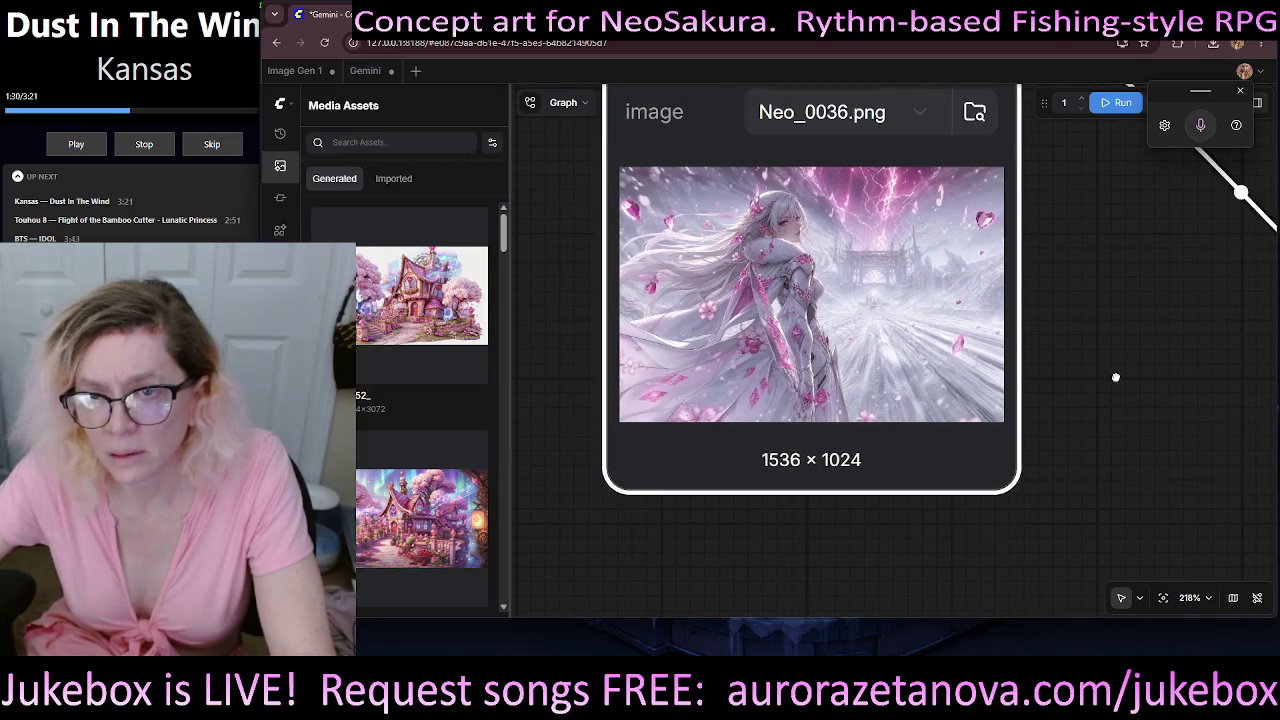
scroll(1076, 391, right, 1)
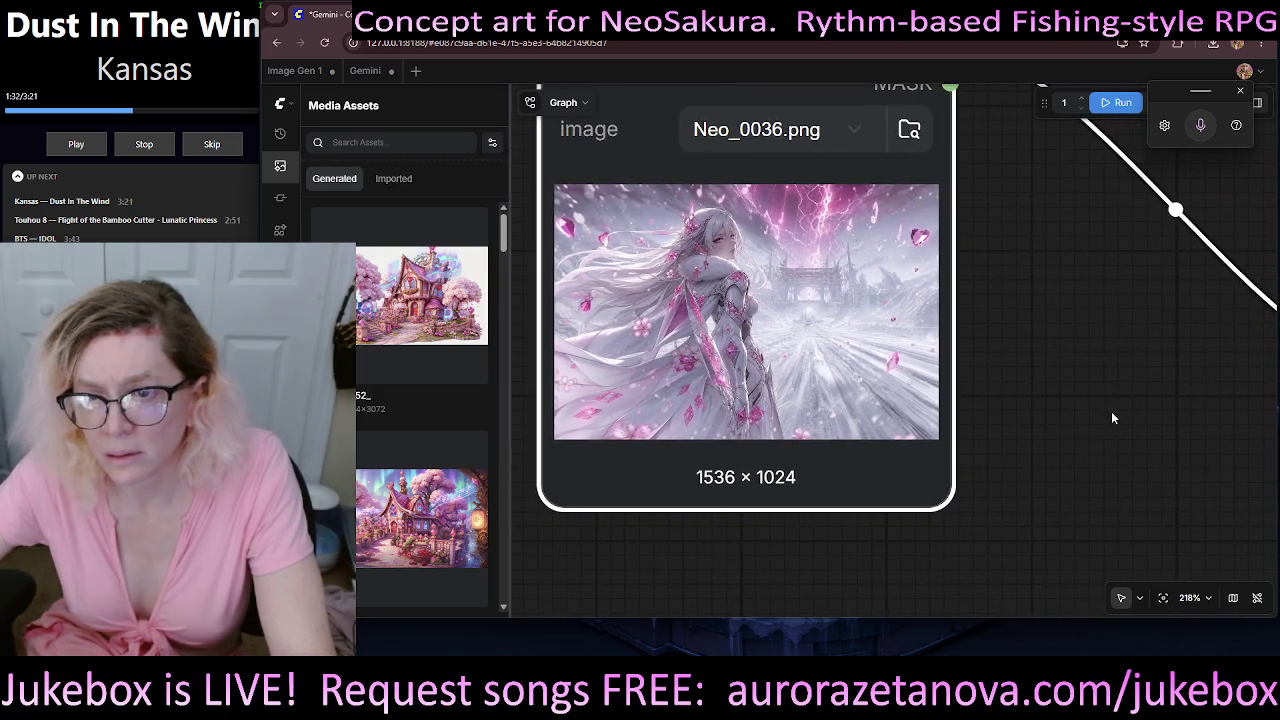
drag(1136, 447, 608, 333)
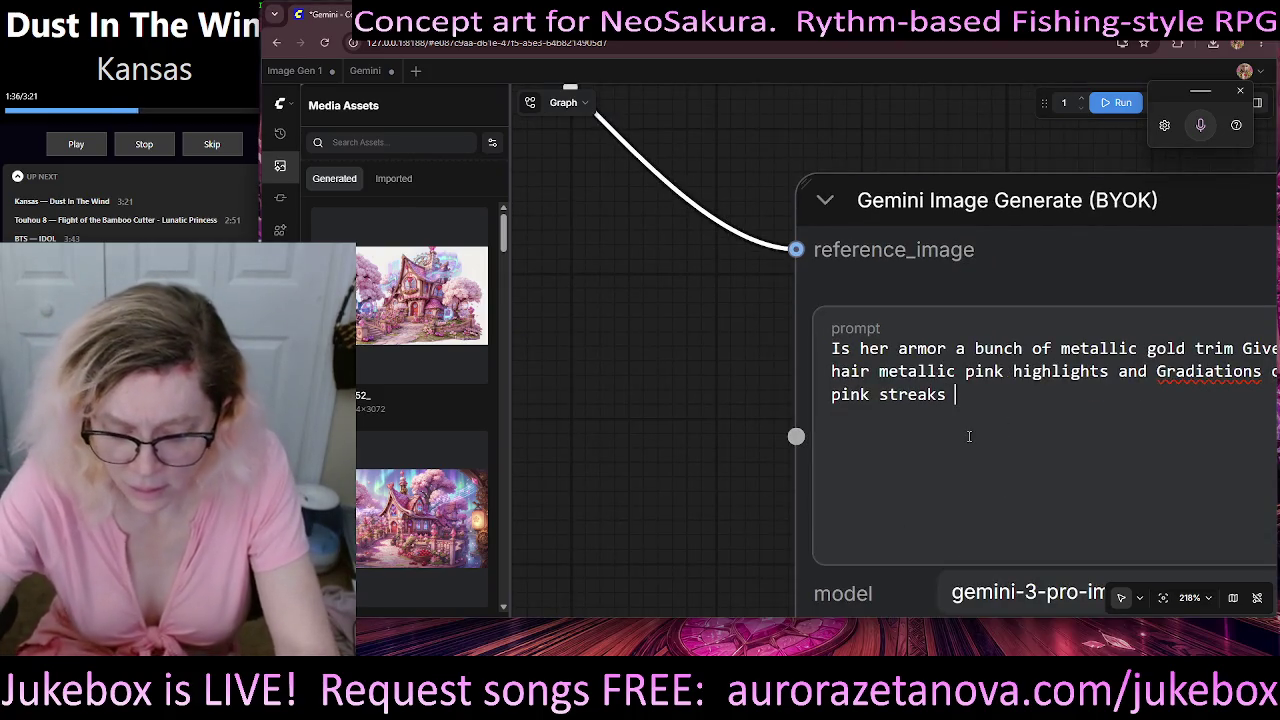
key(ctrl+super)
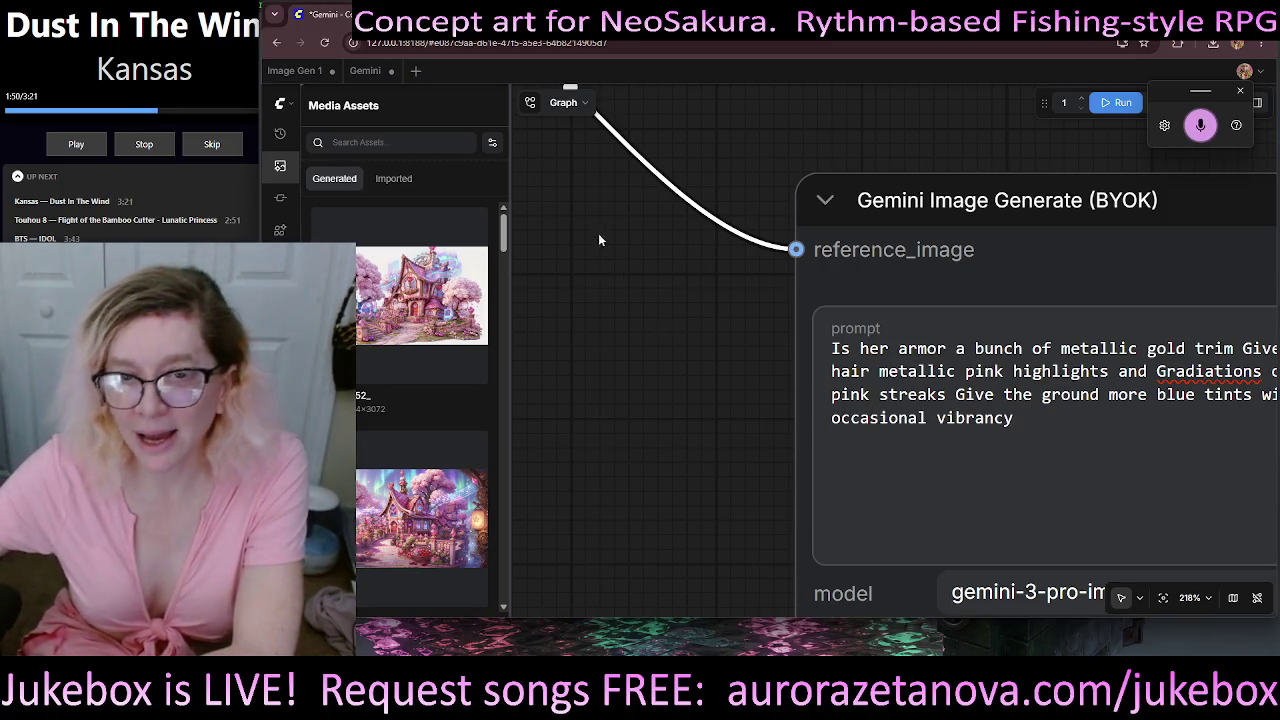
- Add an upper-left aurora borealis ribbon to the prompt, correcting the misheard word
drag(598, 240, 1178, 358)
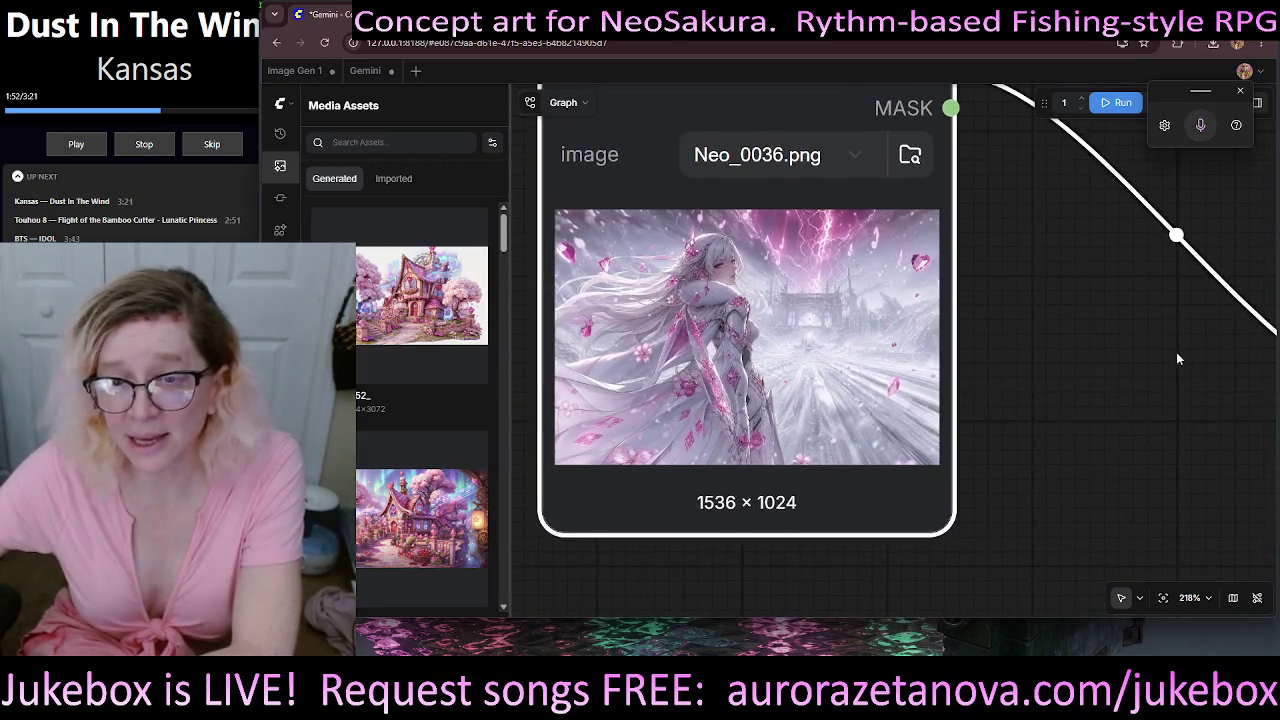
drag(1181, 540, 659, 422)
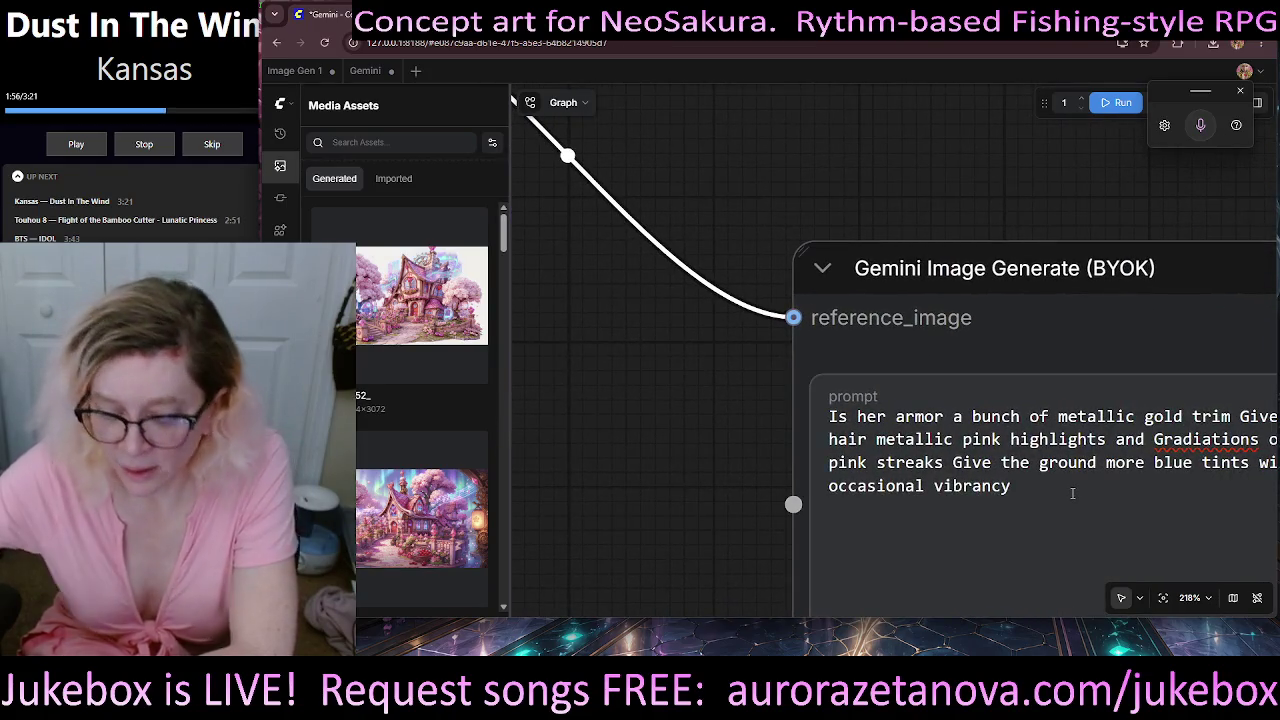
click(1072, 493)
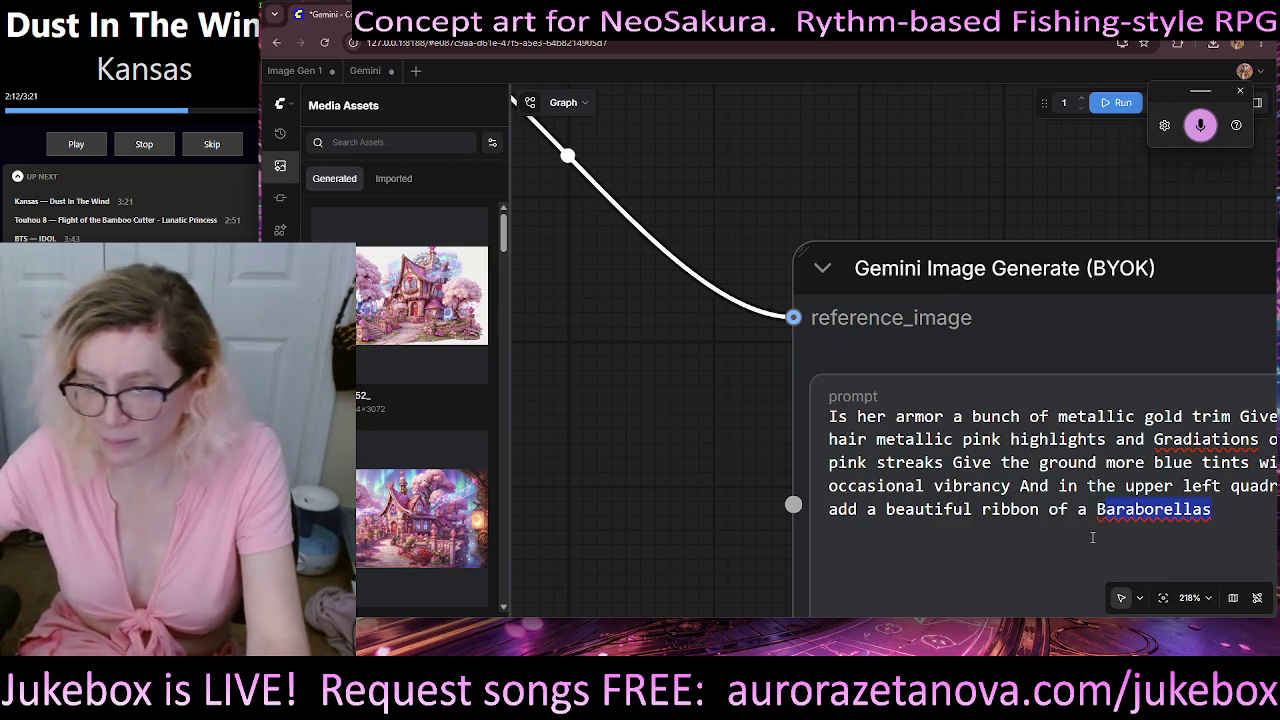
key(BackSpace)
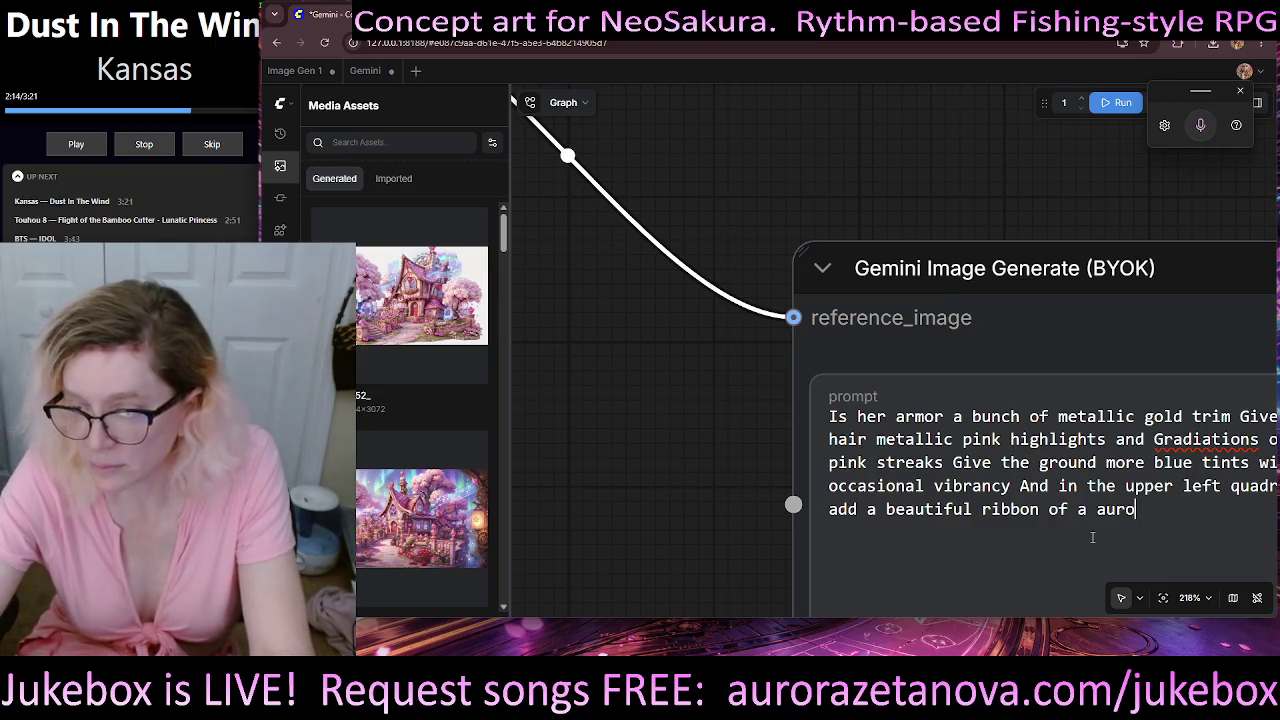
text(ra bore)
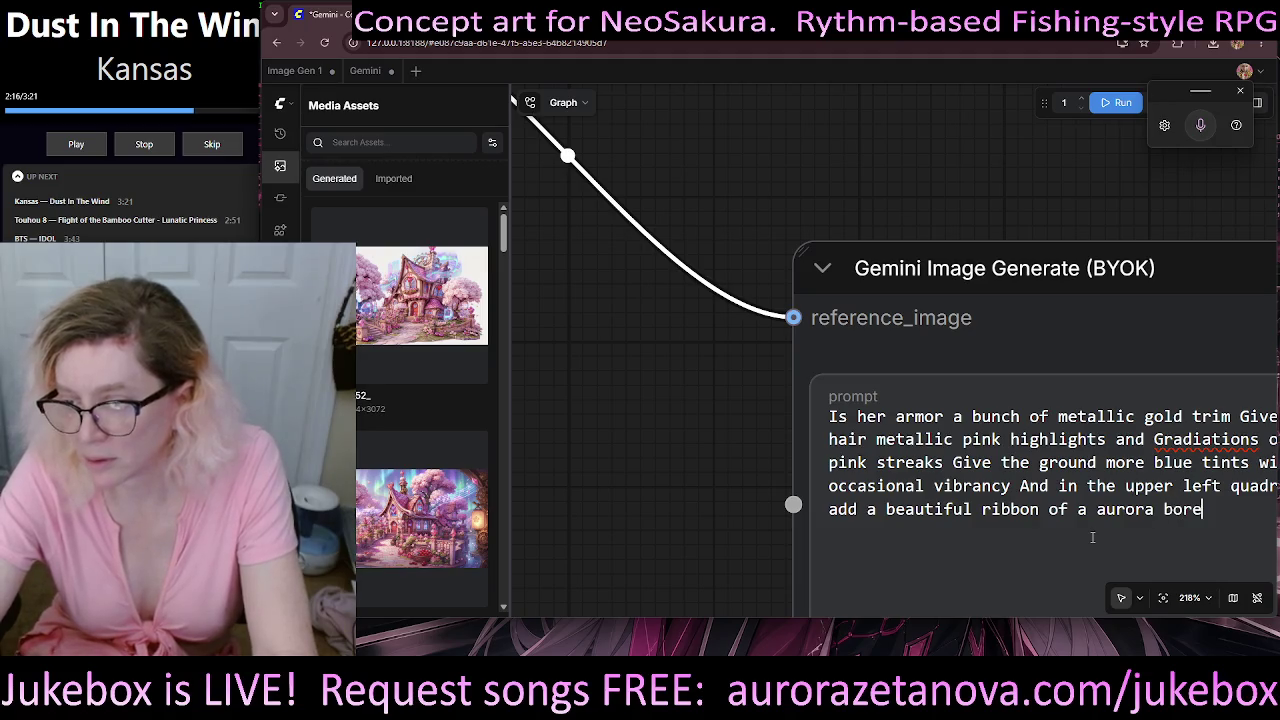
text(aks)
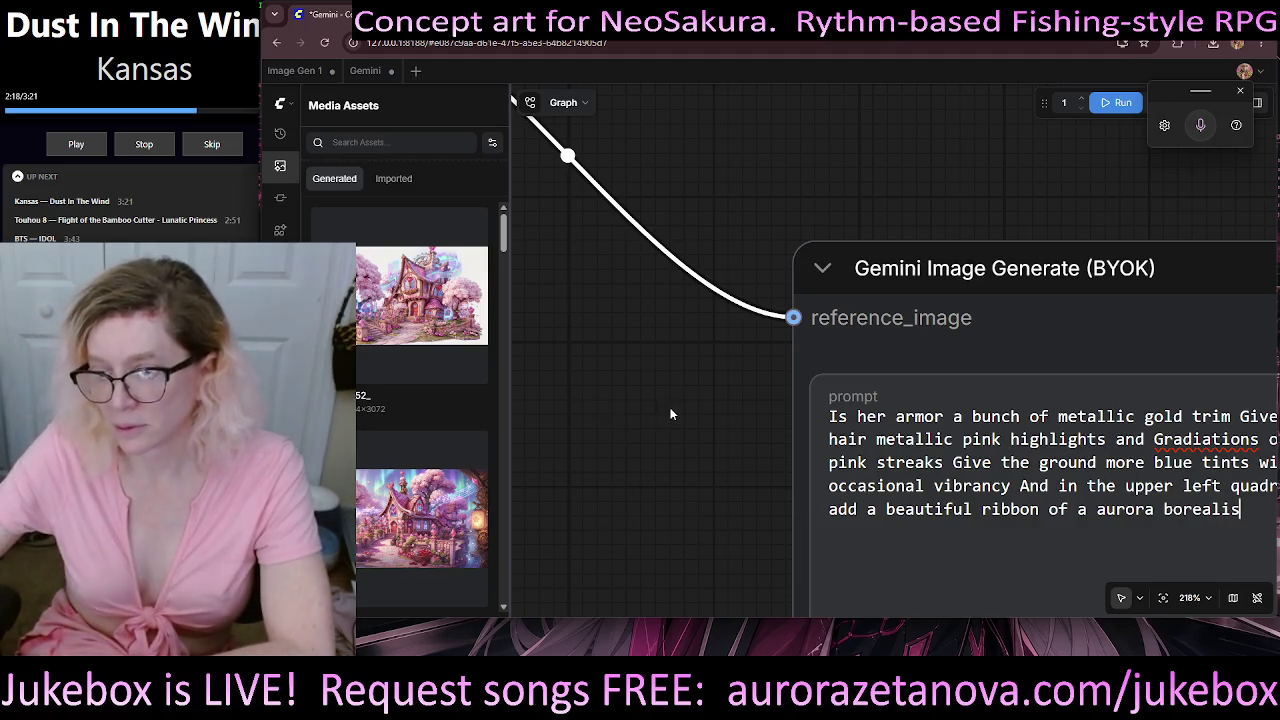
- Set the Gemini node's image_size to 1K and aspect_ratio to 1:1
drag(671, 413, 316, 196)
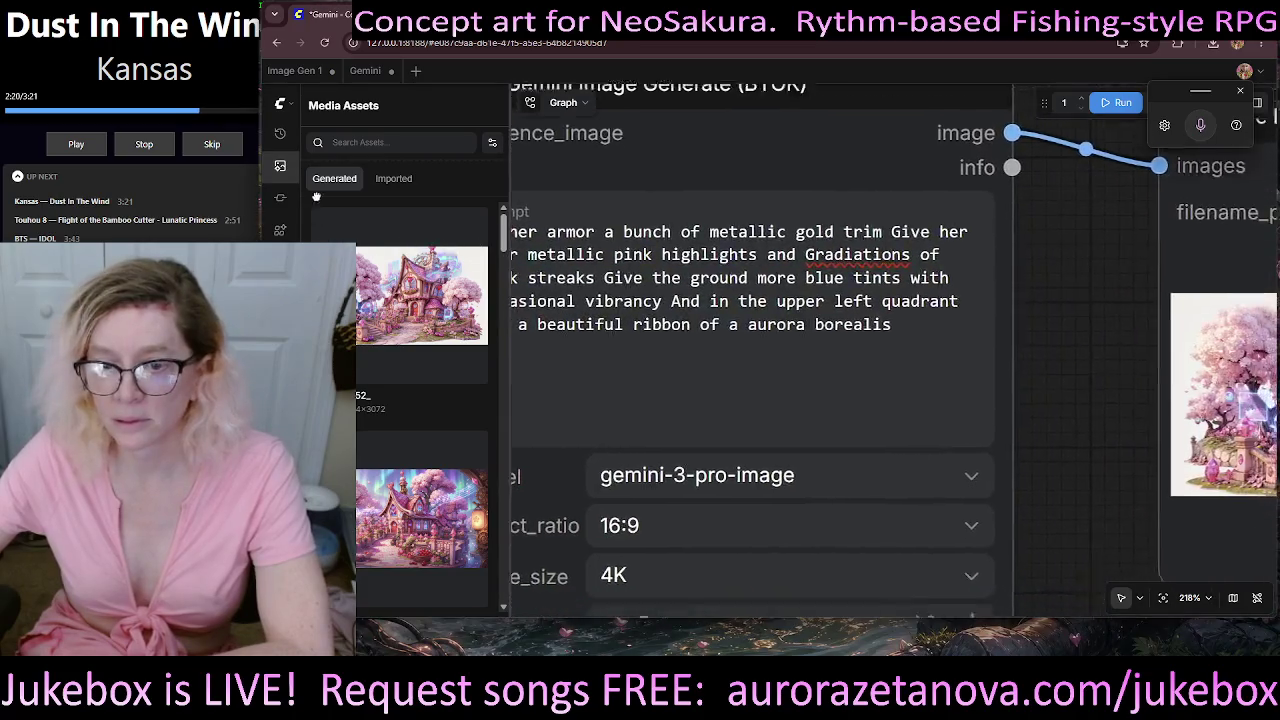
scroll(612, 246, down, 3)
scroll(612, 246, right, 1)
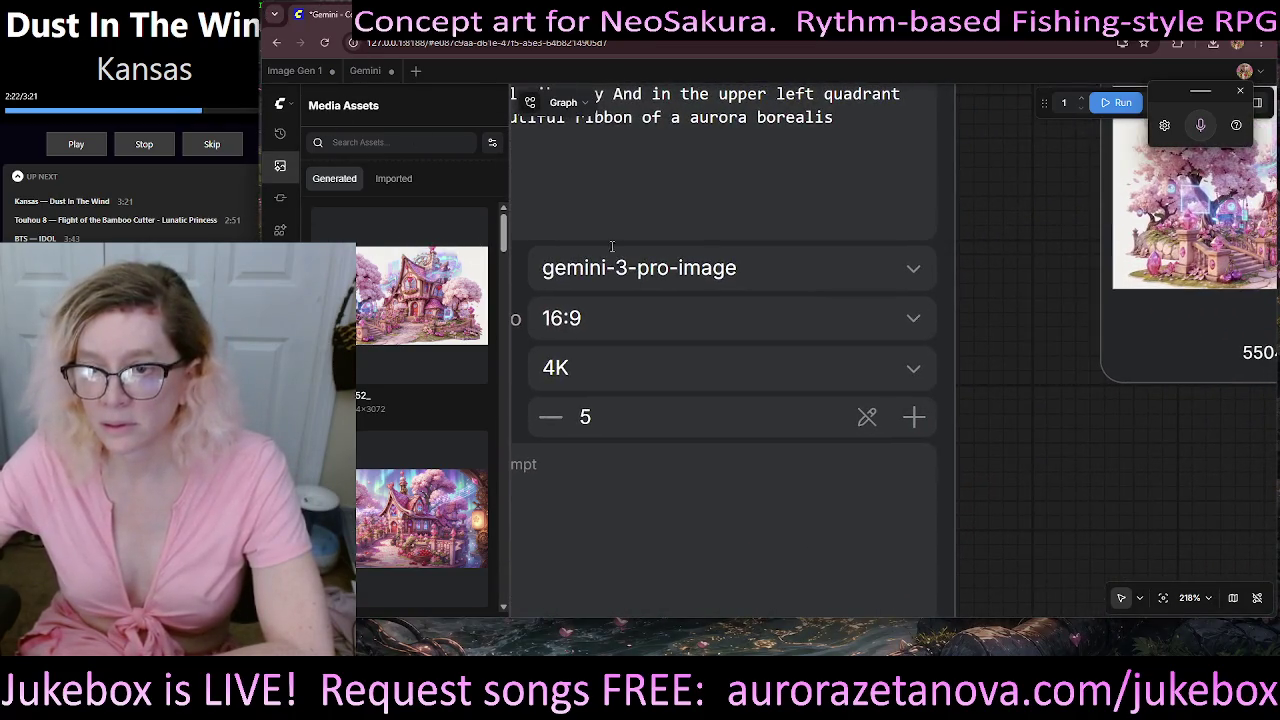
click(914, 370)
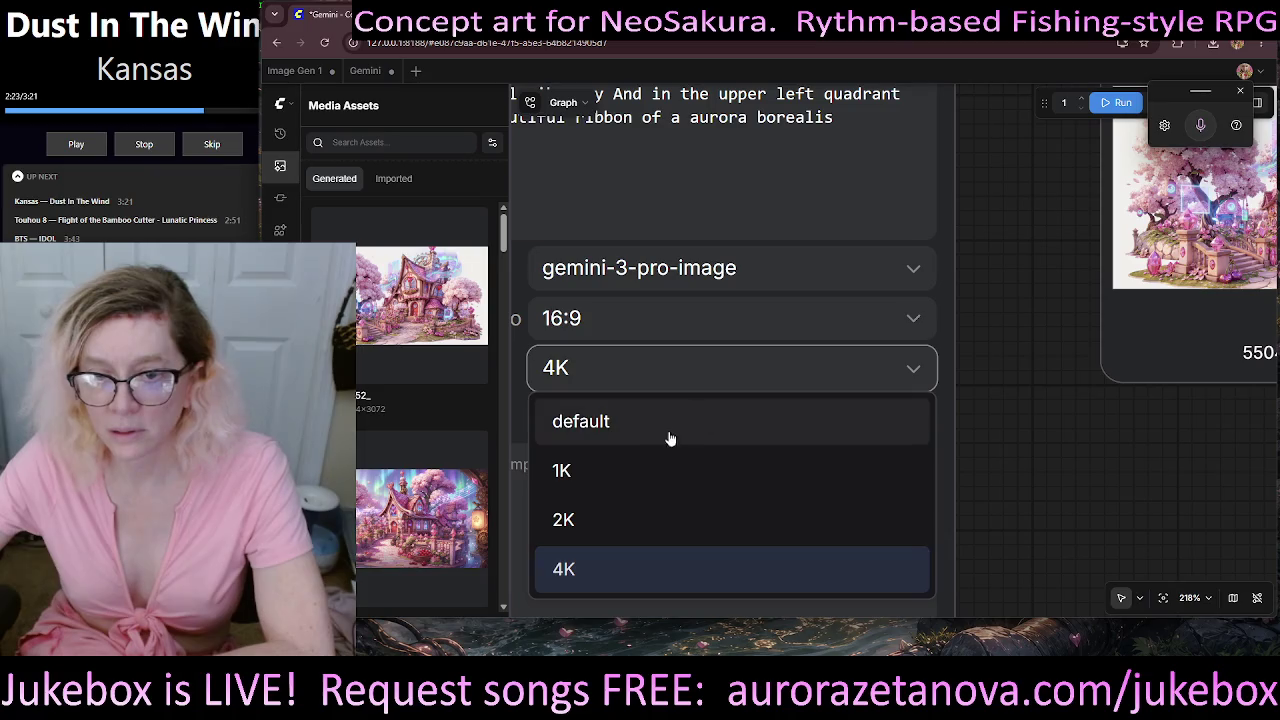
click(571, 469)
click(913, 325)
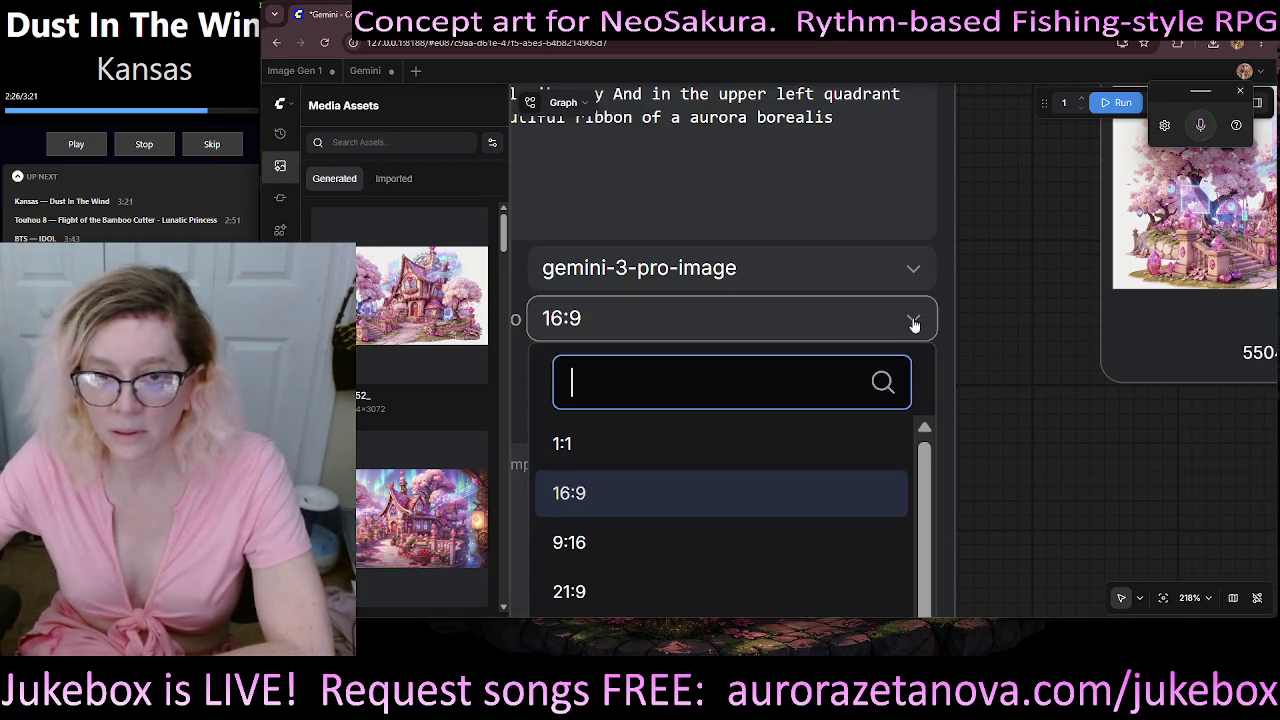
click(803, 458)
- Queue the workflow with Ctrl+Enter to generate the aurora image
scroll(1090, 470, down, 2)
scroll(1090, 470, down, 4)
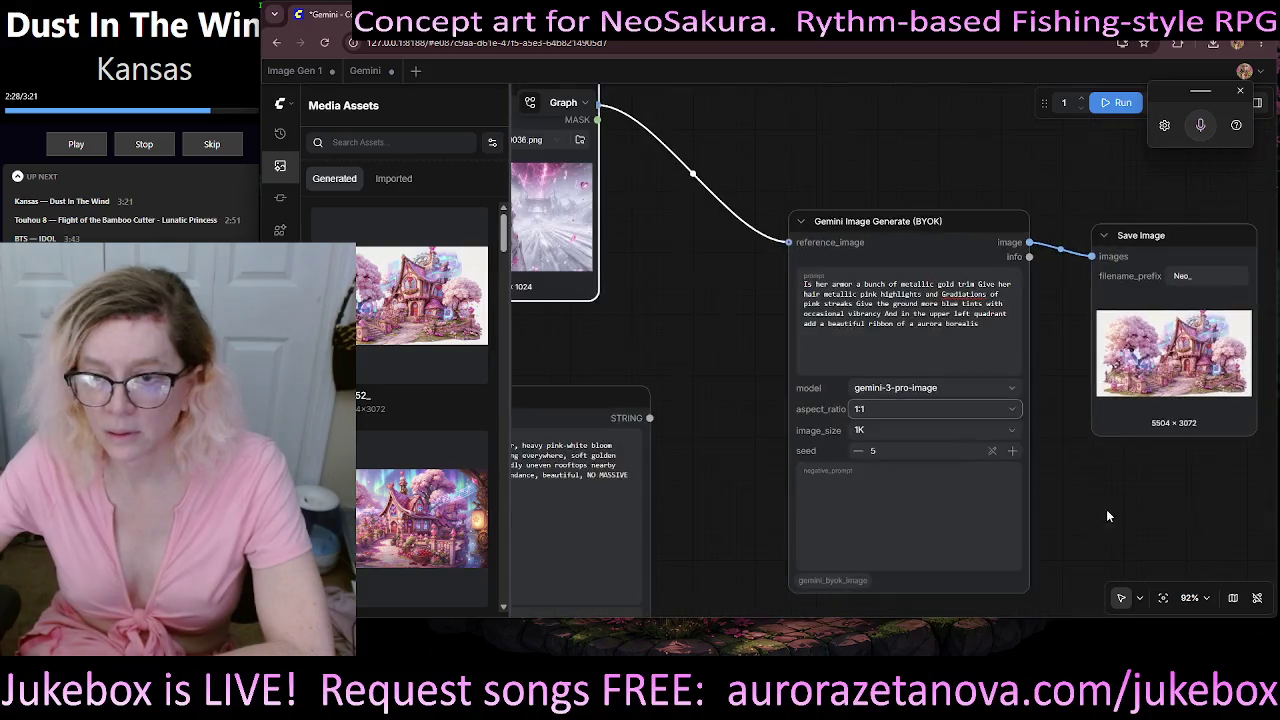
mouse_move(1106, 509)
mouse_down()
mouse_move(1067, 499)
mouse_move(917, 566)
mouse_move(726, 443)
mouse_up()
scroll(1113, 212, up, 1)
mouse_move(951, 269)
mouse_down()
mouse_move(1215, 389)
mouse_move(1247, 389)
mouse_up()
key(ctrl+Return)
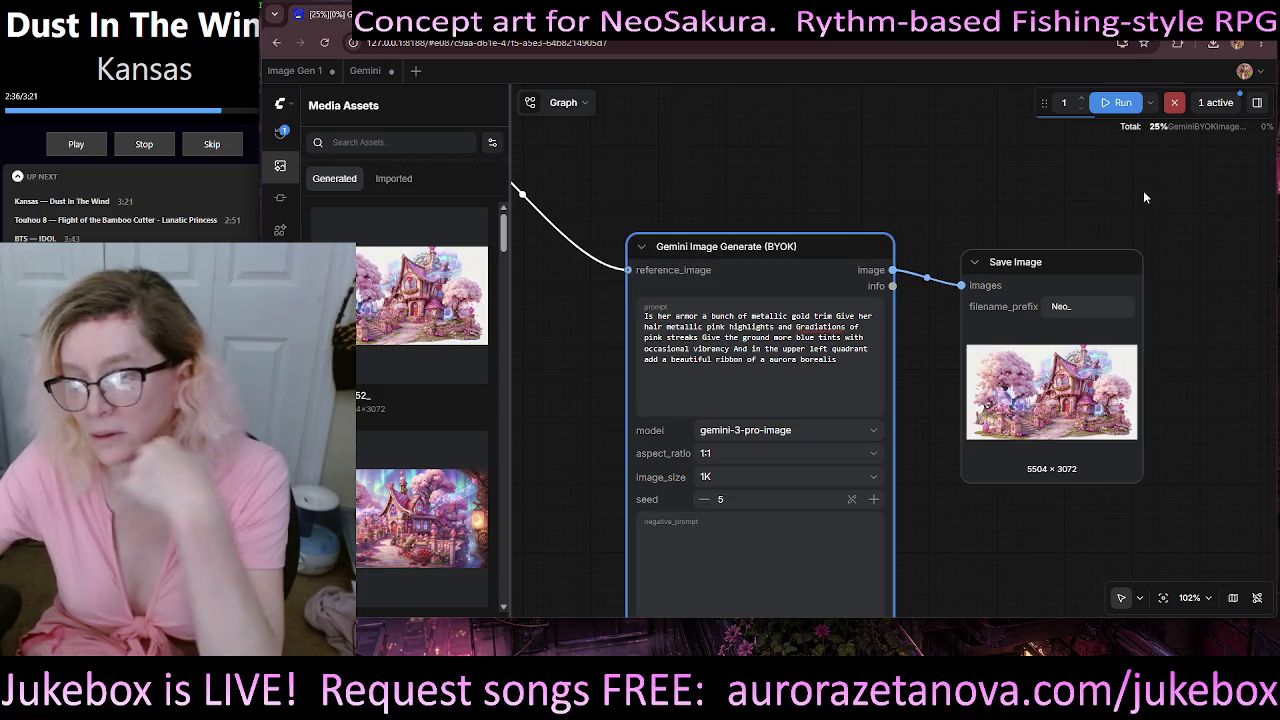
- Zoom into the Save Image preview to inspect the 1024 × 1024 aurora render
drag(1084, 188, 770, 151)
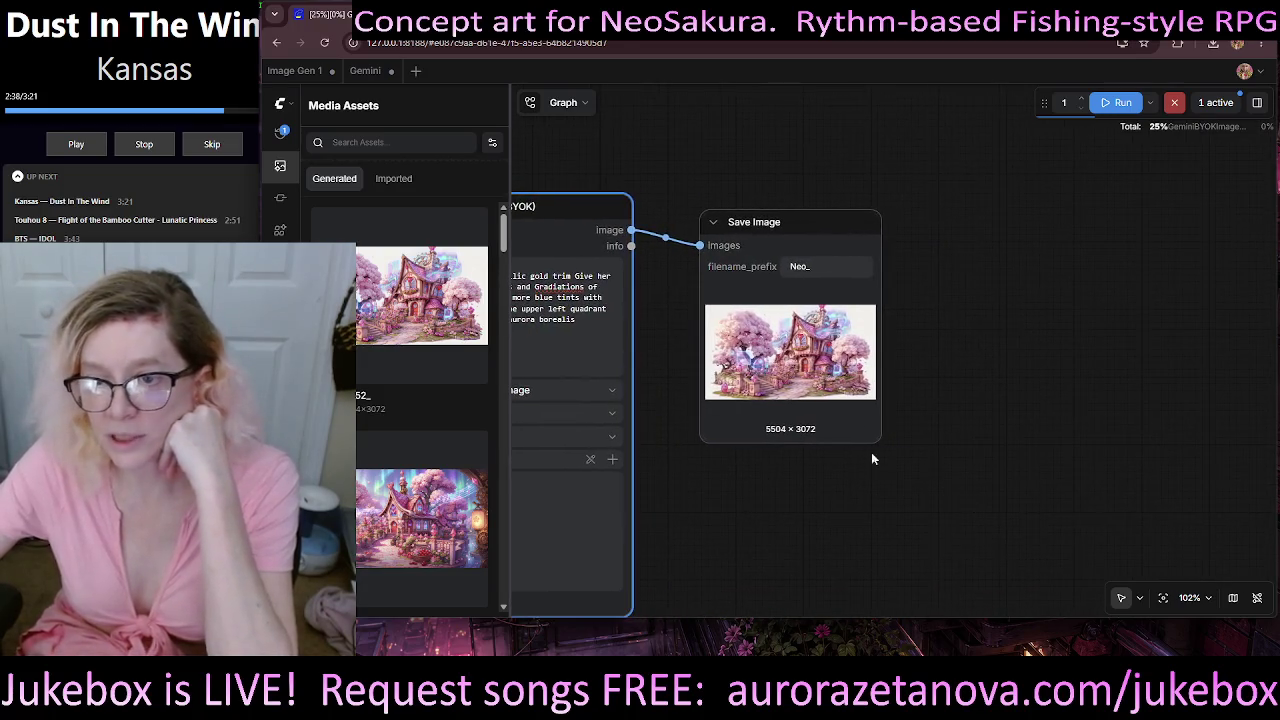
scroll(784, 343, up, 5)
scroll(784, 343, up, 5)
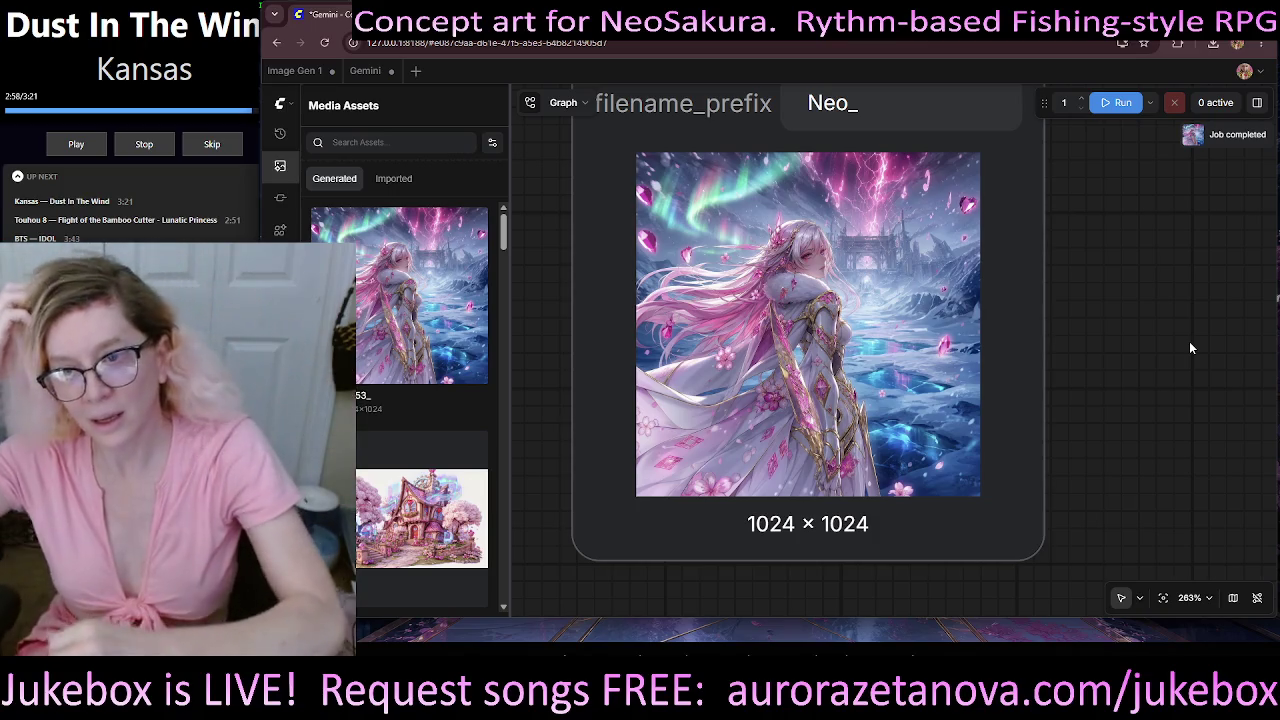
scroll(914, 333, up, 2)
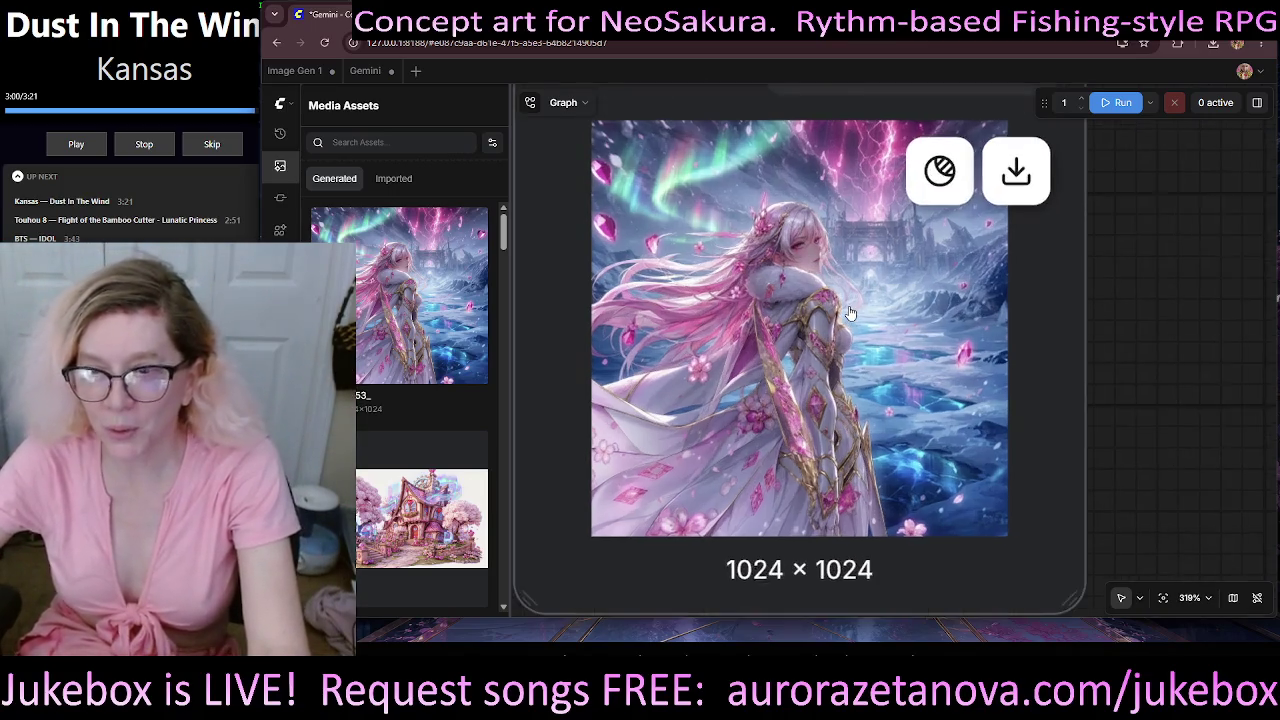
scroll(914, 333, up, 1)
scroll(914, 333, up, 1)
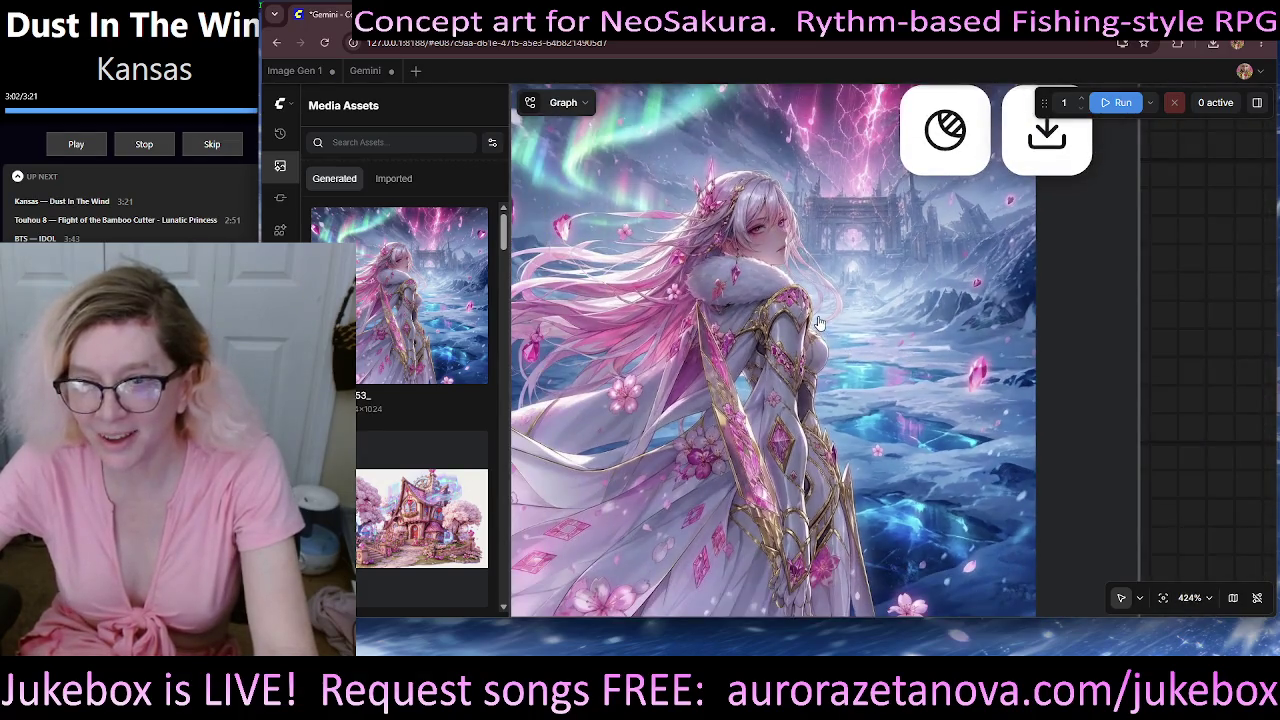
scroll(818, 322, down, 2)
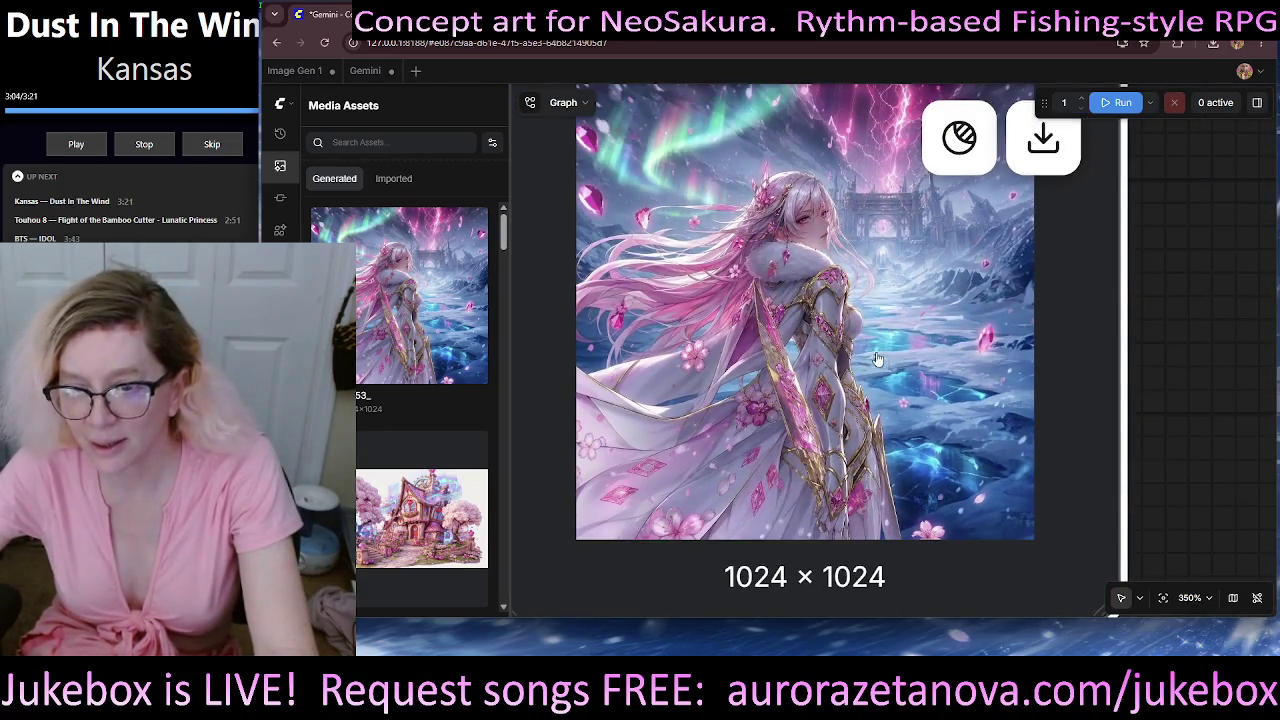
scroll(876, 358, up, 4)
drag(939, 254, 985, 310)
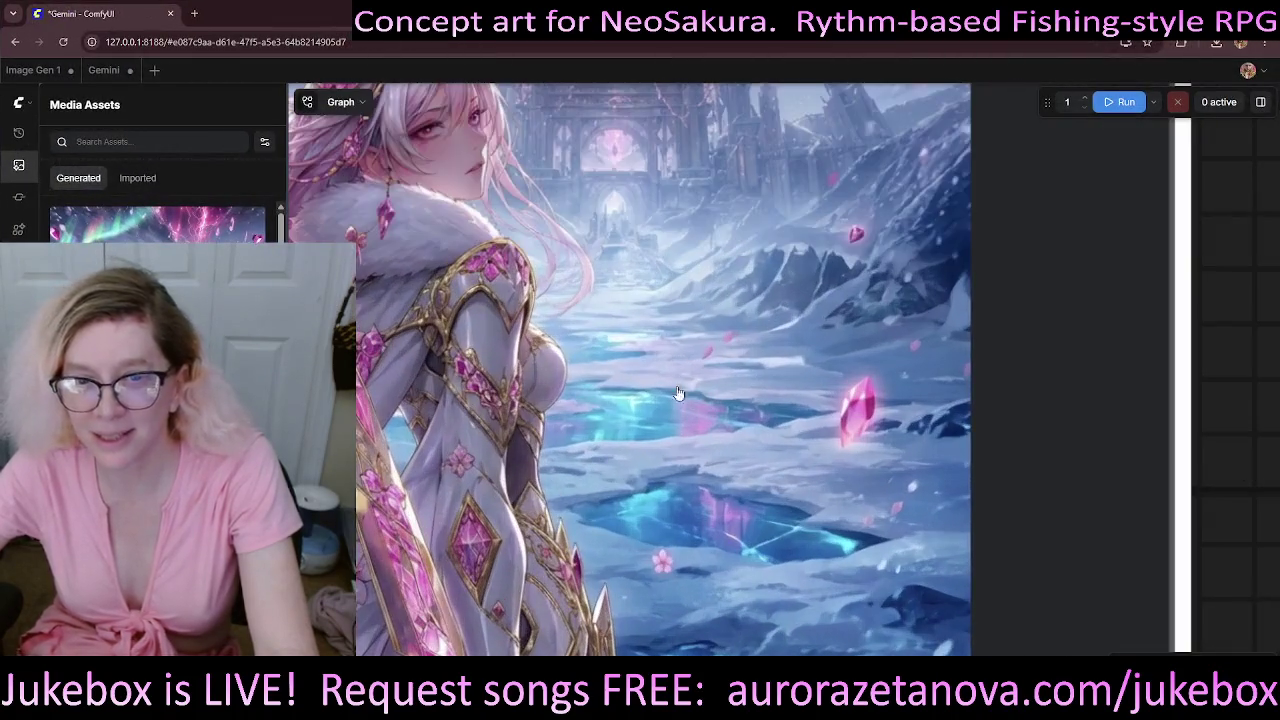
mouse_move(561, 348)
mouse_down()
mouse_move(641, 332)
mouse_move(912, 437)
mouse_up()
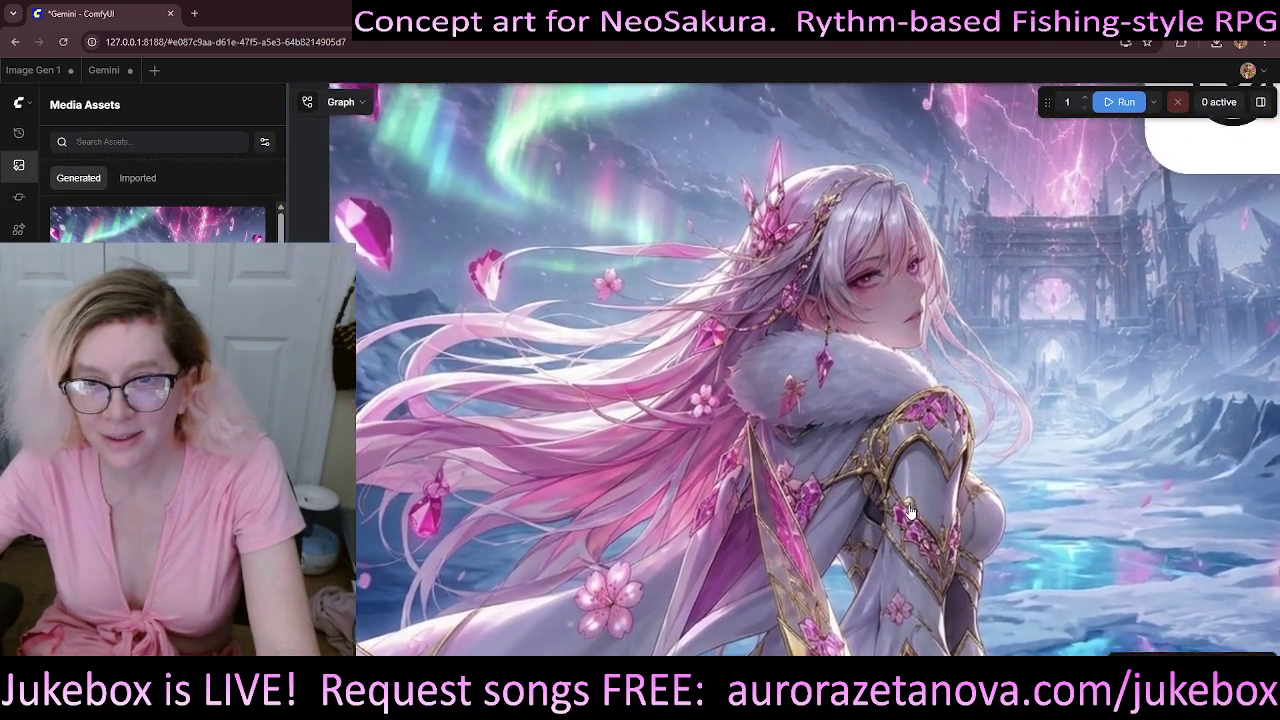
mouse_move(912, 437)
mouse_down()
mouse_move(882, 630)
mouse_move(675, 265)
mouse_up()
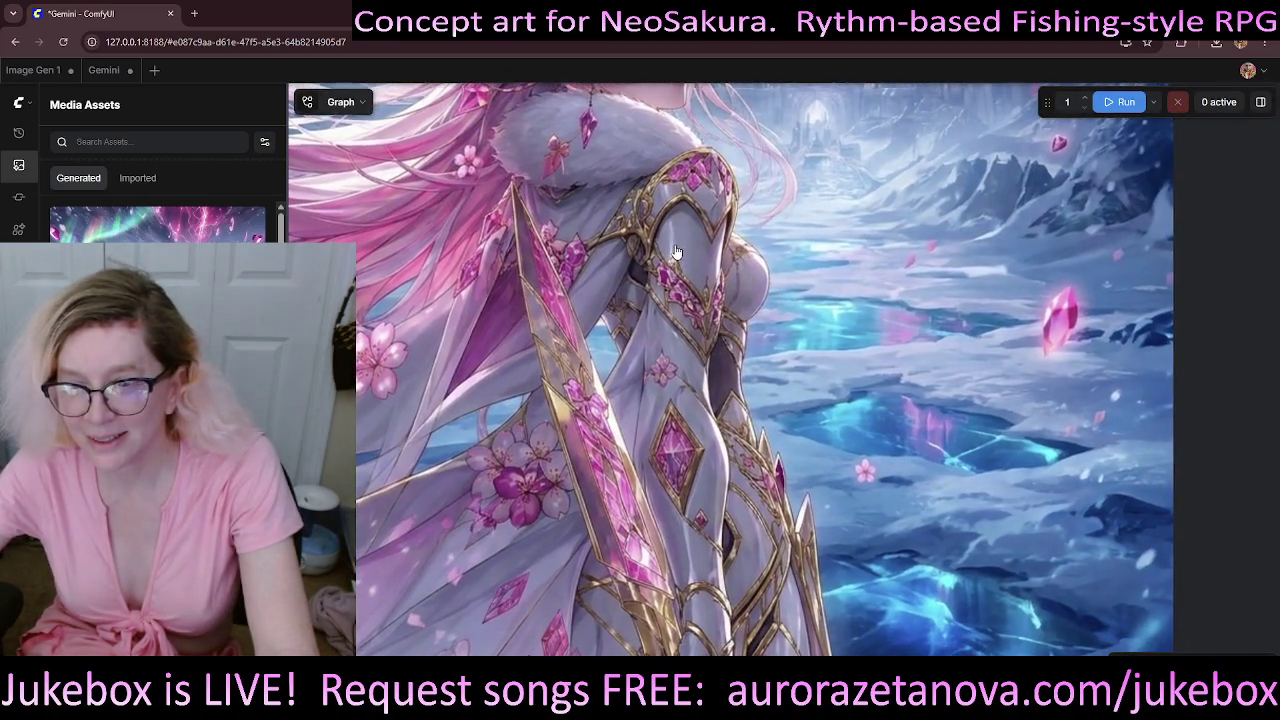
mouse_move(675, 265)
mouse_down()
mouse_move(624, 158)
mouse_move(583, 393)
mouse_up()
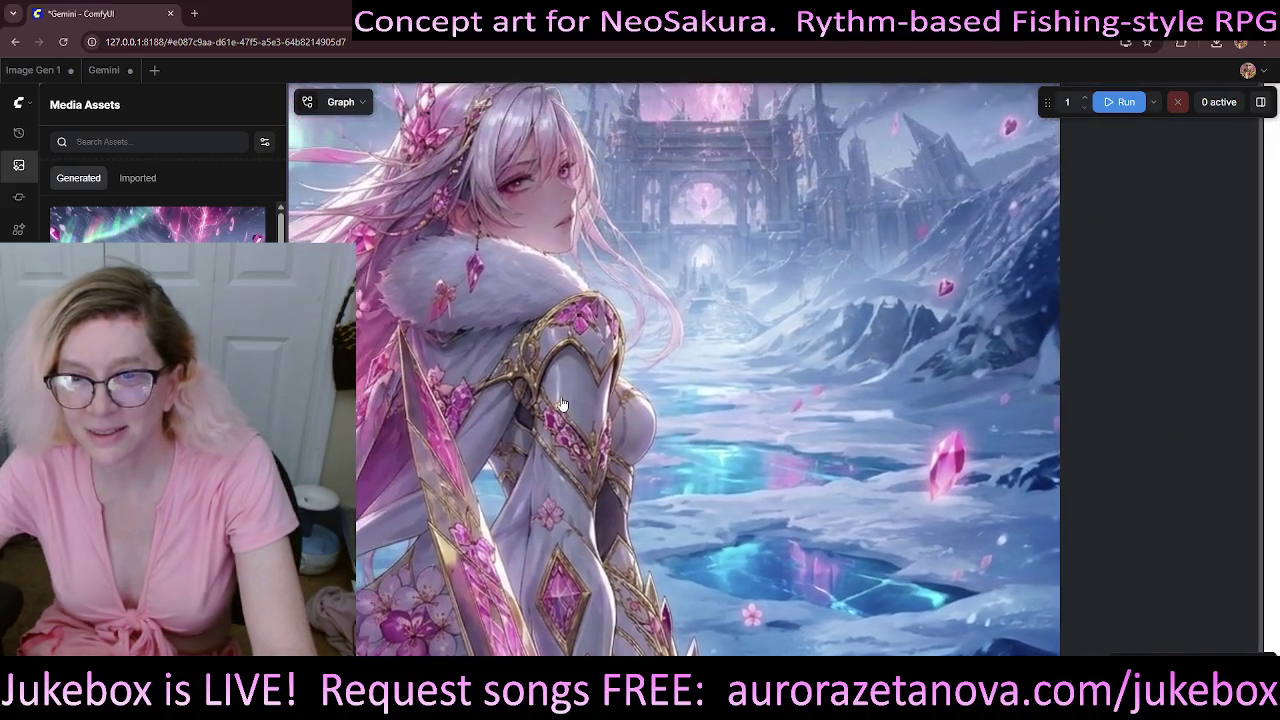
scroll(583, 393, down, 5)
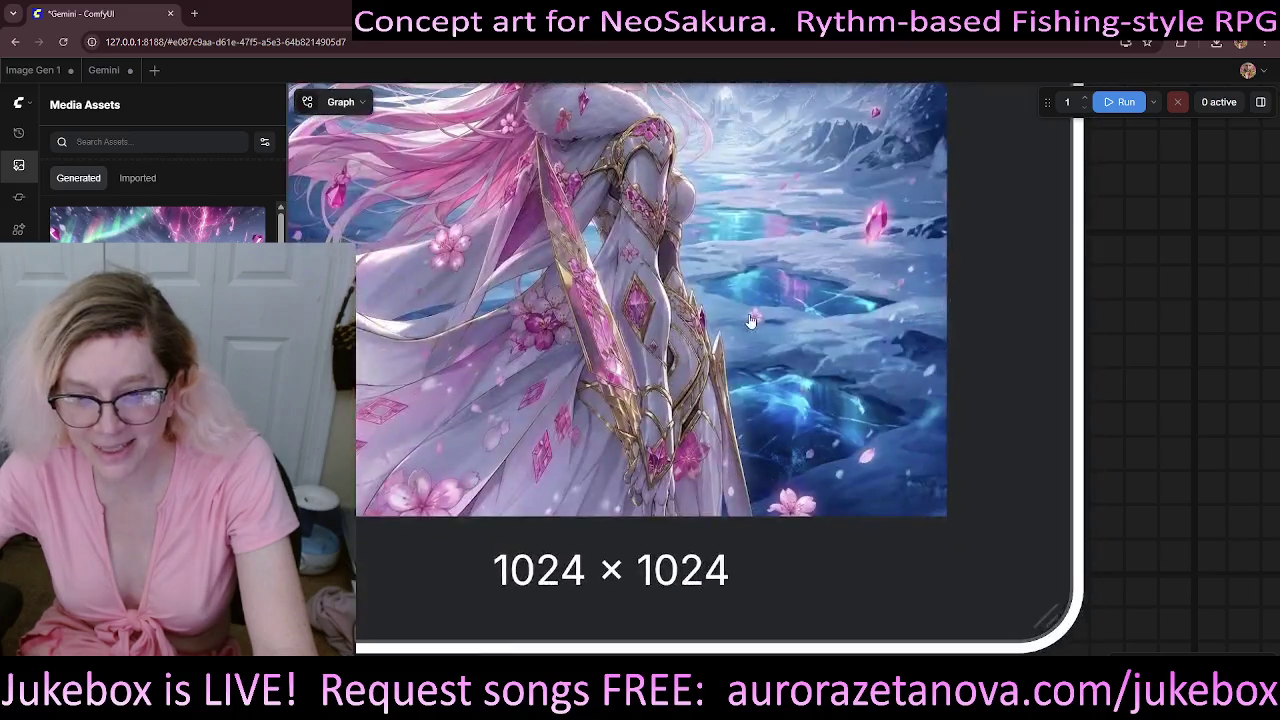
scroll(673, 423, down, 3)
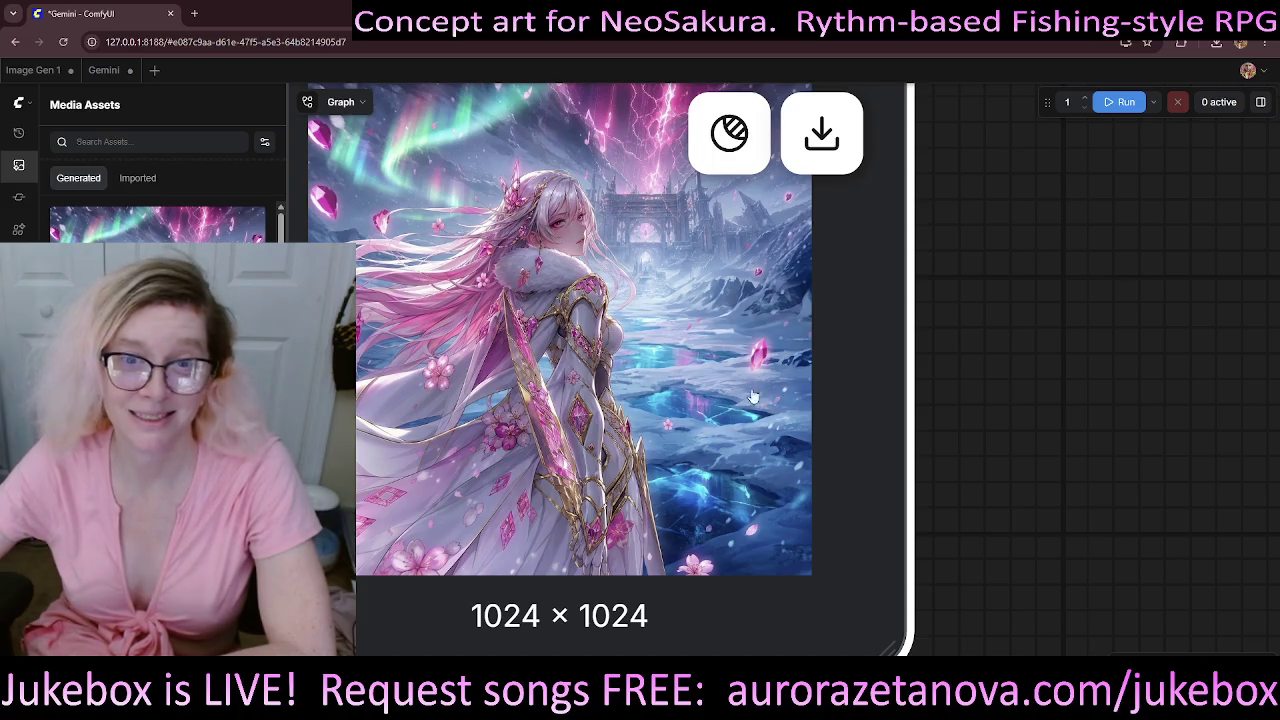
drag(631, 368, 965, 362)
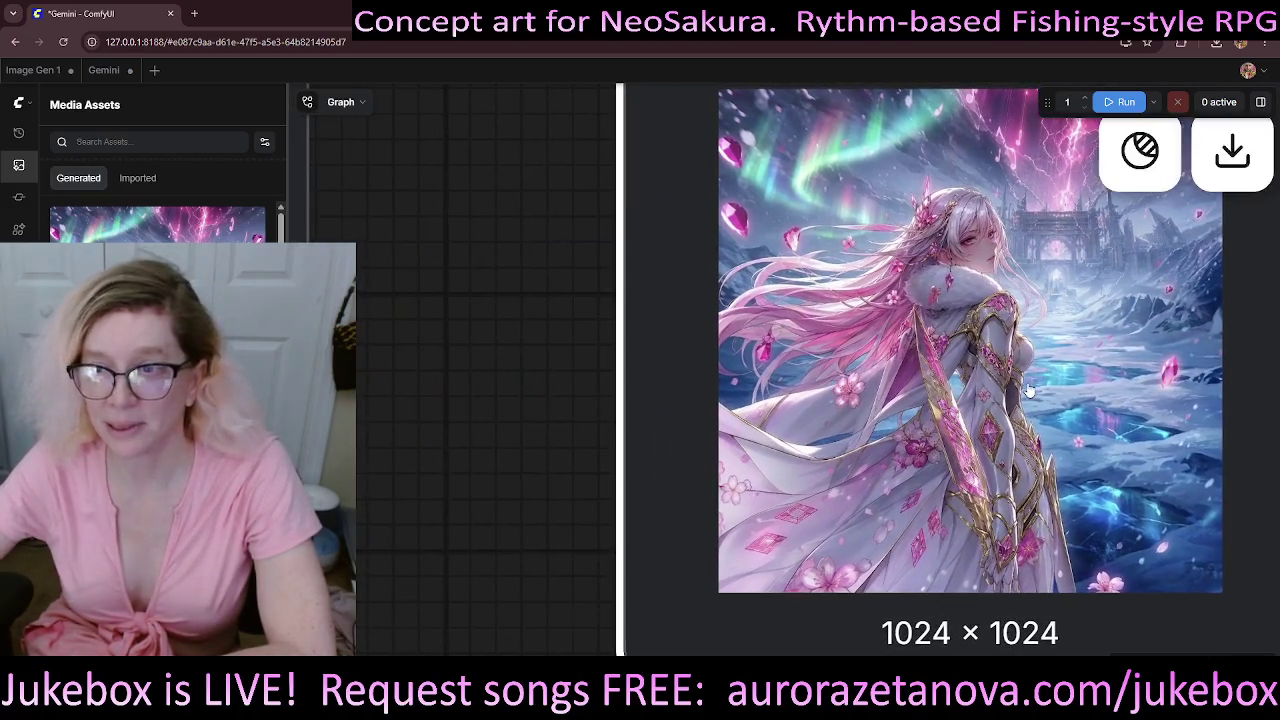
scroll(420, 345, down, 5)
scroll(425, 300, up, 2)
scroll(428, 280, up, 2)
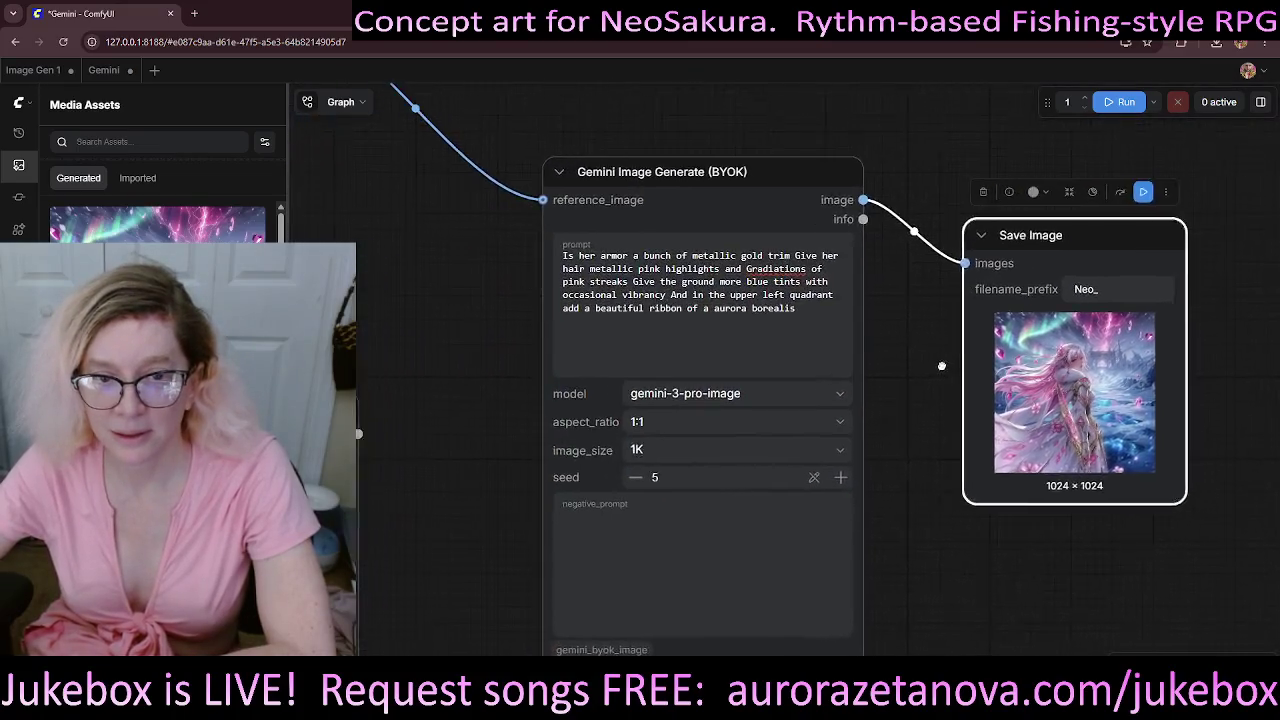
scroll(428, 268, up, 2)
drag(428, 268, 530, 421)
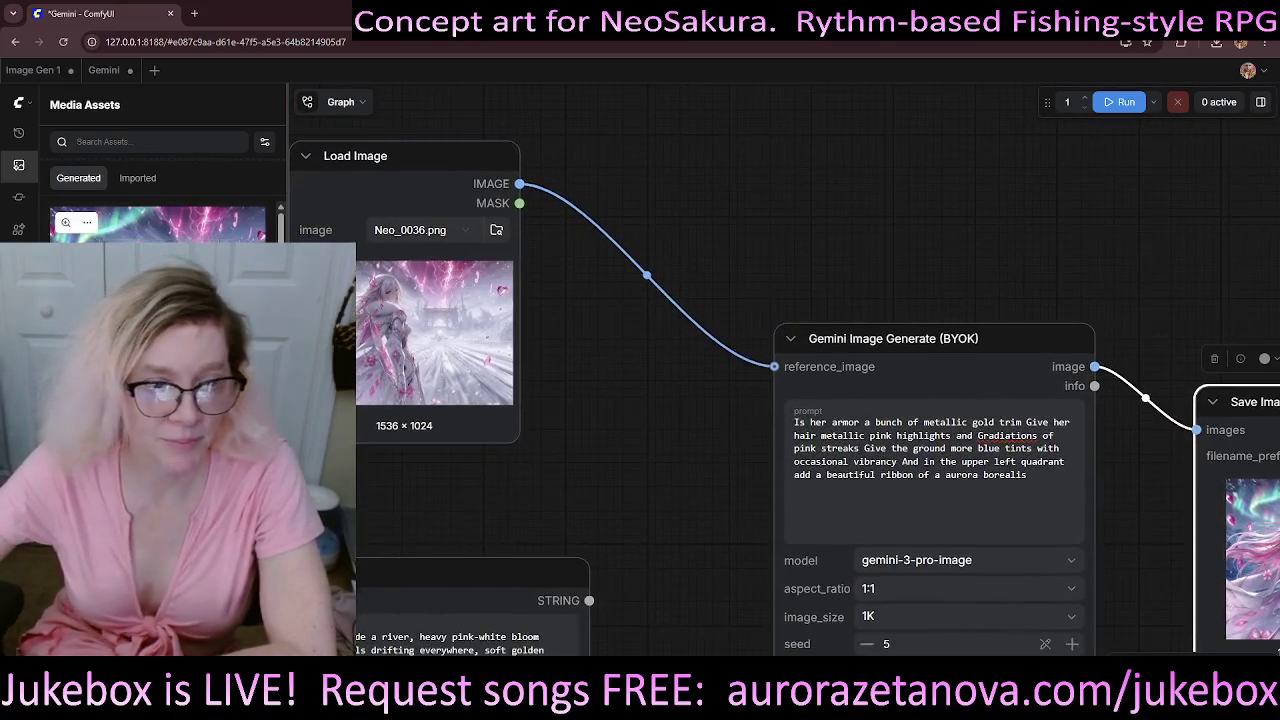
- View the result full-screen, then place the source image beside it for comparison
click(66, 228)
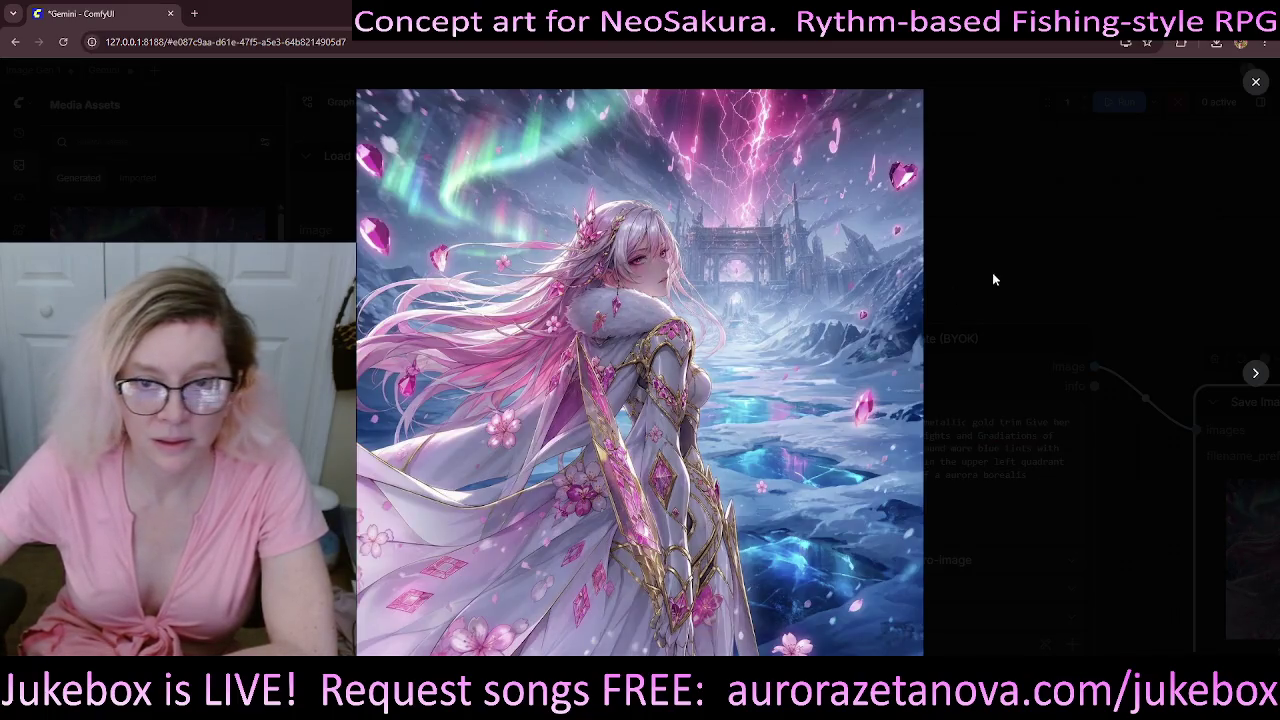
click(1257, 82)
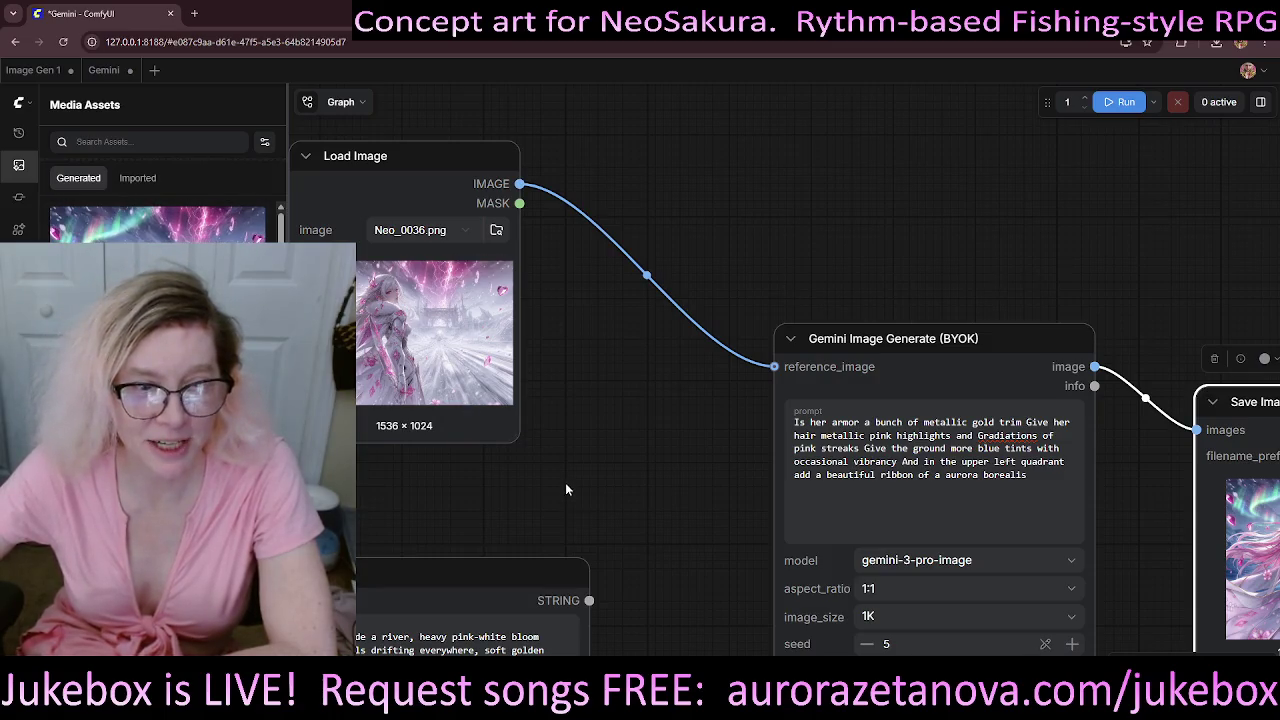
drag(459, 474, 470, 433)
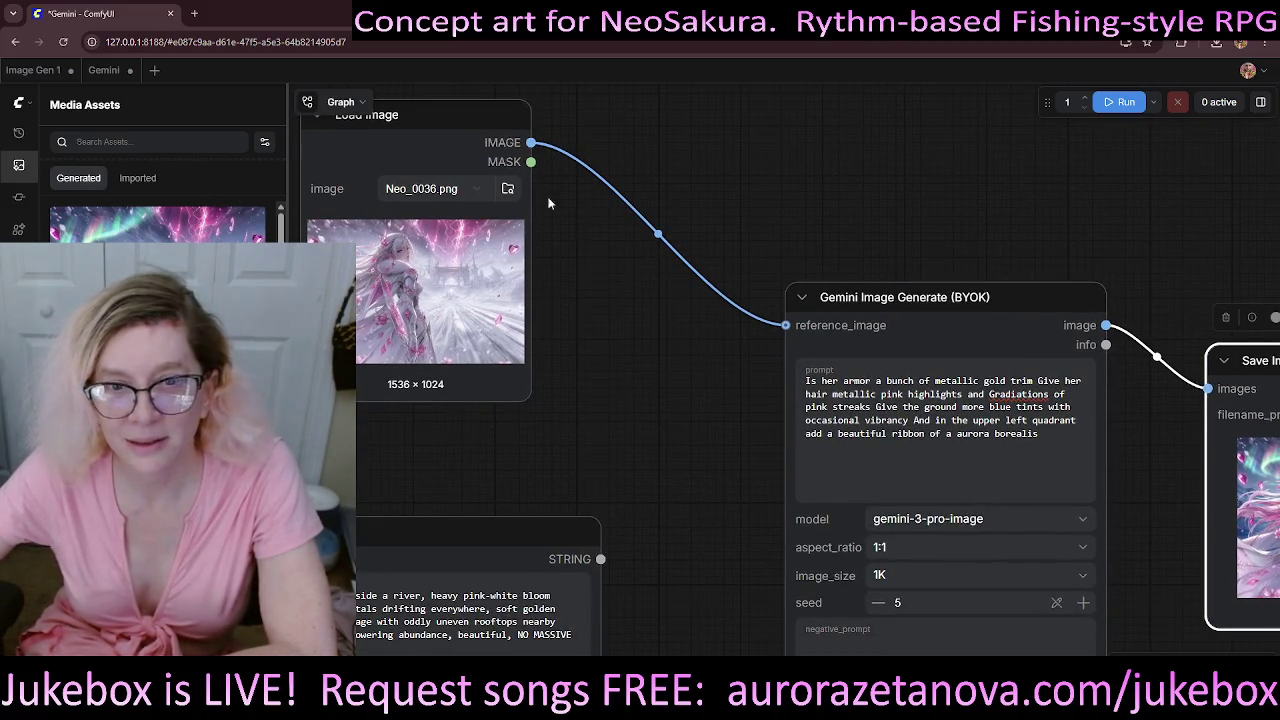
drag(462, 114, 1125, 337)
mouse_move(1065, 202)
mouse_down()
mouse_move(775, 147)
mouse_move(671, 83)
mouse_up()
scroll(741, 441, up, 7)
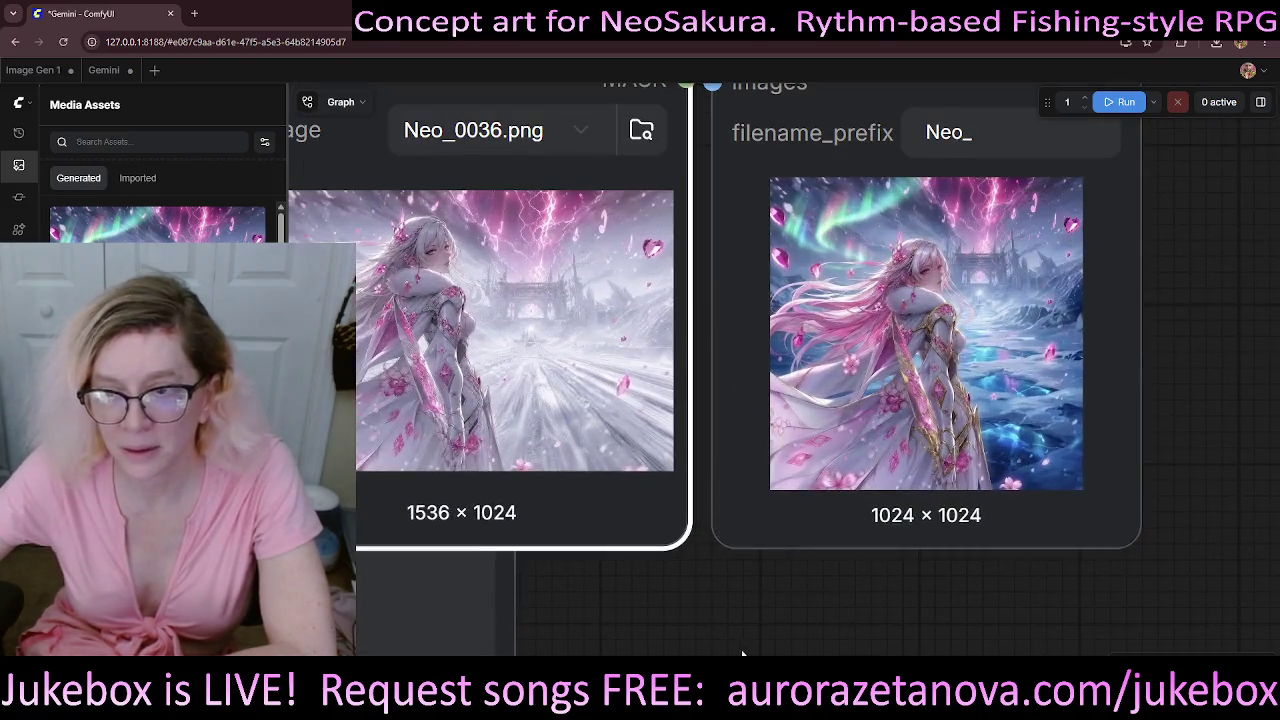
drag(772, 602, 815, 597)
drag(830, 515, 800, 509)
click(1006, 589)
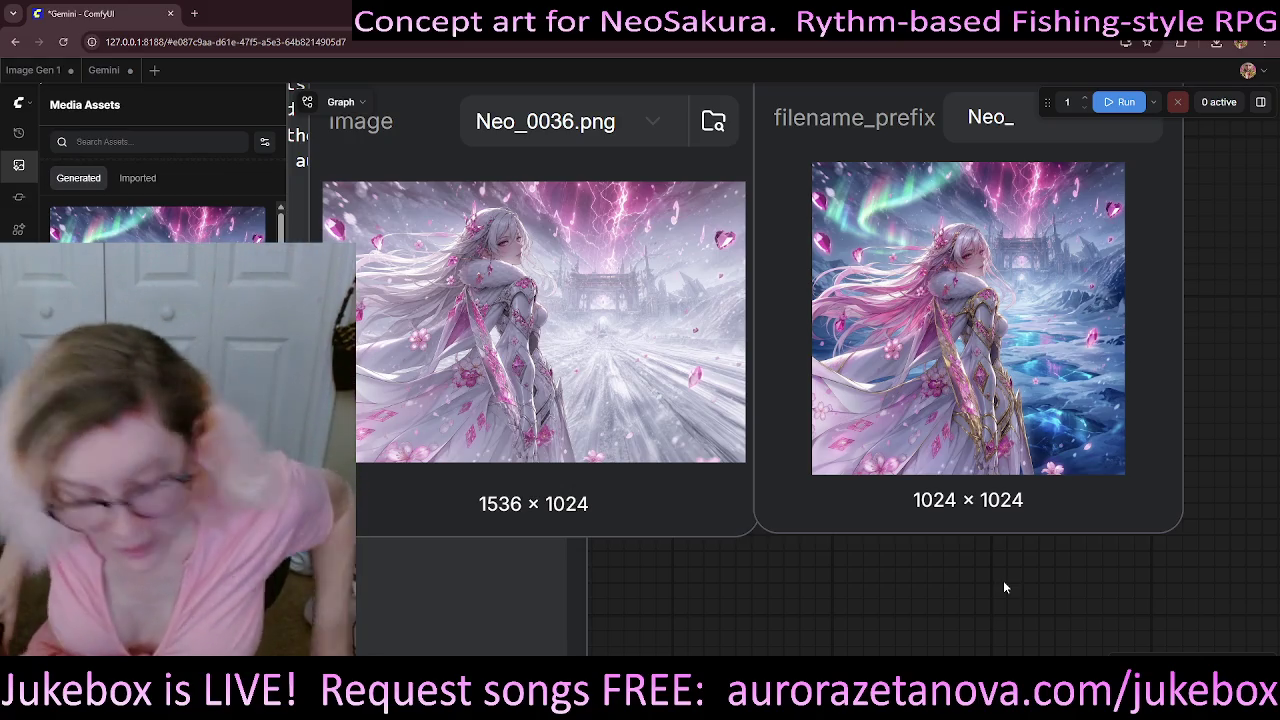
- Move Load Image back to the upper left and download the generated image
scroll(886, 402, down, 5)
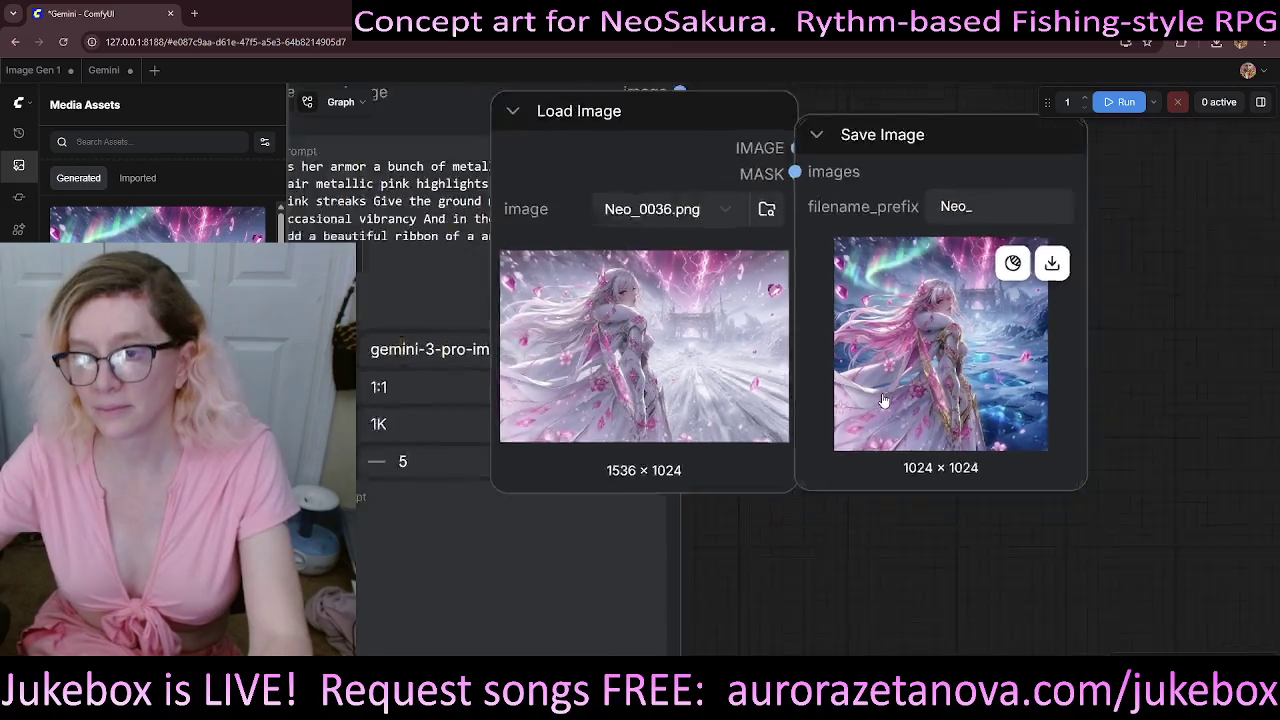
drag(750, 253, 354, 99)
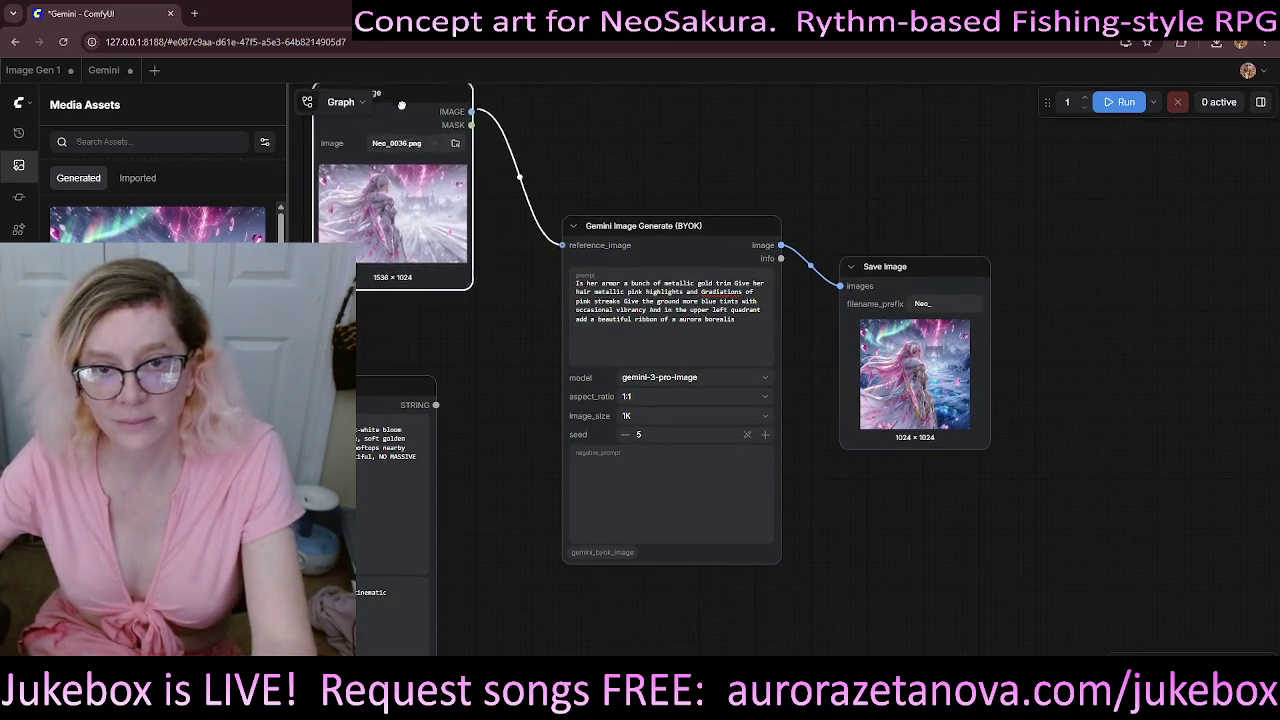
drag(1003, 217, 1055, 250)
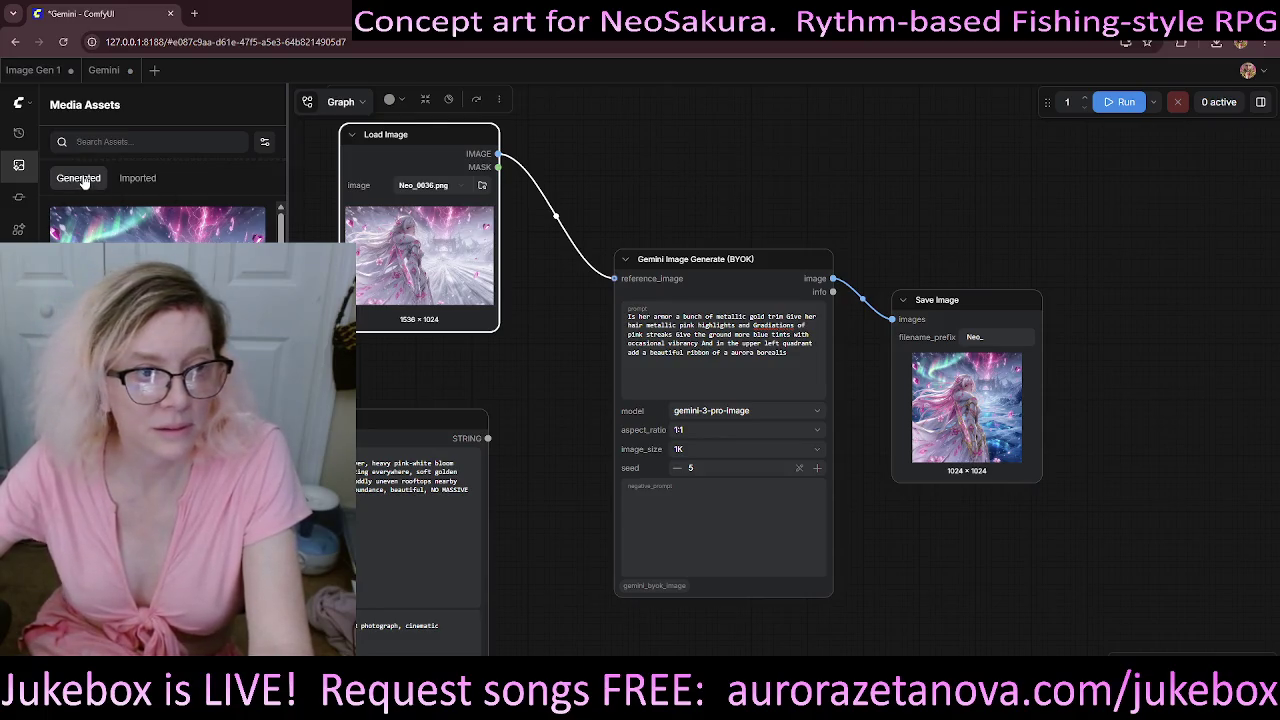
click(88, 224)
mouse_move(723, 187)
mouse_down()
mouse_move(828, 262)
mouse_move(683, 220)
mouse_up()
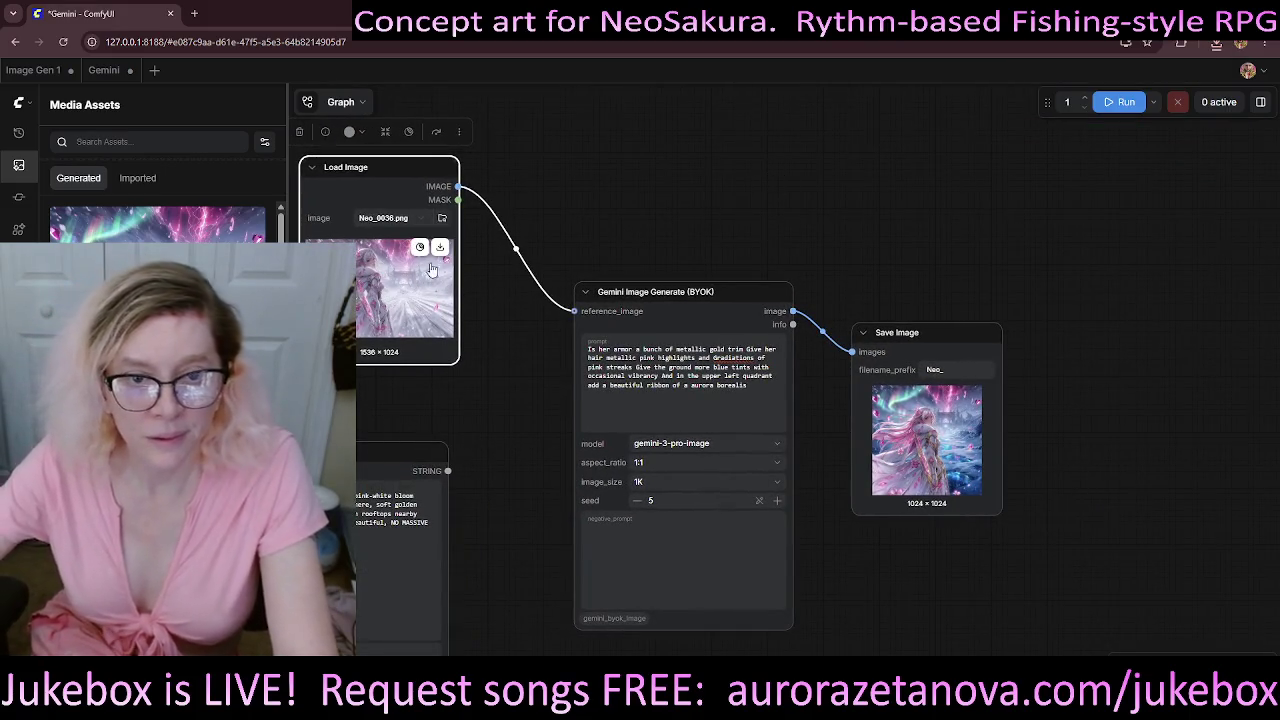
click(443, 220)
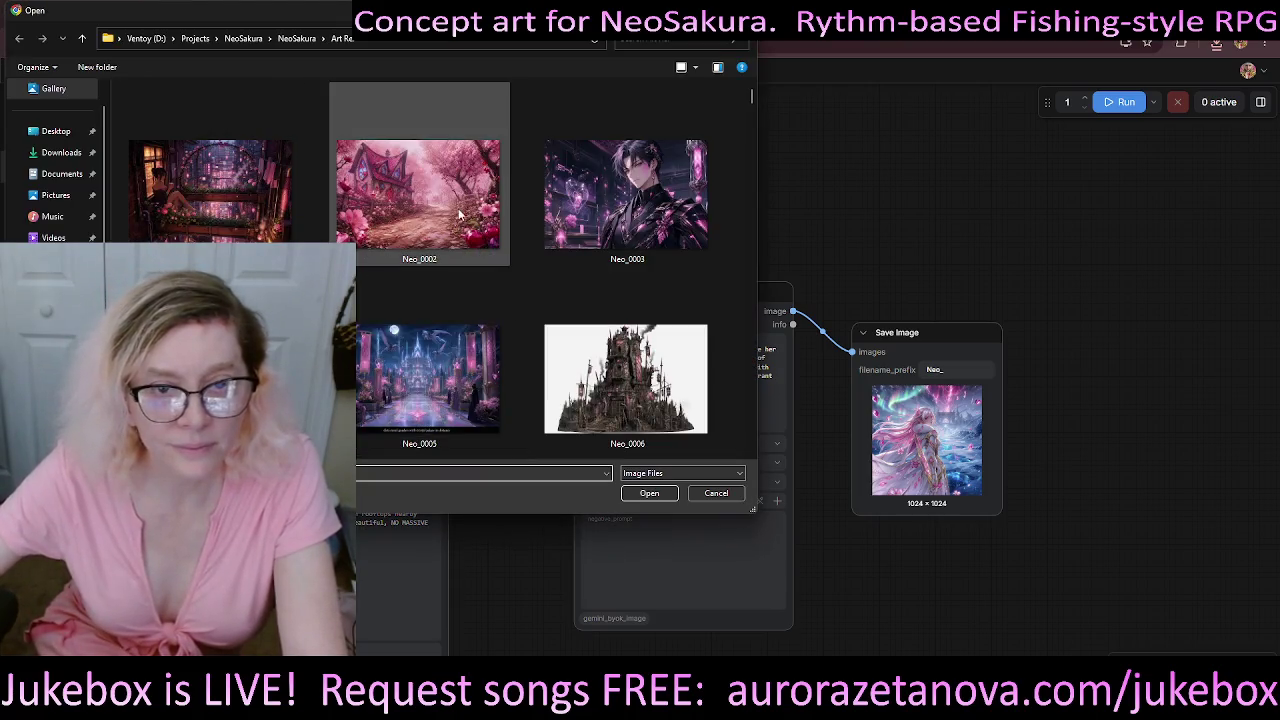
- Pick Neo_0043.png (1536 × 1024) from the Open dialog as the reference image
scroll(600, 250, down, 2)
scroll(508, 258, down, 2)
scroll(532, 273, down, 1)
scroll(530, 275, down, 2)
scroll(529, 277, down, 1)
scroll(530, 279, down, 1)
scroll(529, 272, down, 1)
scroll(529, 274, down, 1)
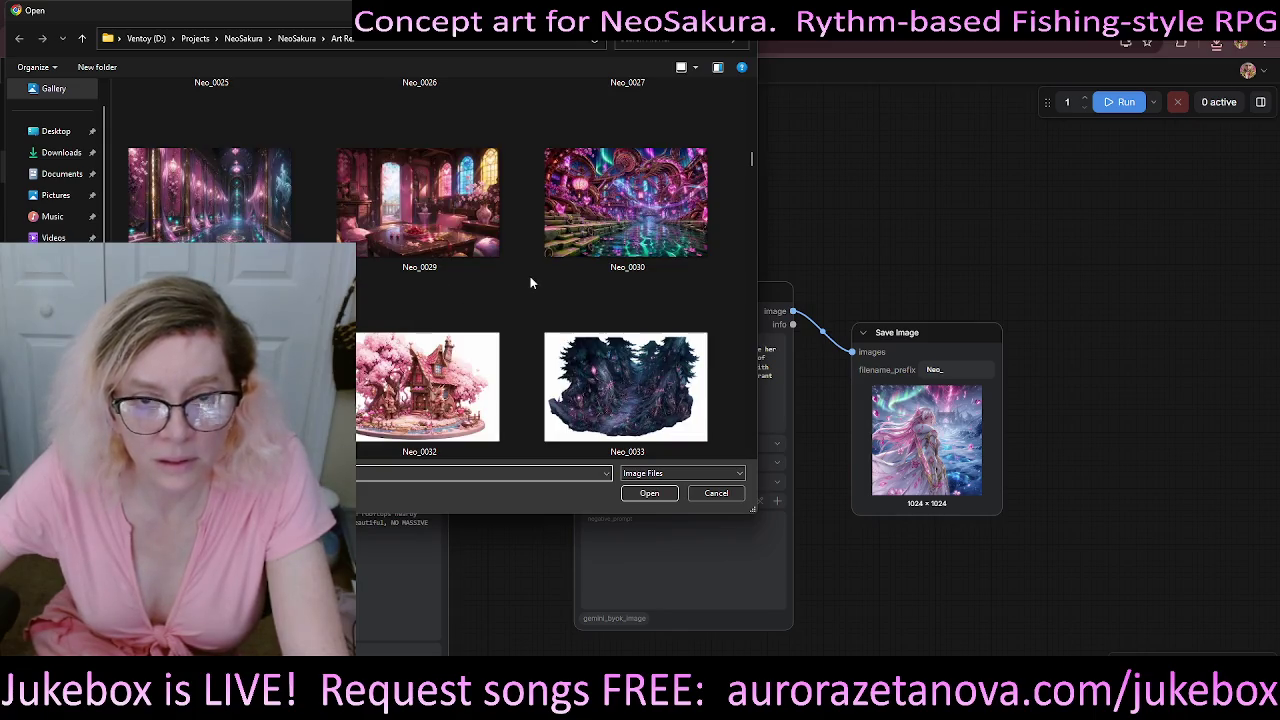
scroll(530, 276, down, 1)
scroll(532, 285, down, 1)
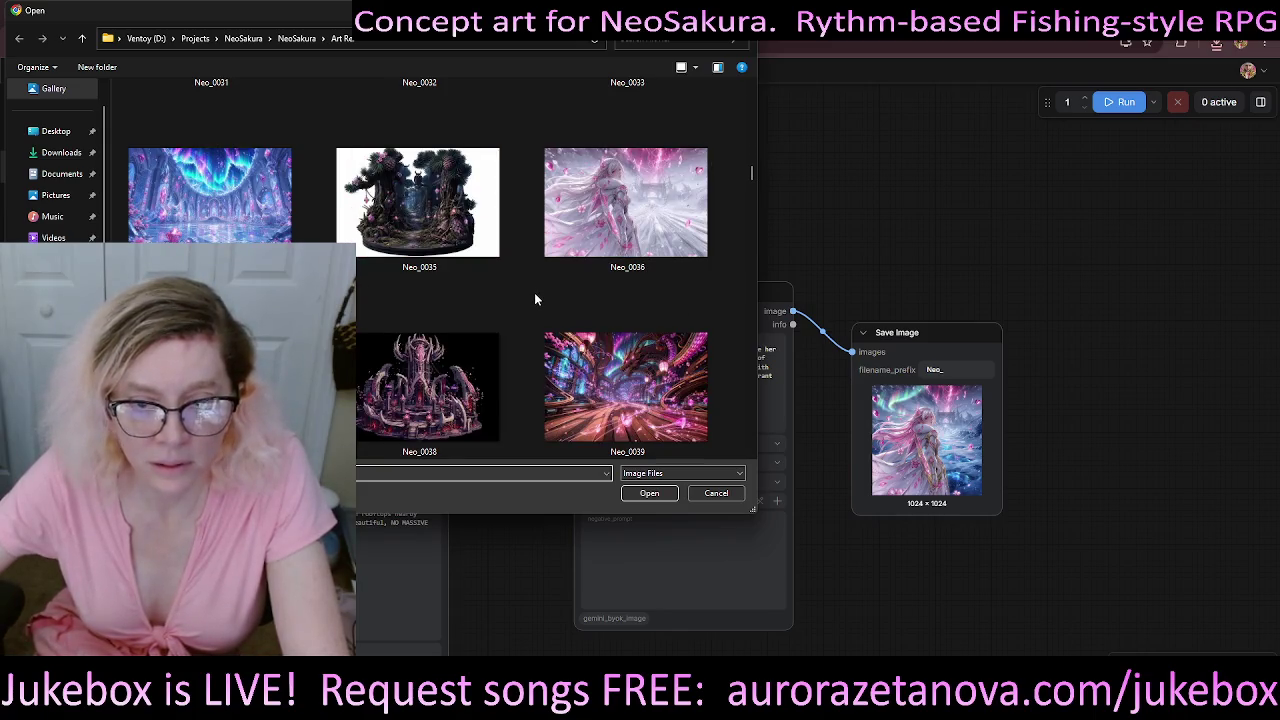
scroll(534, 292, down, 1)
scroll(532, 291, down, 1)
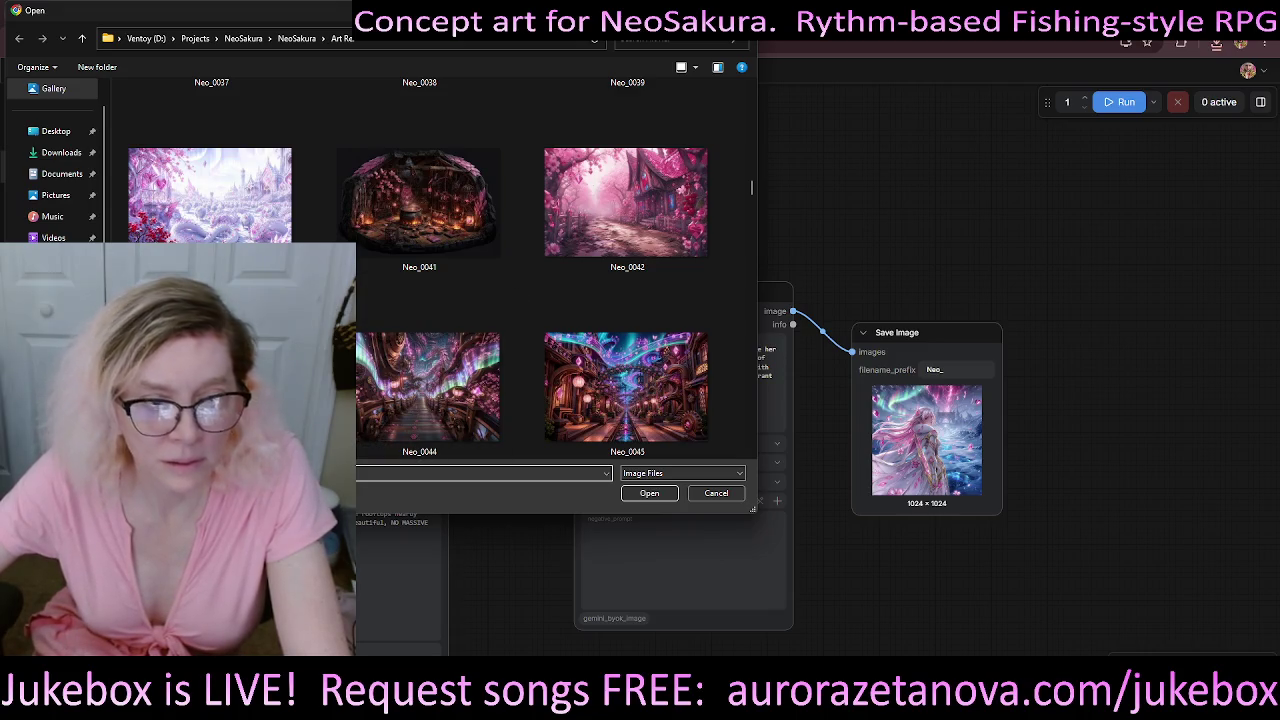
click(652, 494)
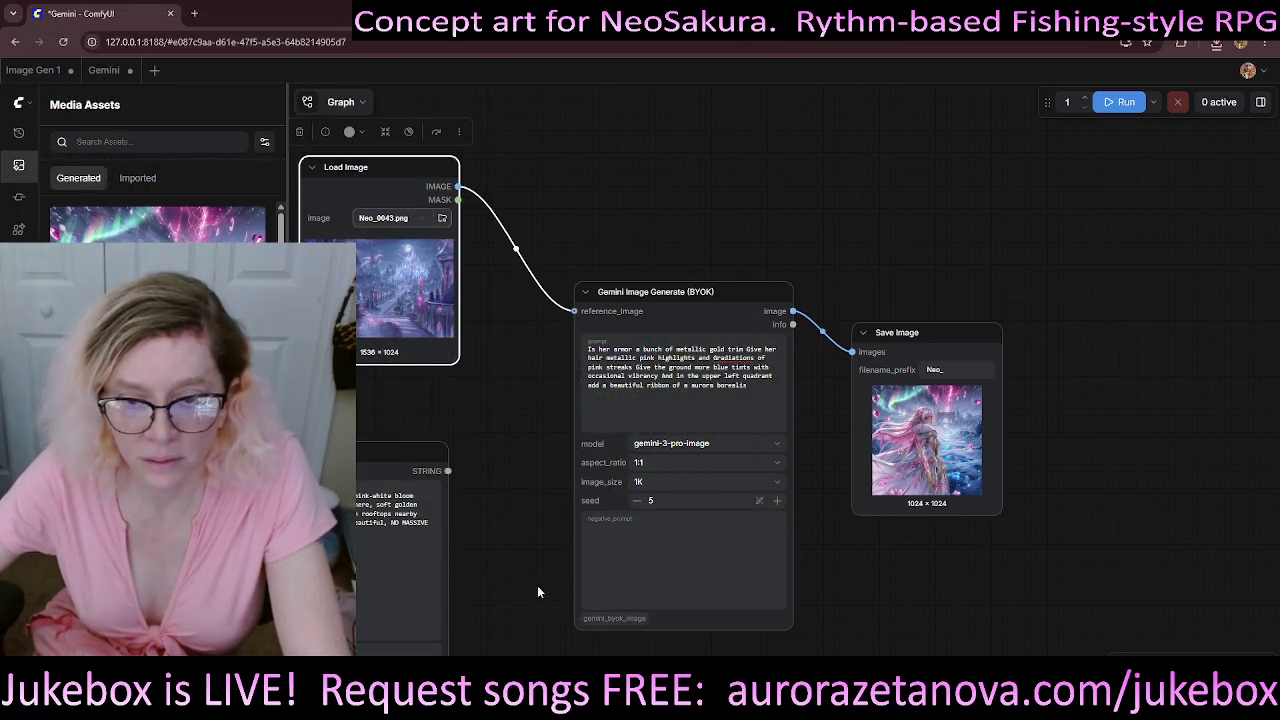
- Change the prompt to 'Remove the people and the flying horses', set 4K, and run
drag(769, 388, 591, 346)
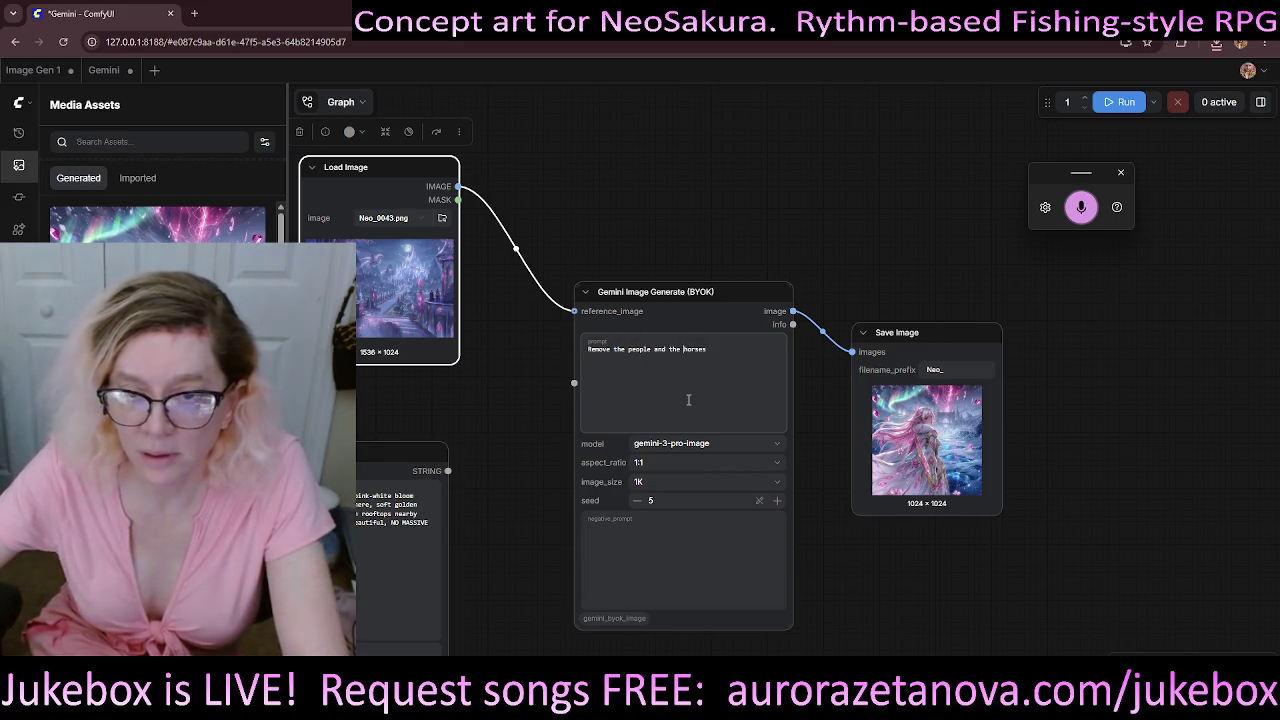
text(flying)
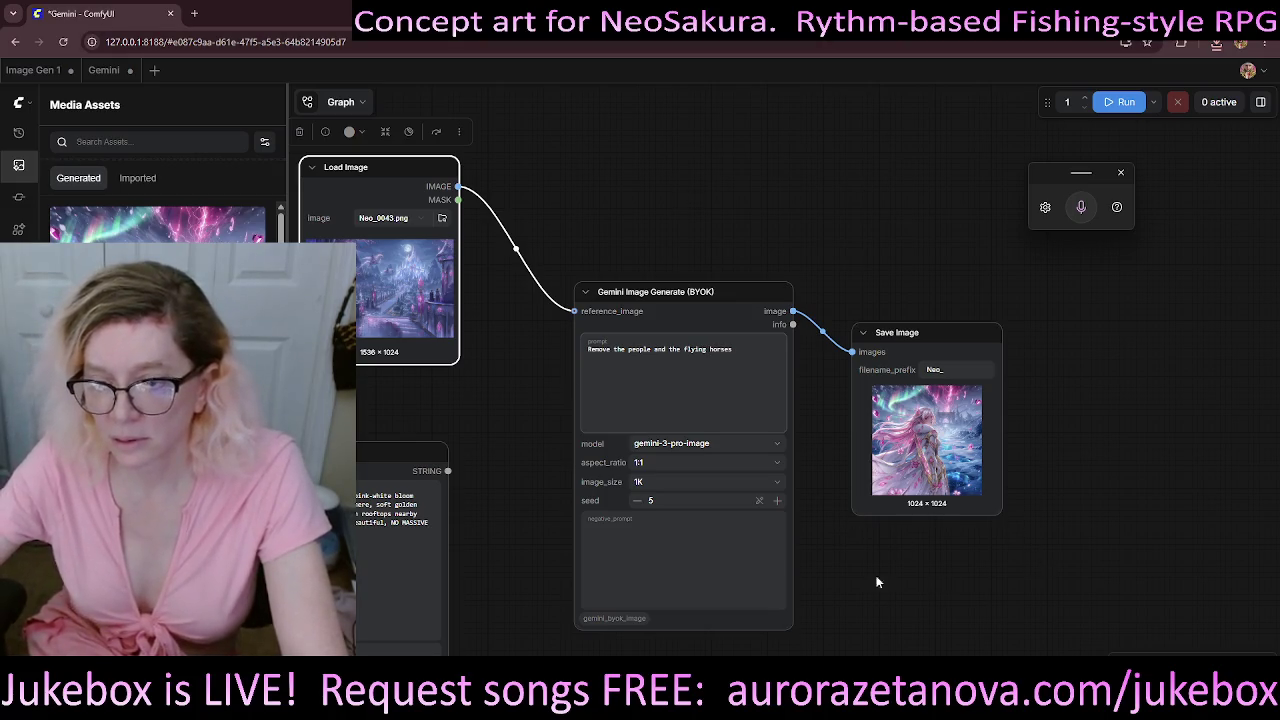
click(781, 490)
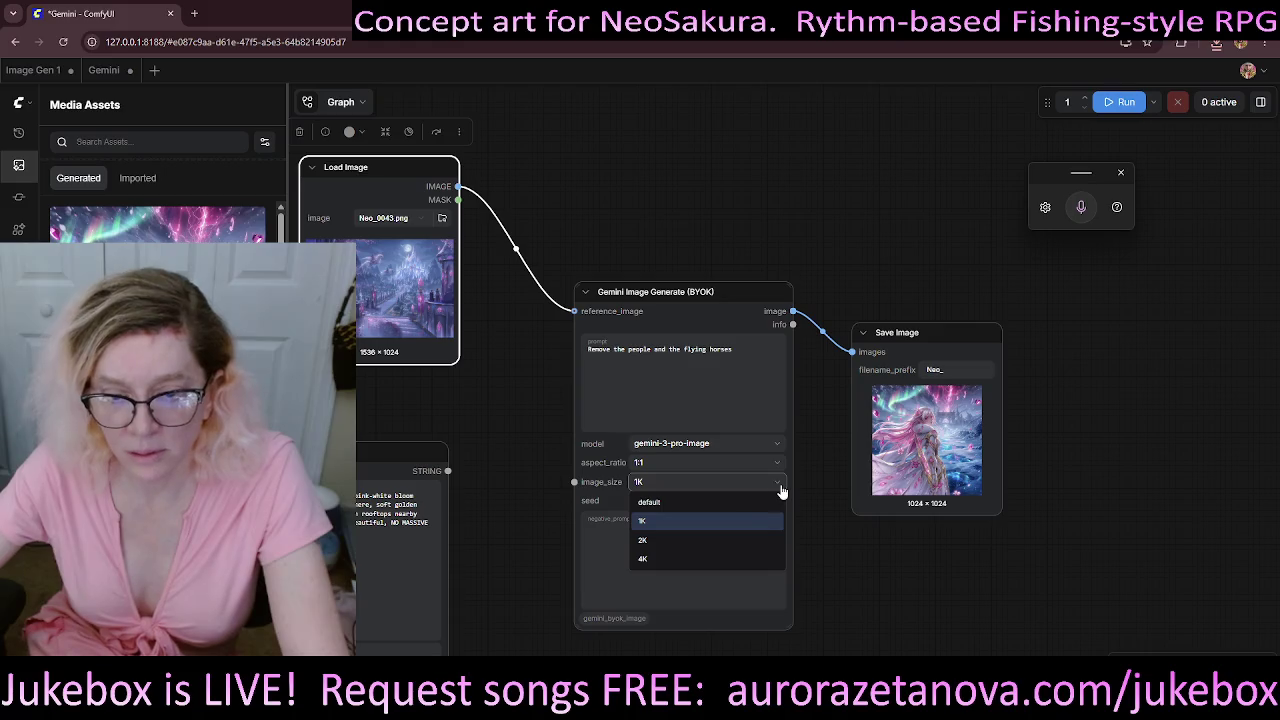
click(671, 560)
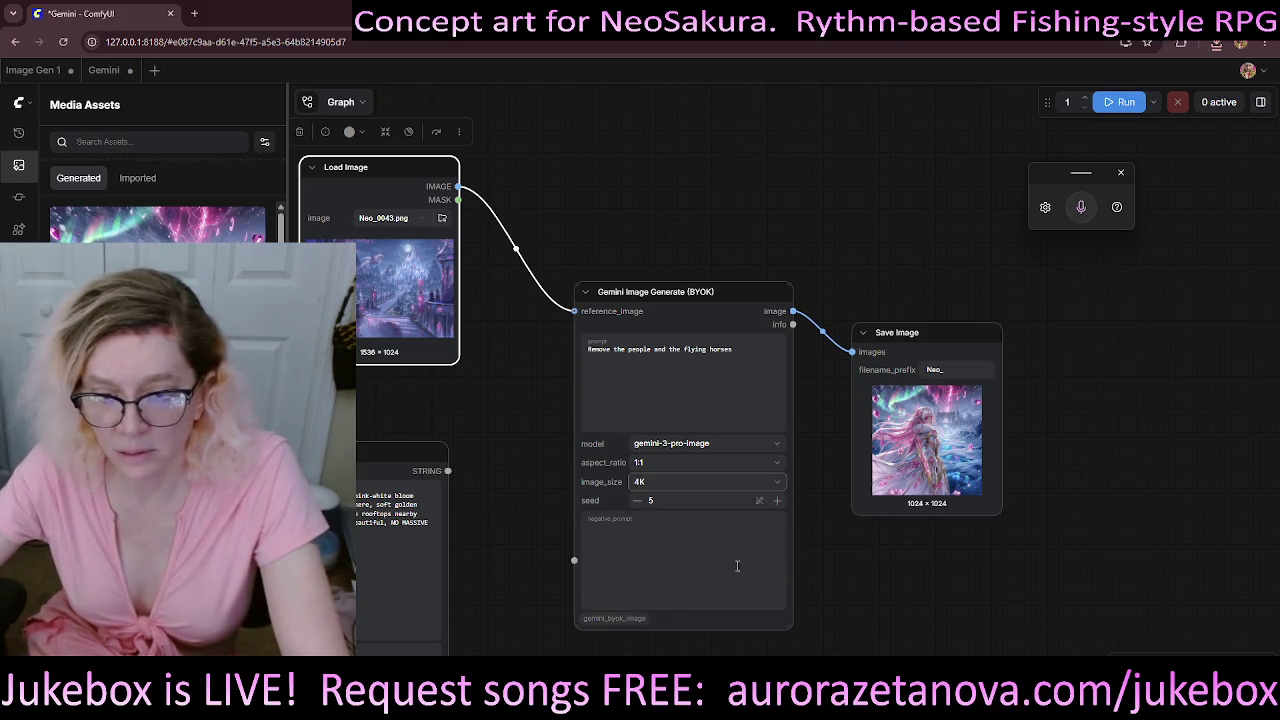
scroll(1020, 596, right, 1)
scroll(1009, 494, right, 3)
scroll(1012, 530, up, 1)
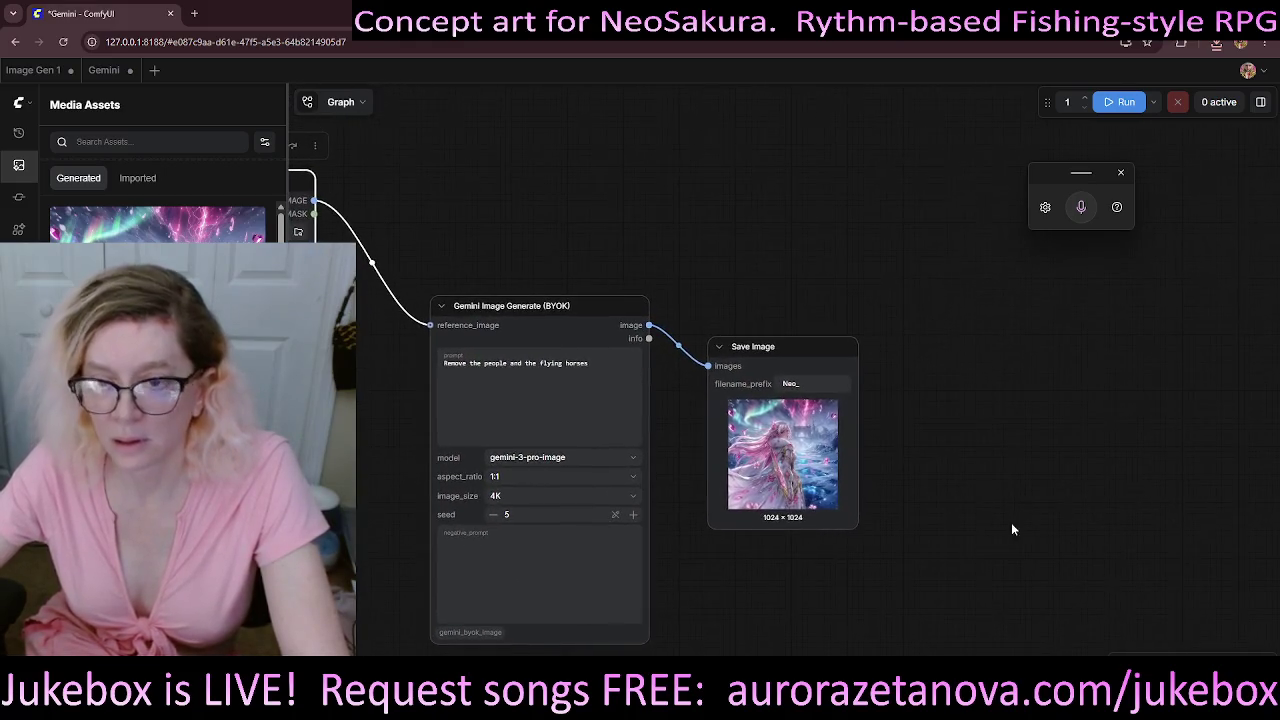
click(1120, 102)
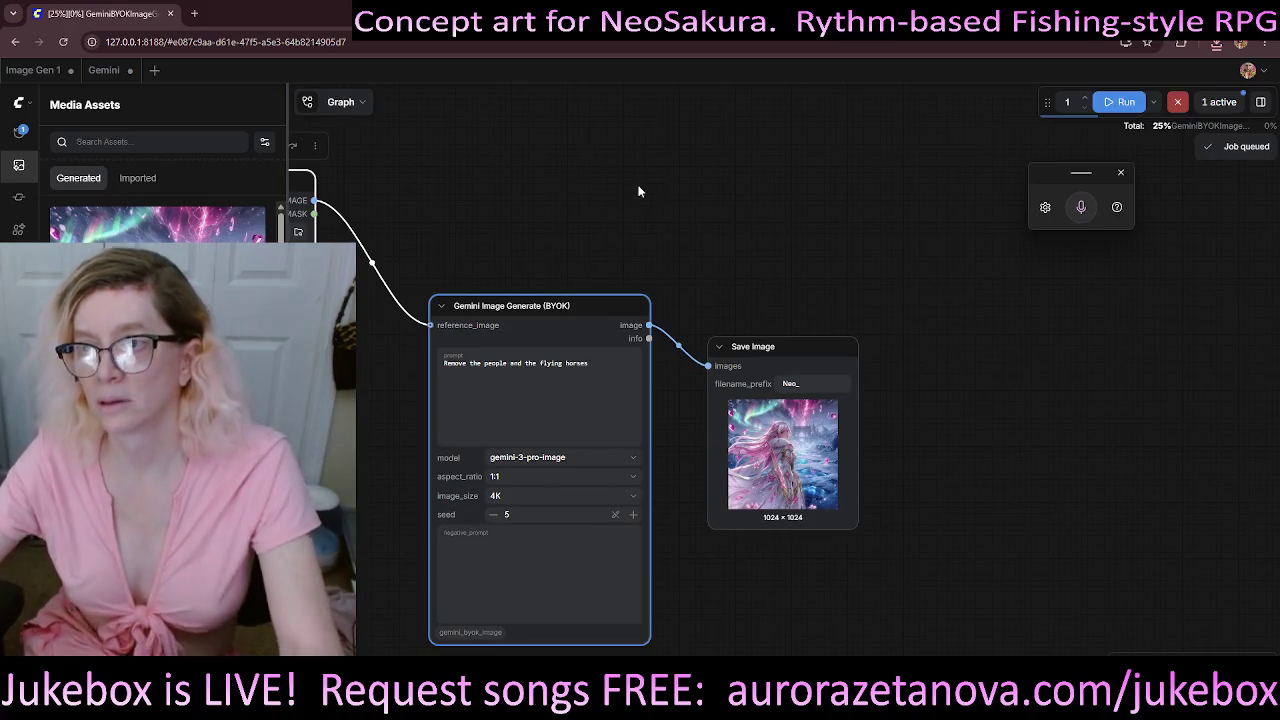
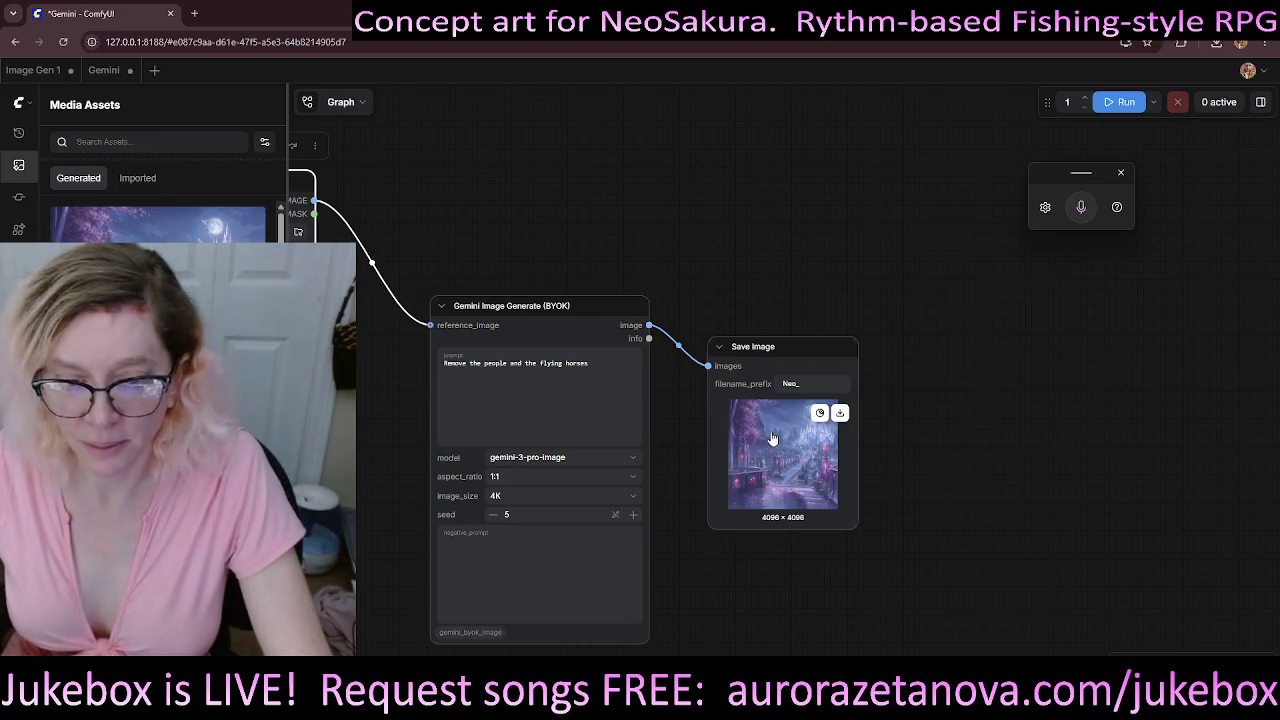
- Switch the Gemini Image Generate aspect ratio from 1:1 to 16:9 and bring Load Image into view
click(525, 483)
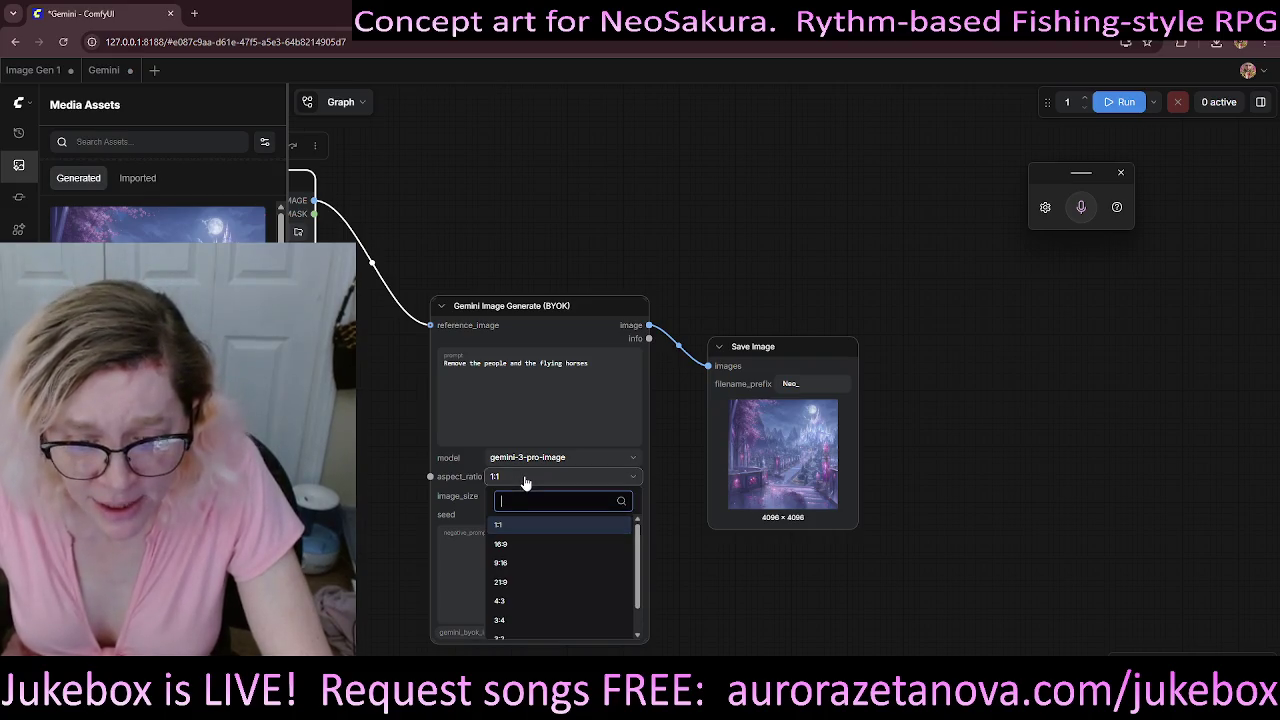
click(545, 545)
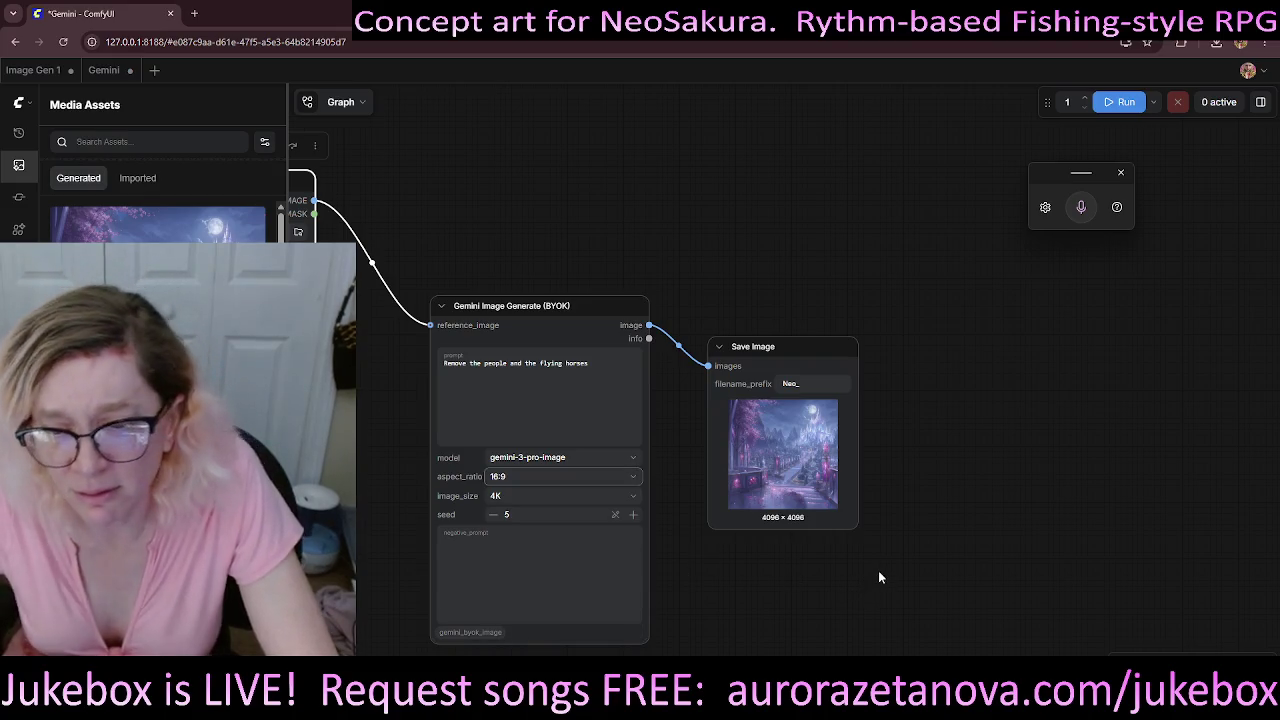
drag(571, 203, 829, 206)
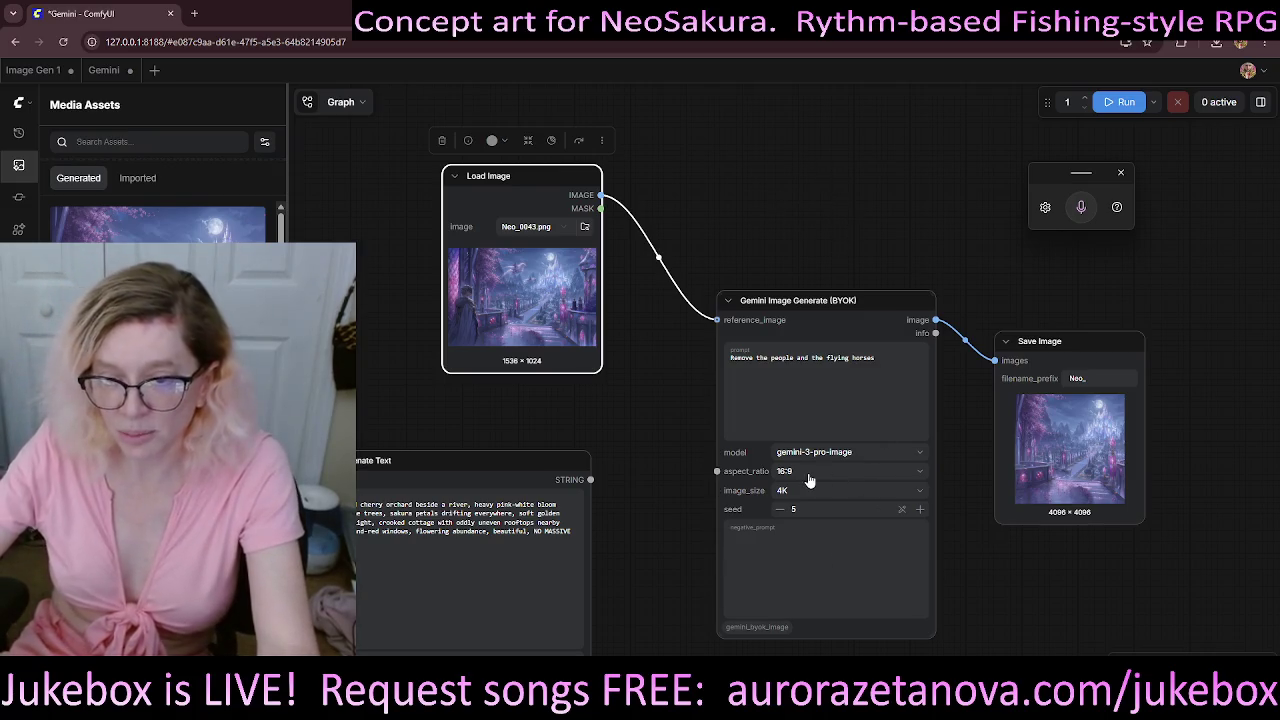
mouse_move(783, 454)
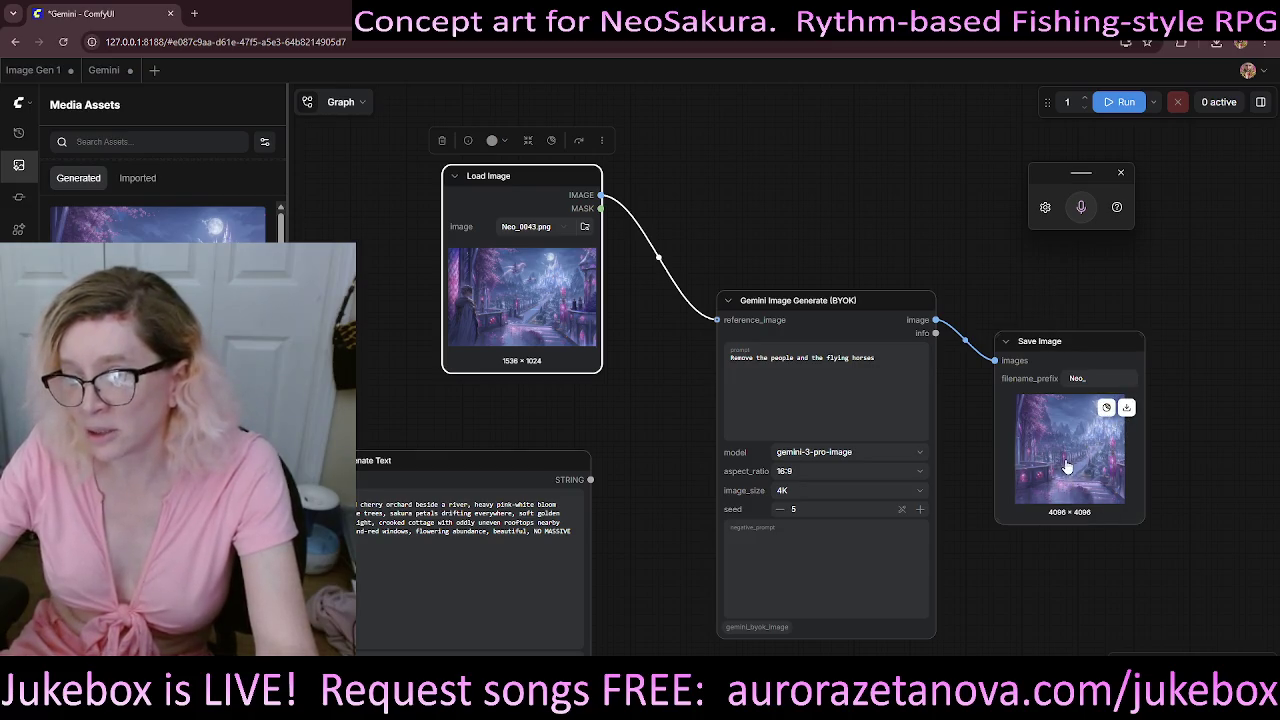
- Zoom in to inspect the earlier 4096×4096 result, then queue a 16:9 rerun
scroll(1063, 467, up, 5)
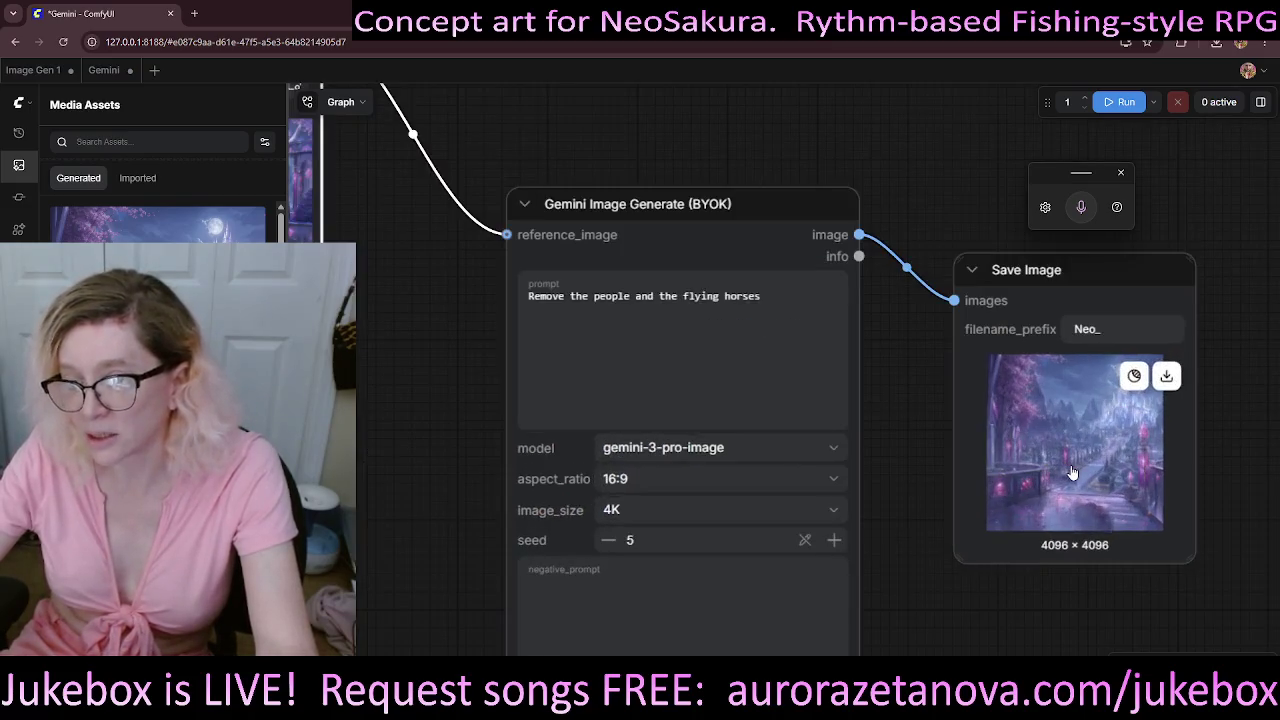
scroll(1071, 471, up, 5)
scroll(1080, 471, up, 5)
mouse_move(1123, 495)
mouse_down()
mouse_move(731, 423)
mouse_move(718, 407)
mouse_up()
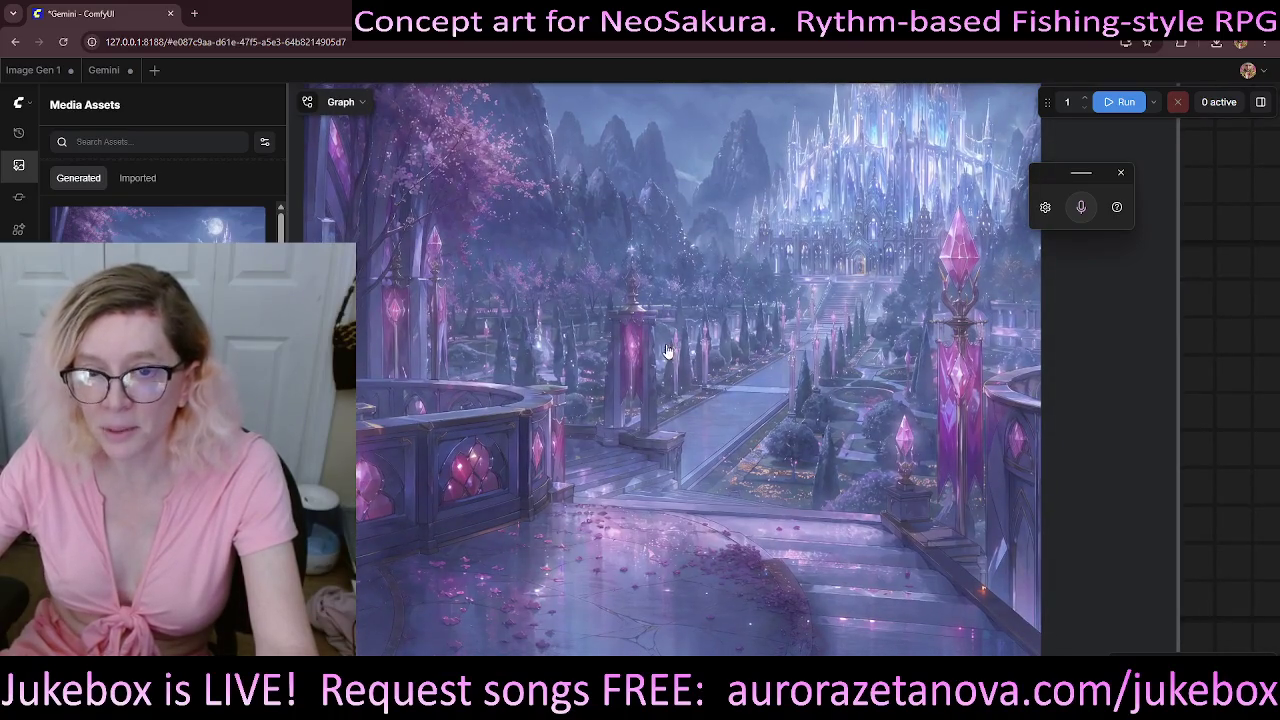
drag(660, 367, 660, 414)
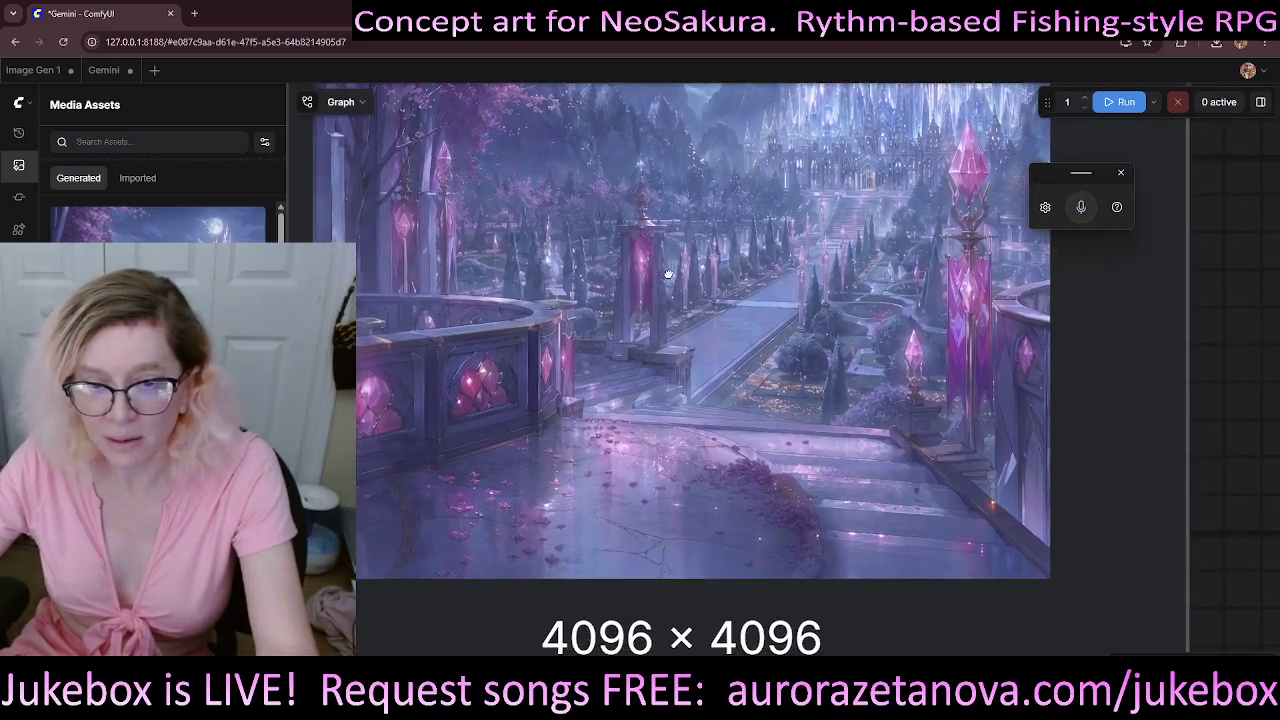
scroll(660, 414, down, 5)
scroll(660, 414, down, 5)
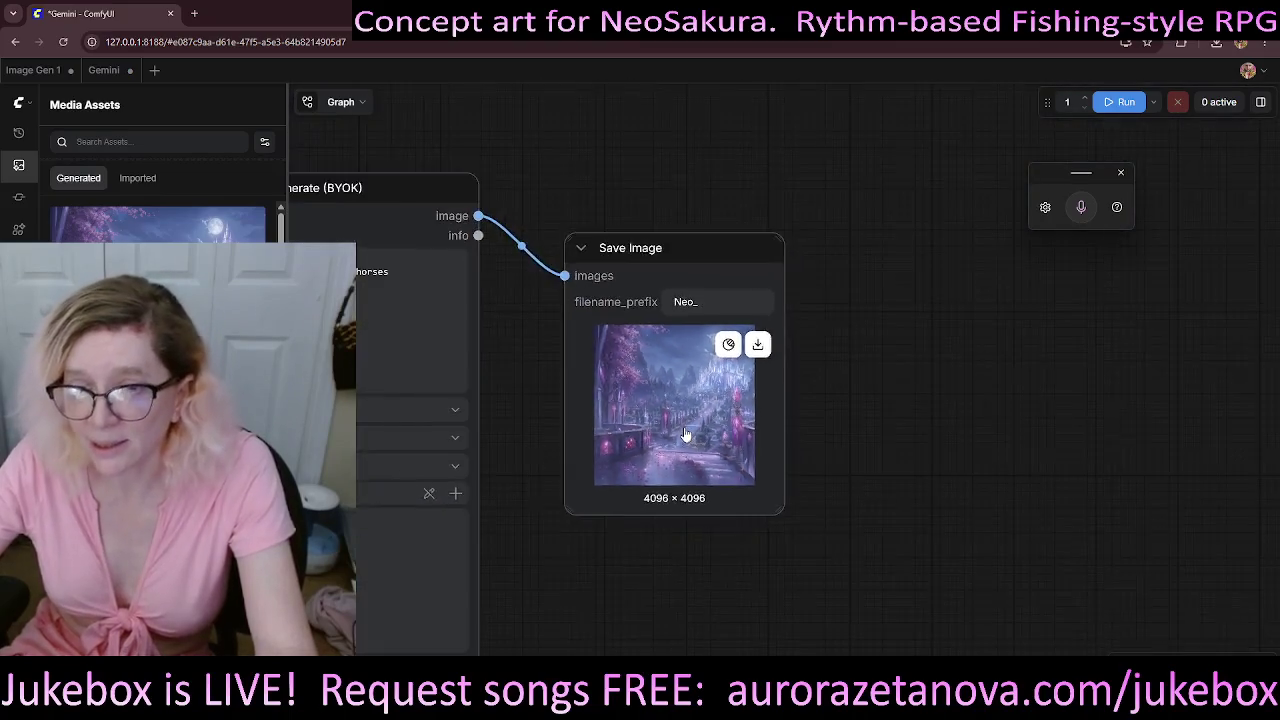
scroll(604, 133, down, 2)
drag(604, 133, 563, 133)
click(1120, 102)
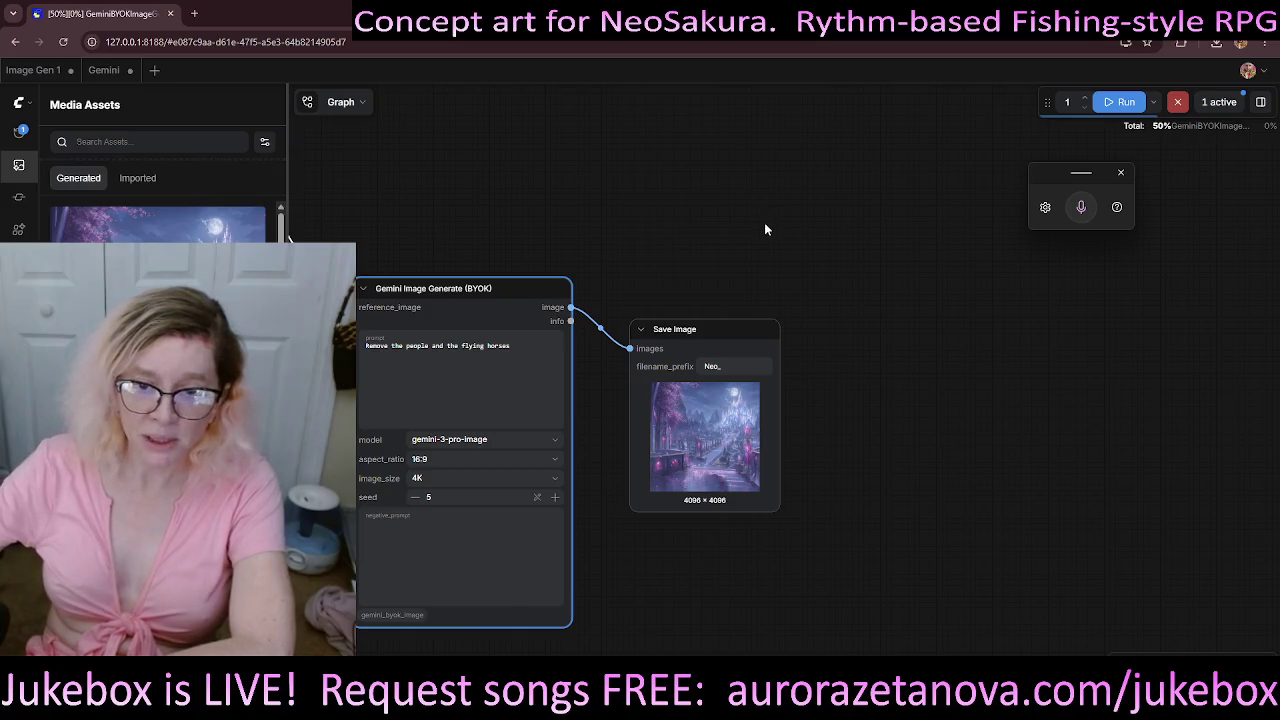
- Once the 5504×3072 result finishes, open the downloaded Neo_00055_.png
drag(767, 334, 820, 327)
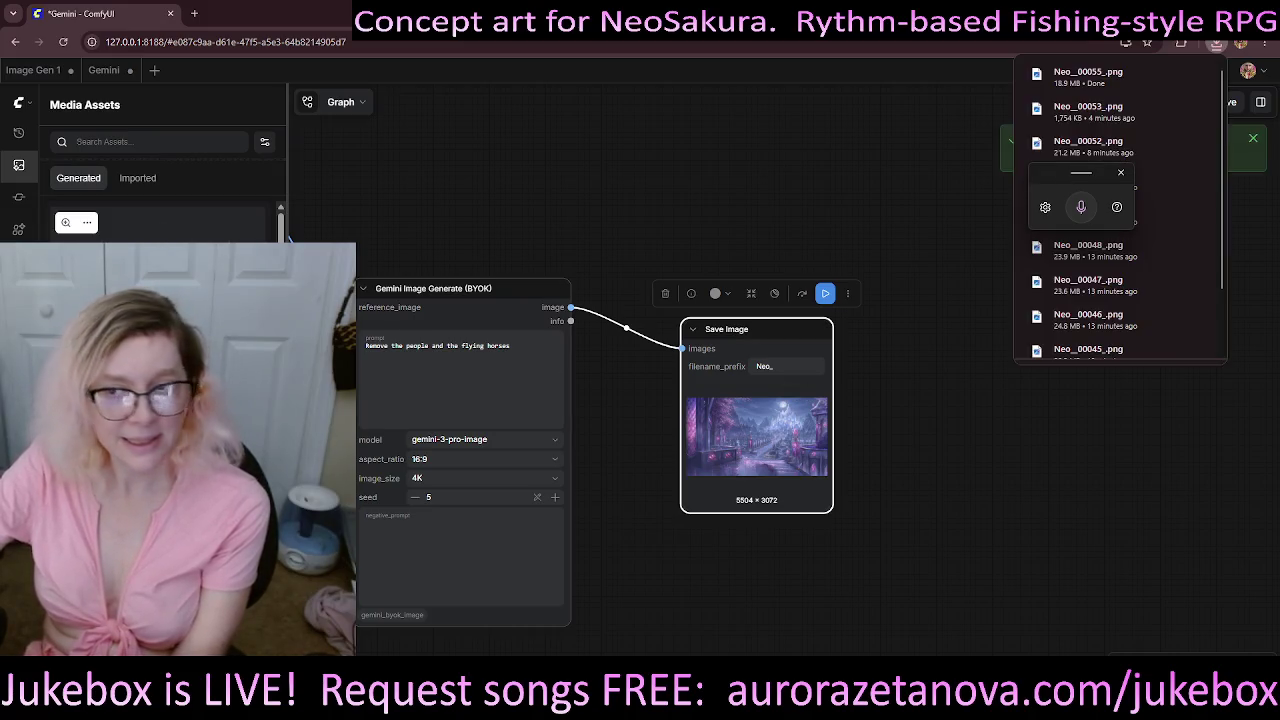
click(1095, 251)
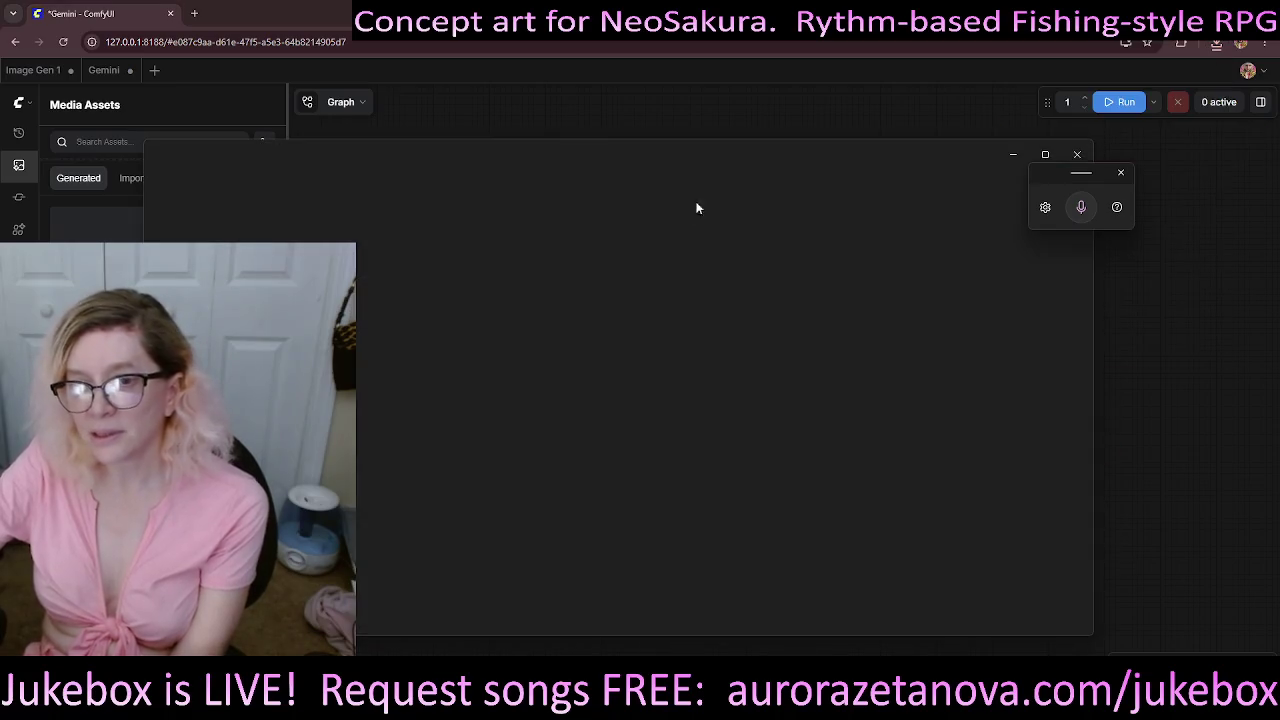
- Inspect the people-free castle garden edit maximized in Photos, then return to ComfyUI
click(1043, 155)
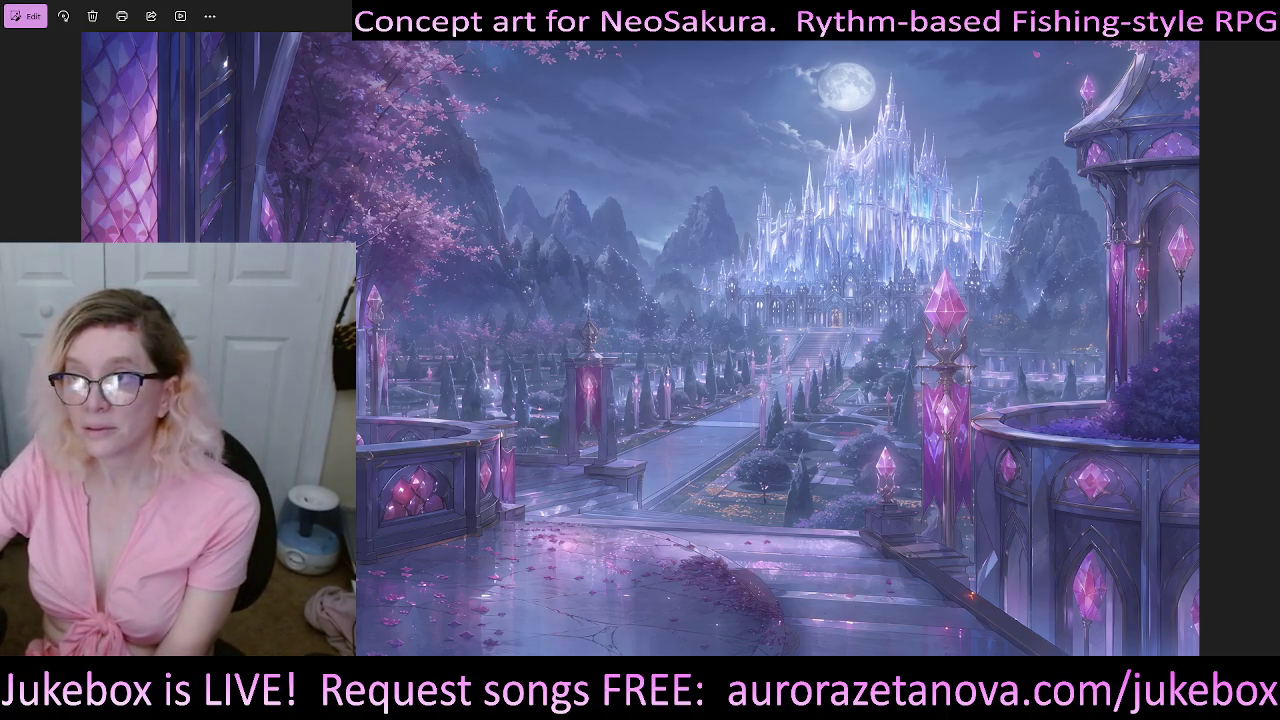
key(alt+Tab)
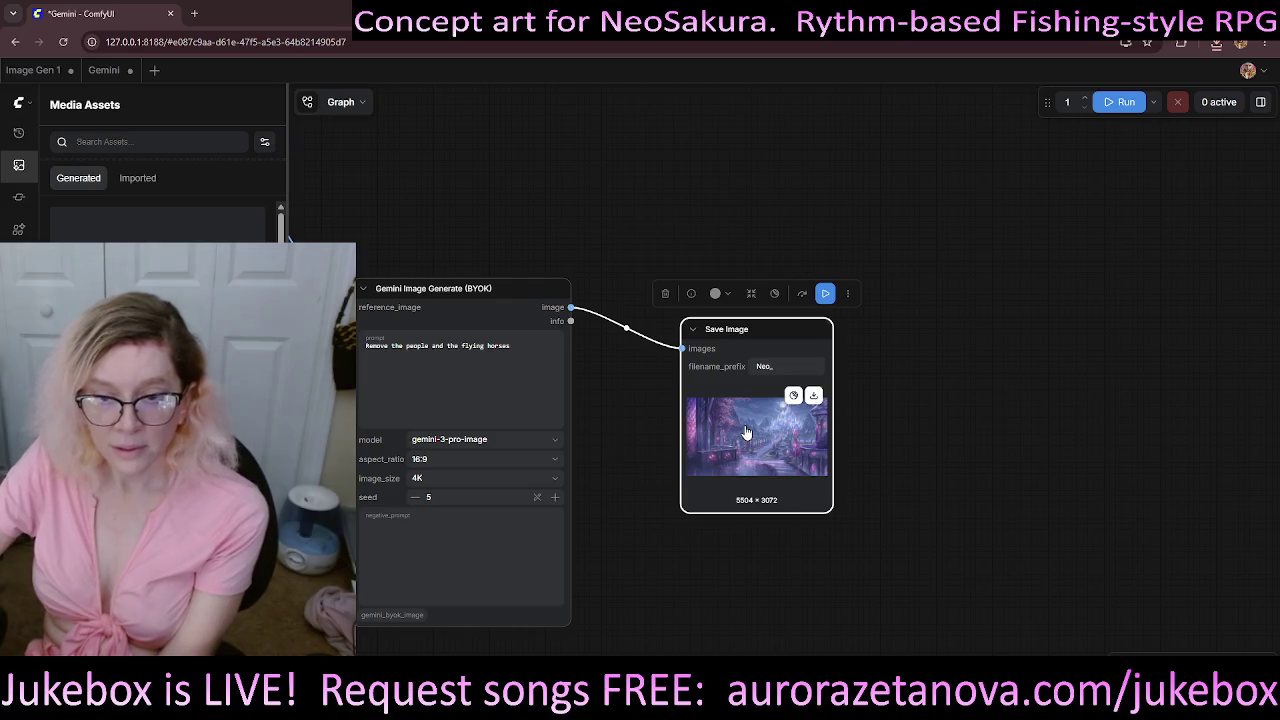
- Zoom in on the original Load Image artwork and hide the Media Assets panel
key(.)
scroll(605, 280, up, 5)
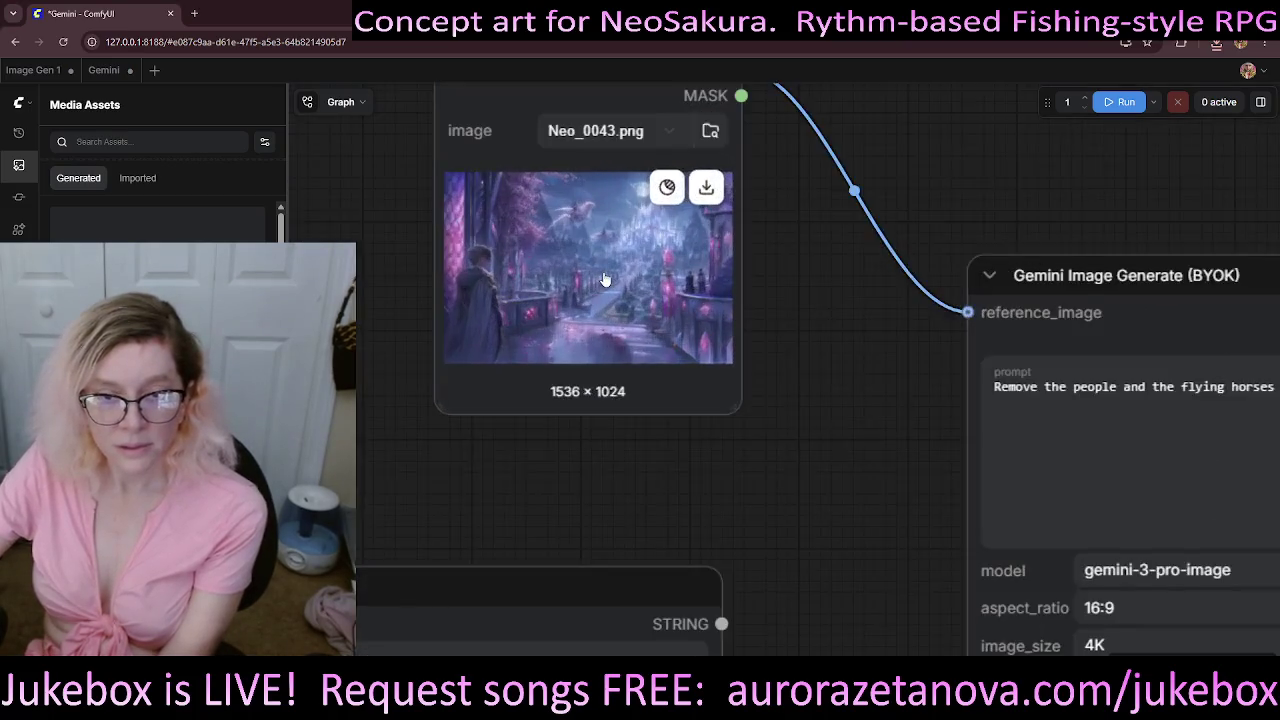
scroll(605, 280, up, 3)
scroll(600, 286, up, 2)
scroll(903, 323, up, 2)
scroll(840, 372, up, 2)
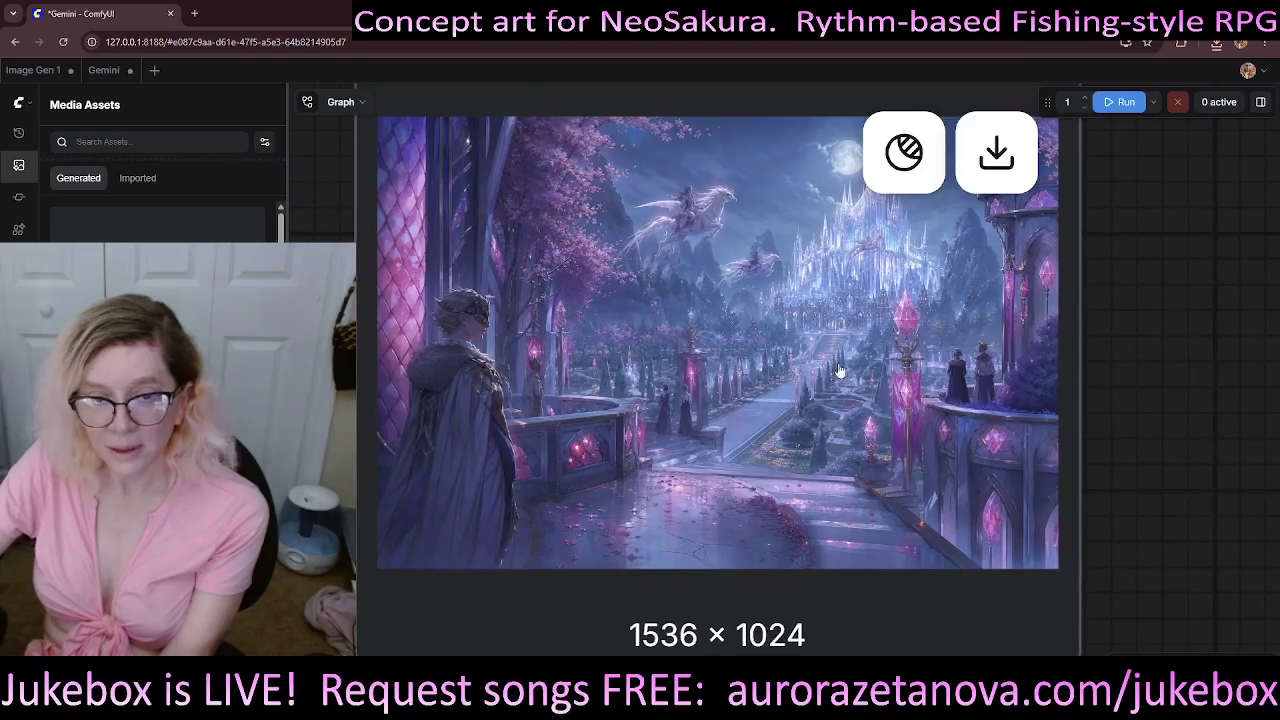
scroll(650, 373, up, 2)
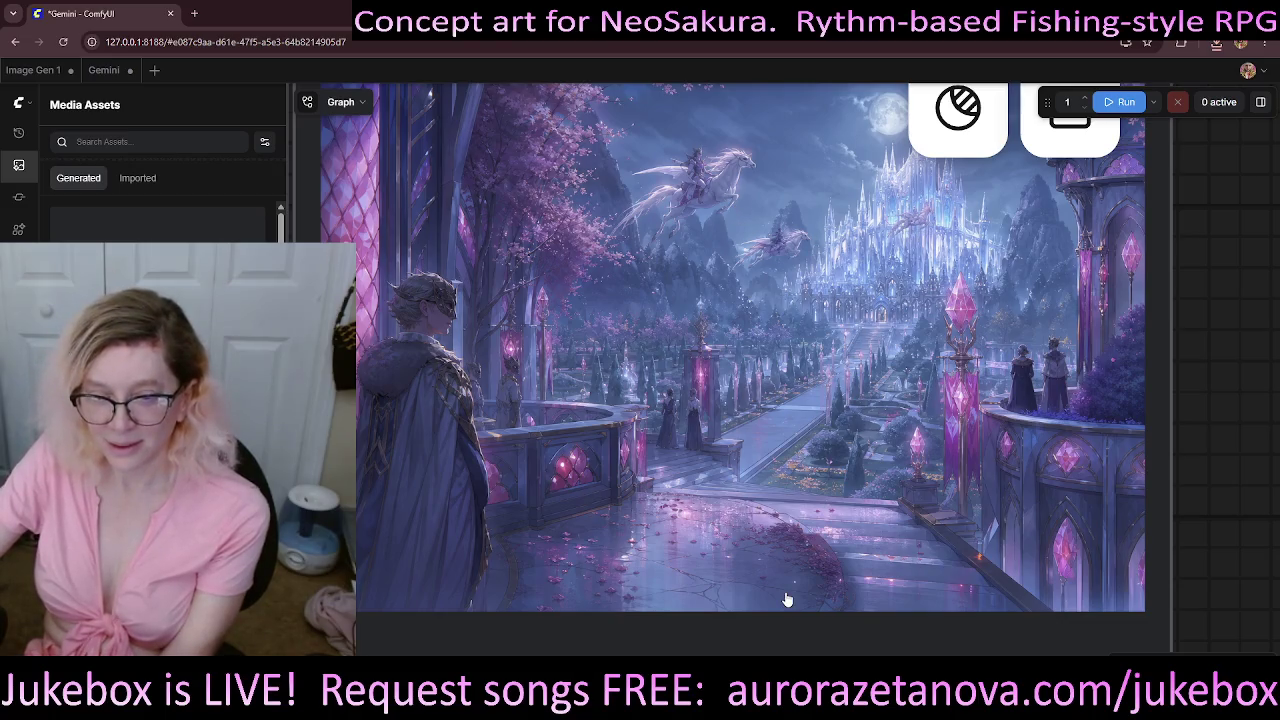
right_click(651, 420)
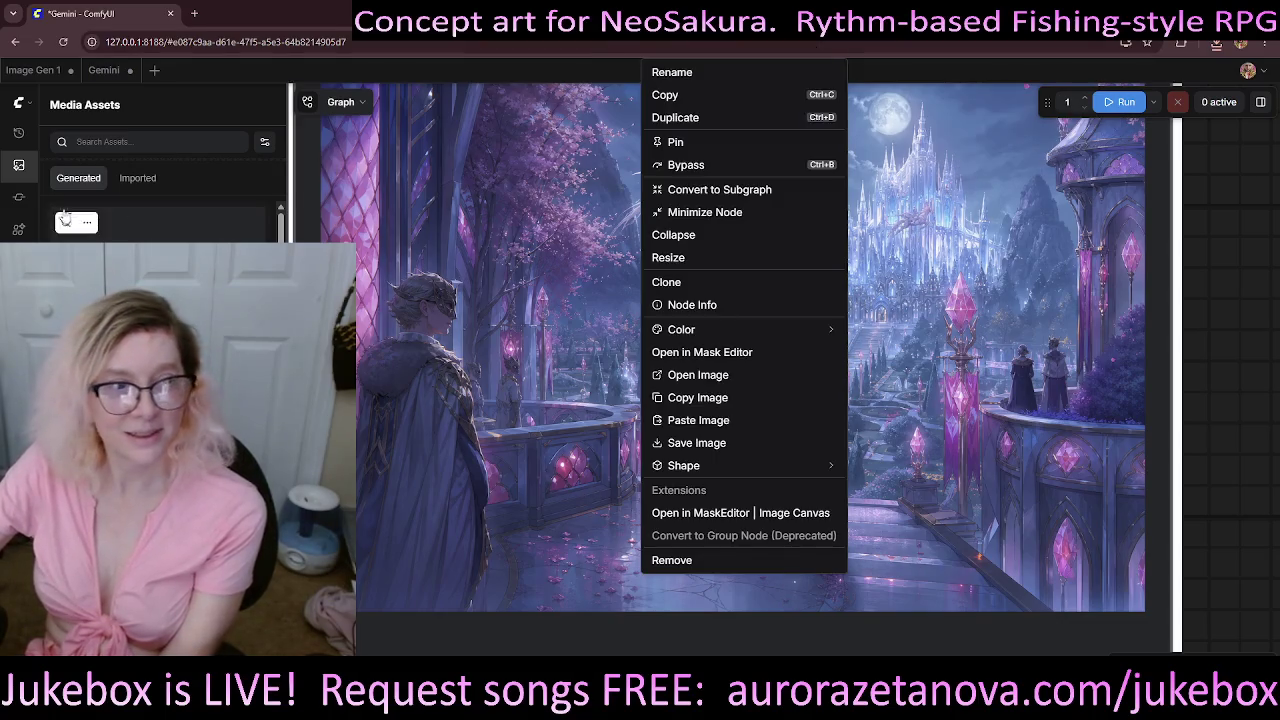
click(18, 165)
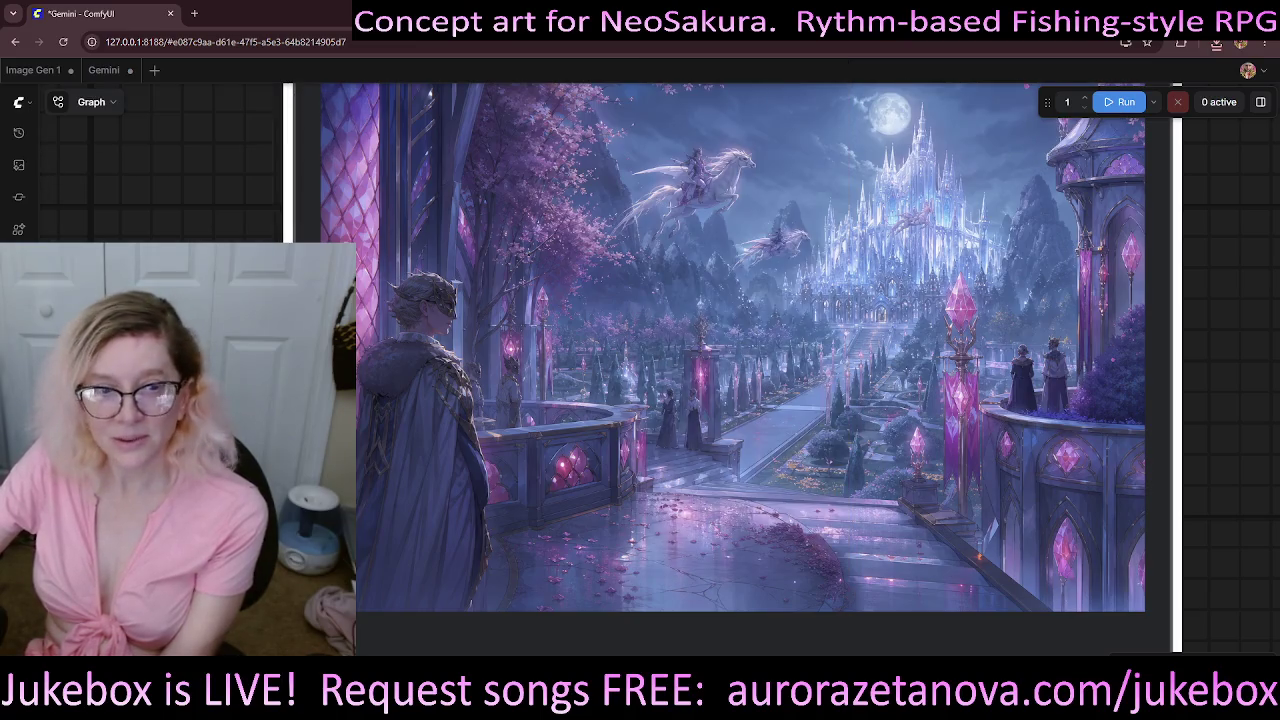
- Compare the original's people and flying horses against the cleaned result, then zoom back out
scroll(880, 350, up, 3)
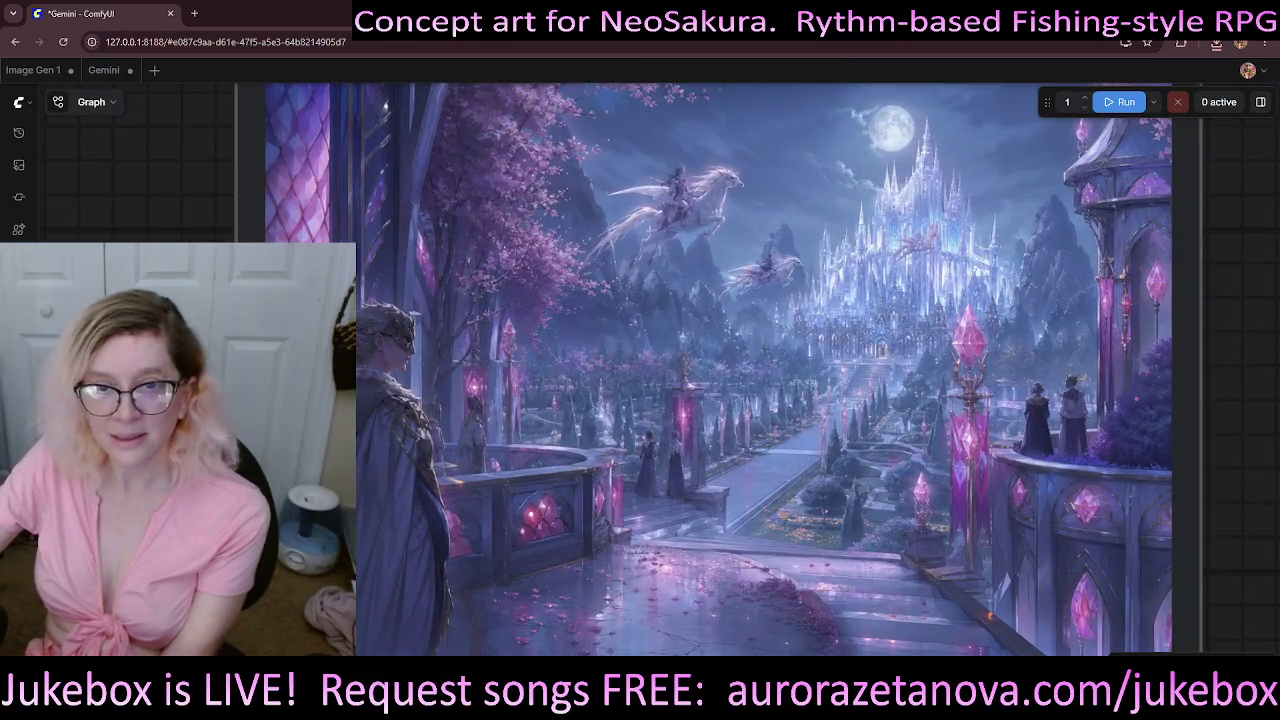
drag(1150, 208, 1062, 192)
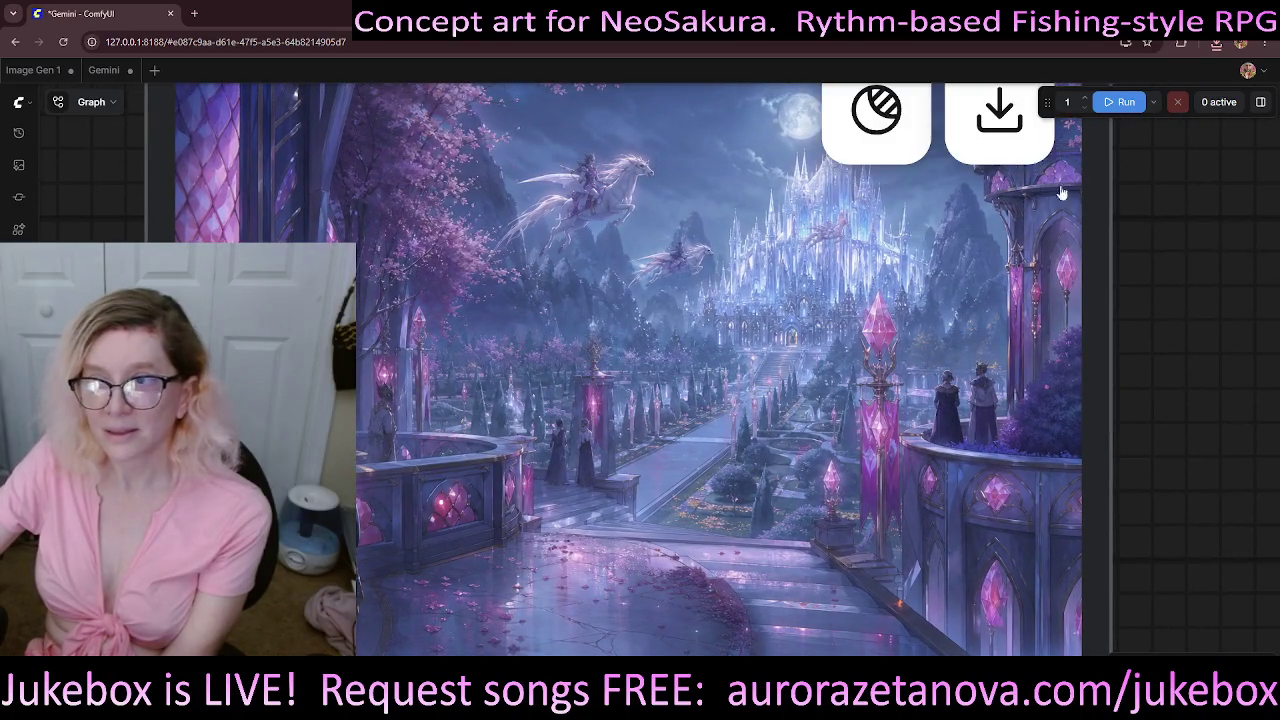
mouse_move(1268, 259)
mouse_down()
mouse_move(1215, 257)
mouse_move(1236, 233)
mouse_up()
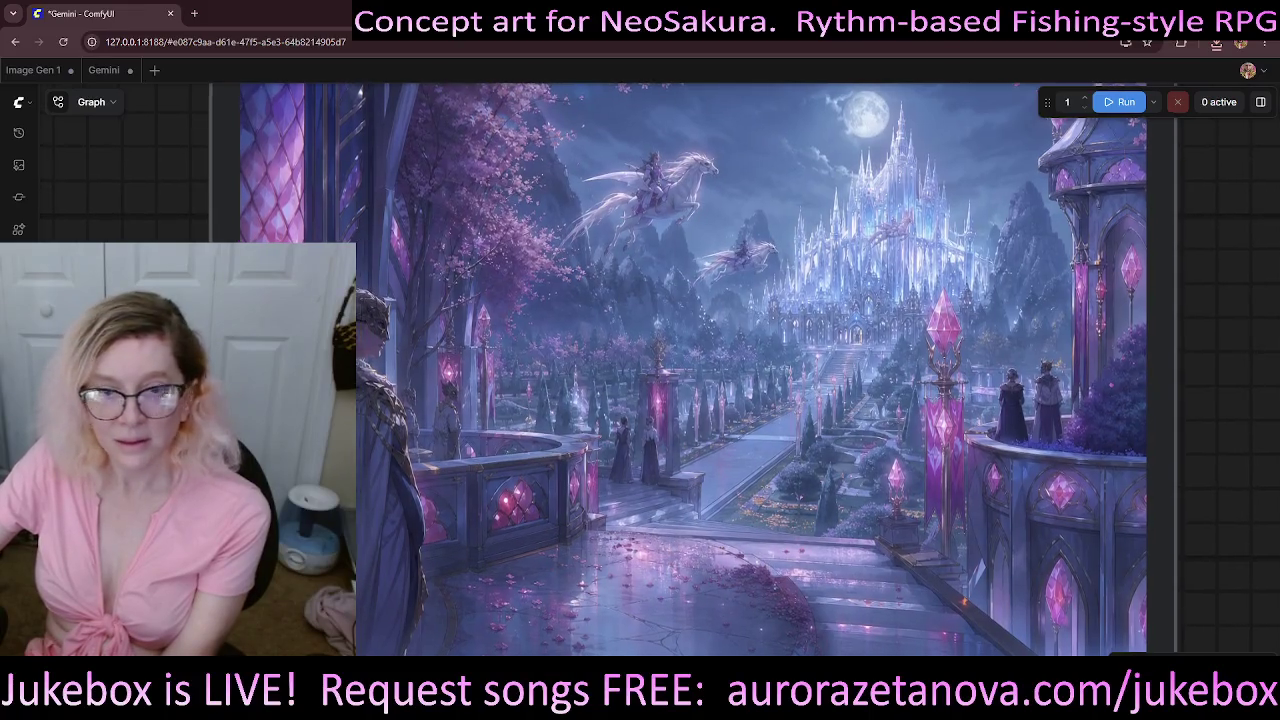
drag(1120, 240, 1230, 240)
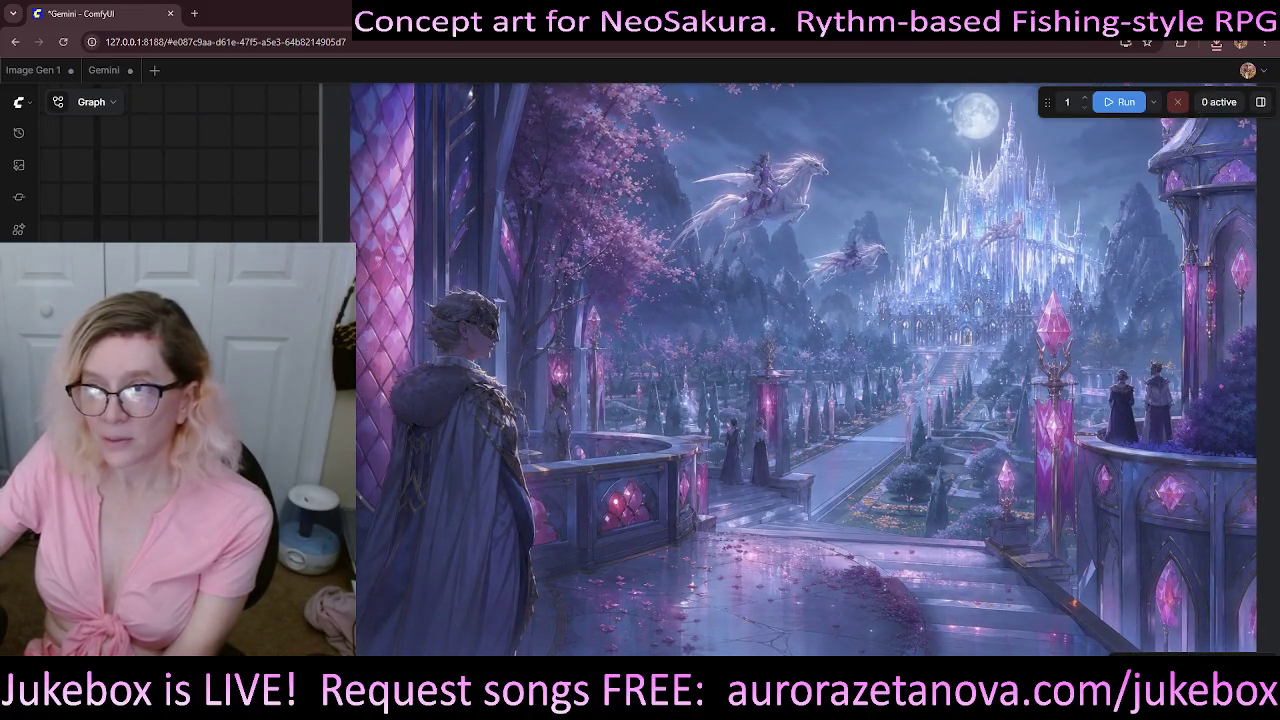
key(alt+Tab)
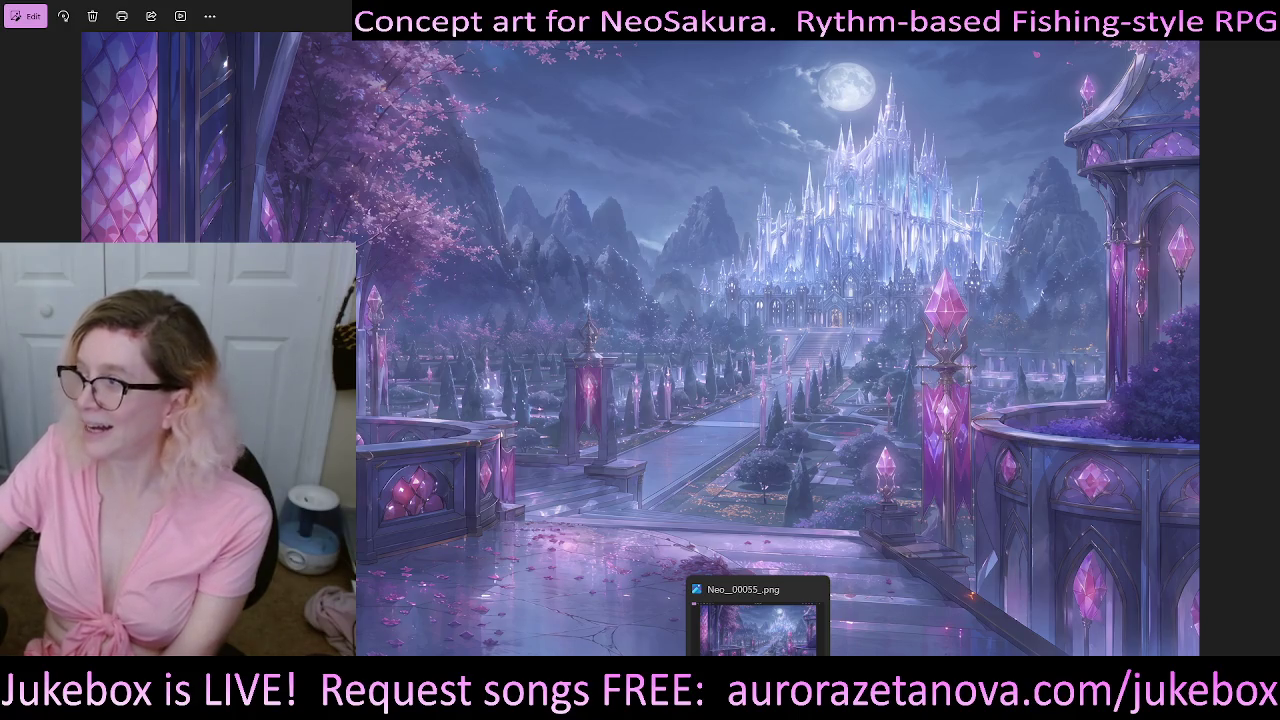
key(alt+Tab)
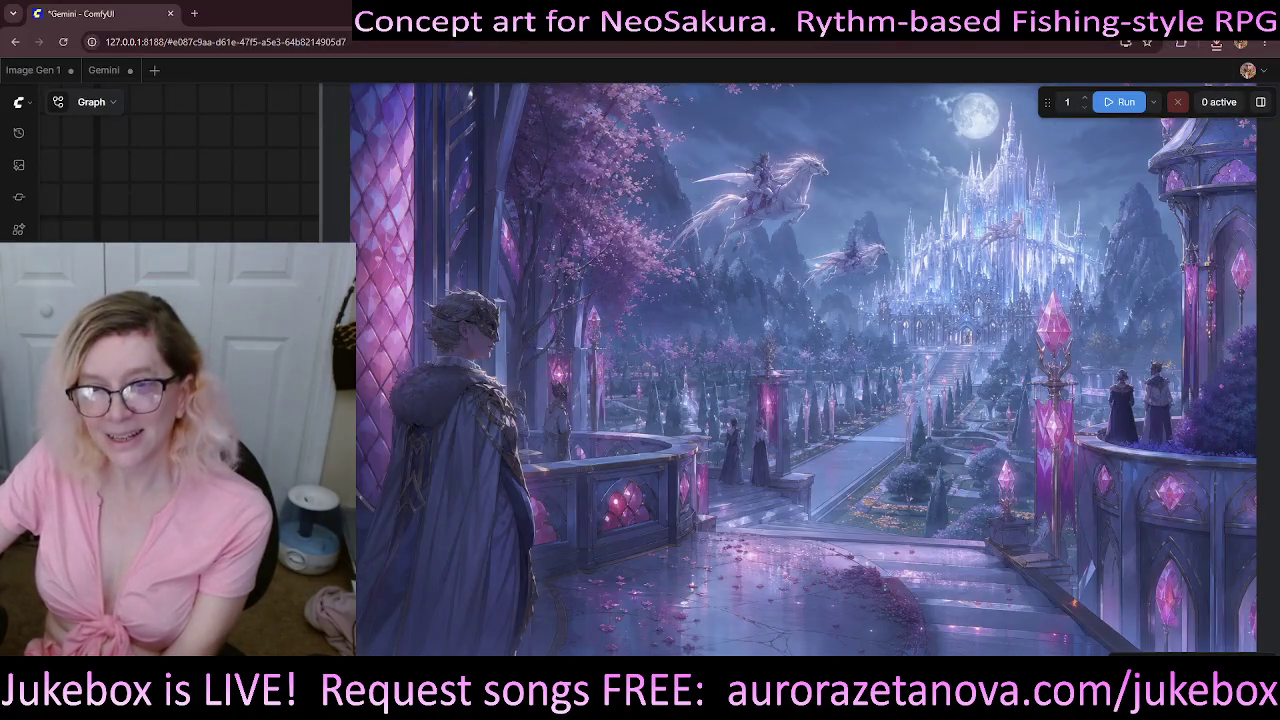
key(alt+Tab)
key(alt+Tab)
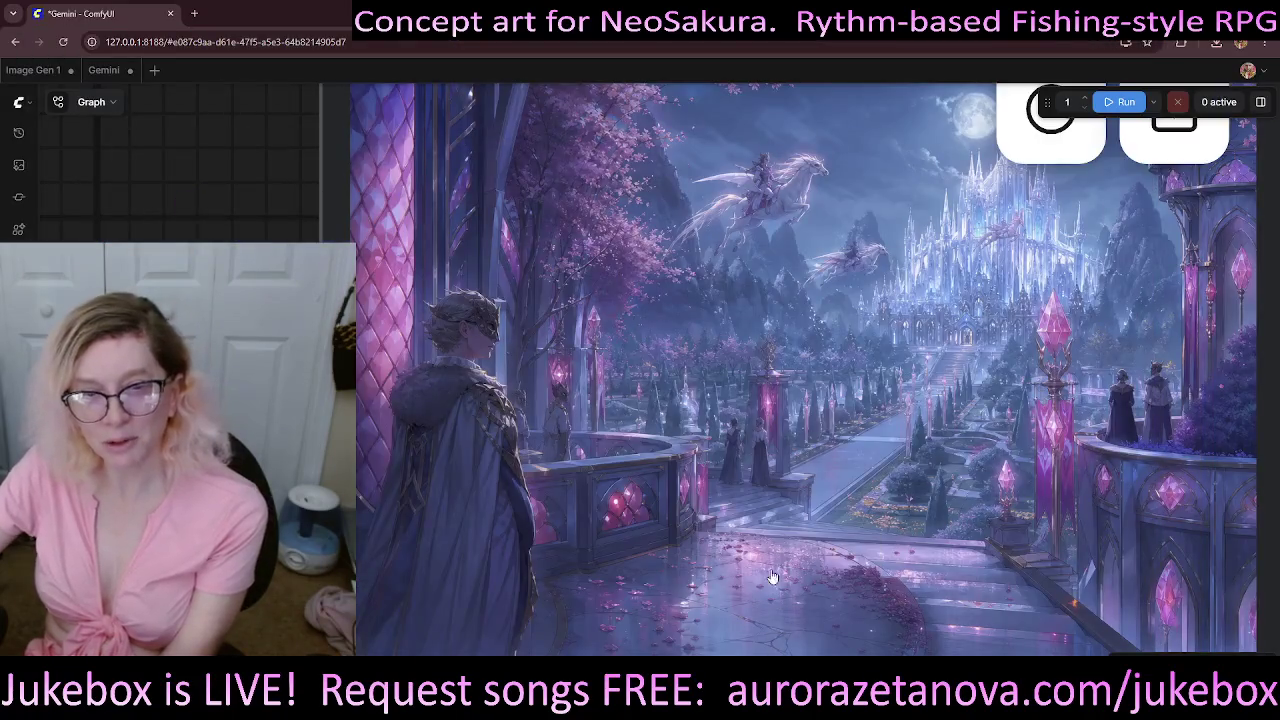
scroll(770, 370, down, 3)
scroll(300, 300, down, 5)
mouse_move(937, 217)
mouse_down()
mouse_move(889, 178)
mouse_move(961, 194)
mouse_up()
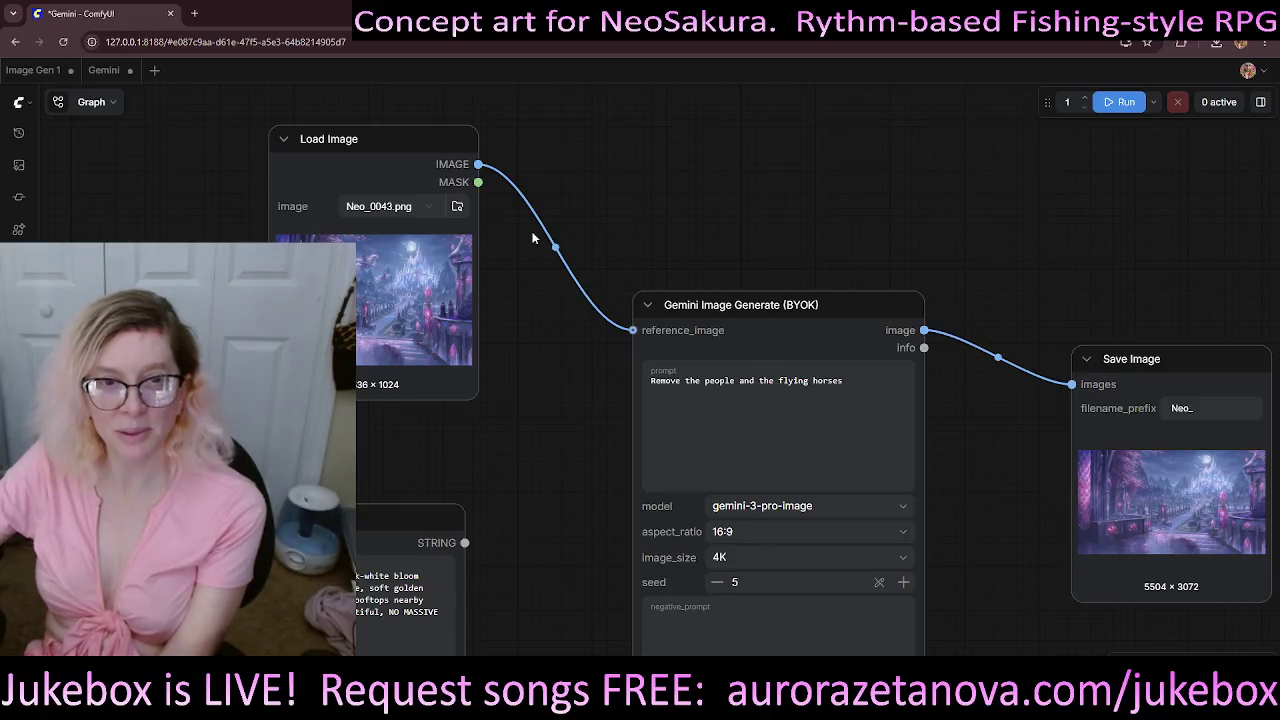
- Load Neo_0003.png, the dark-haired man portrait, as the source image
click(458, 207)
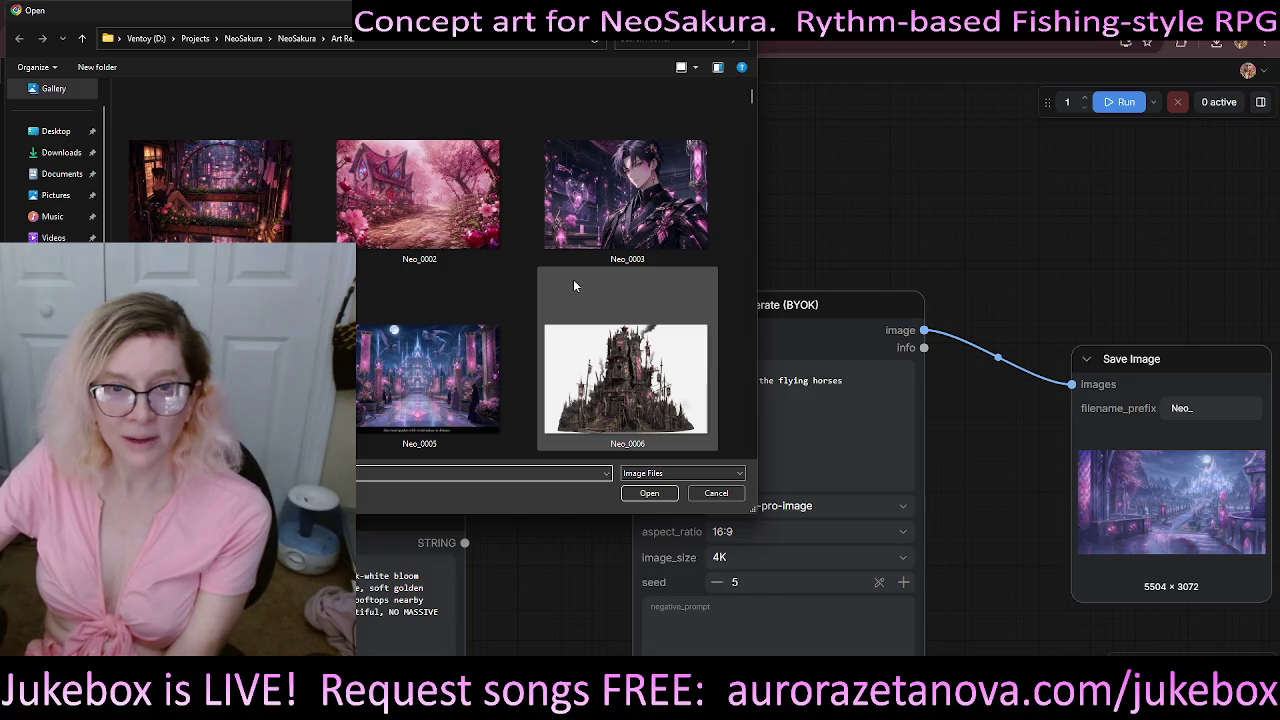
mouse_move(627, 196)
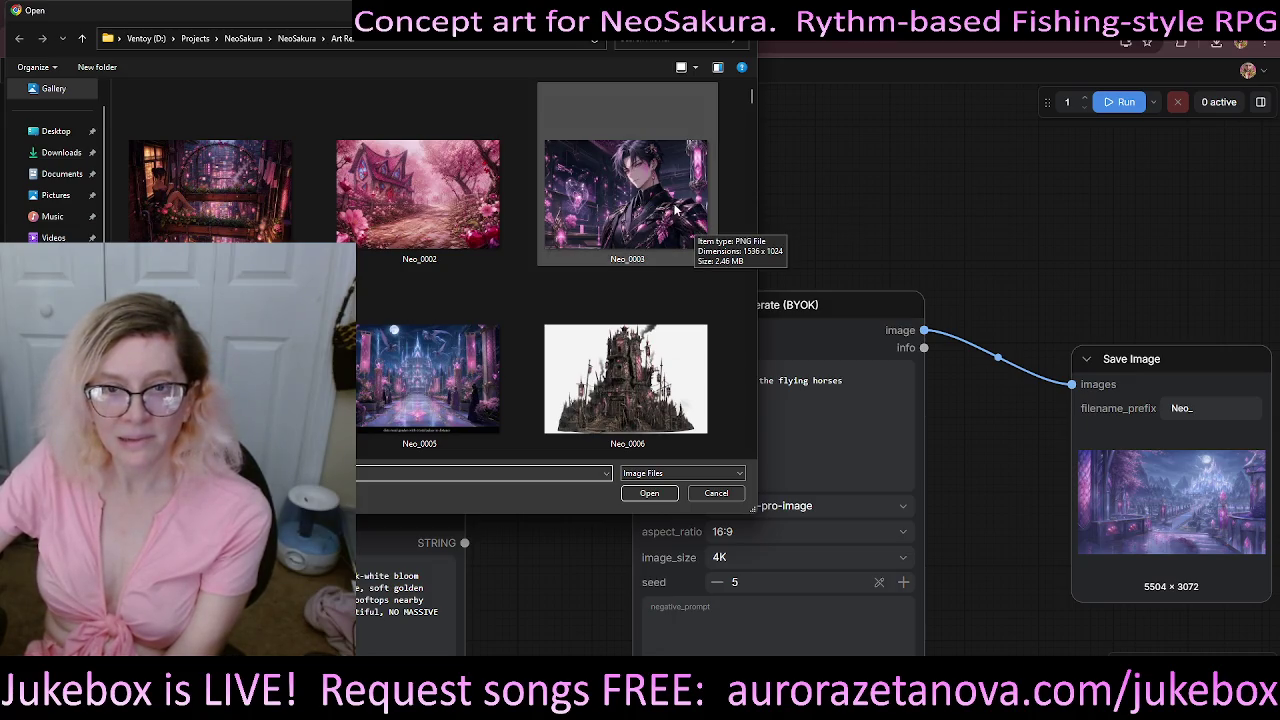
double_click(675, 208)
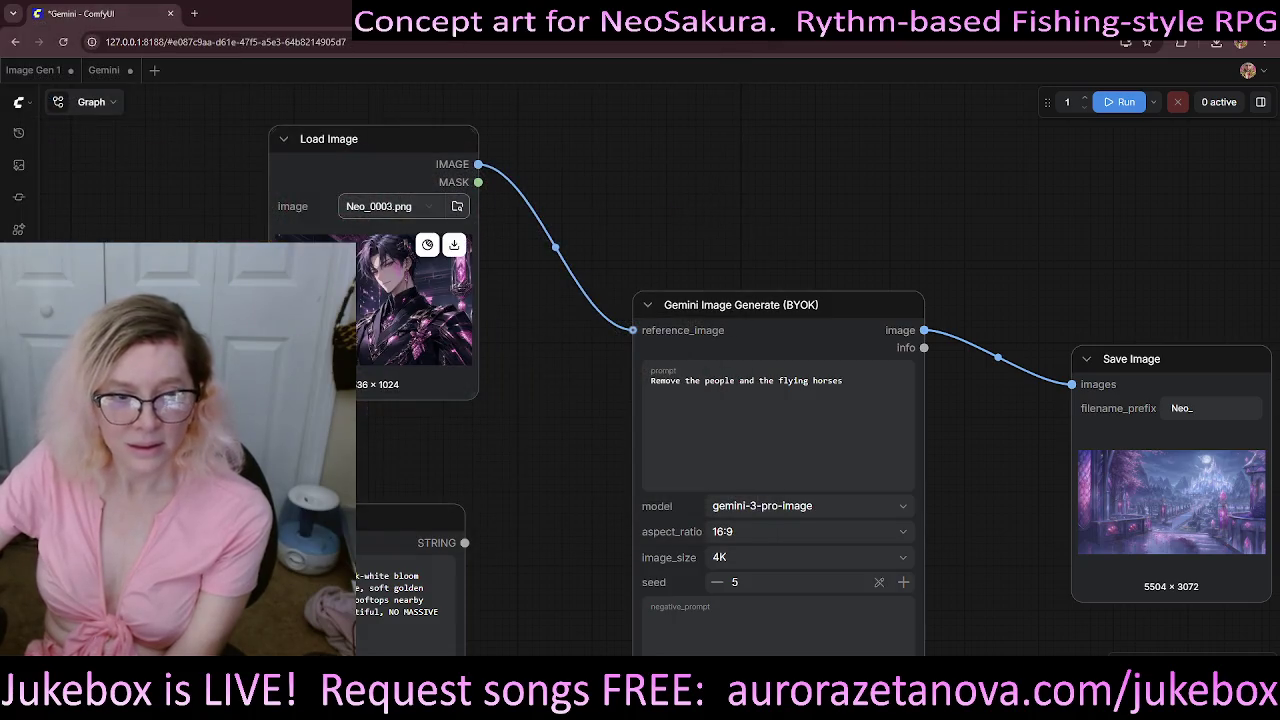
- Zoom out from the Neo_0003 portrait and pan to the Gemini node's prompt field
scroll(350, 320, up, 8)
scroll(380, 330, up, 2)
scroll(397, 340, down, 2)
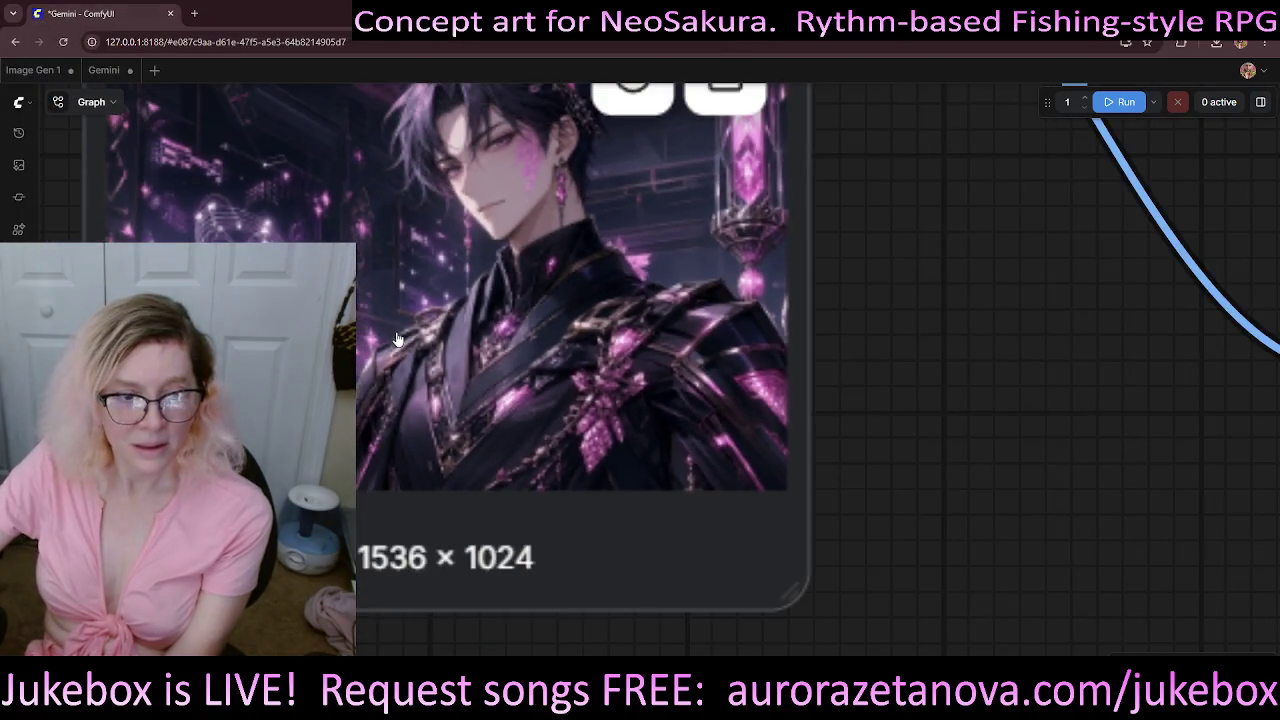
scroll(930, 286, up, 1)
drag(991, 351, 1001, 414)
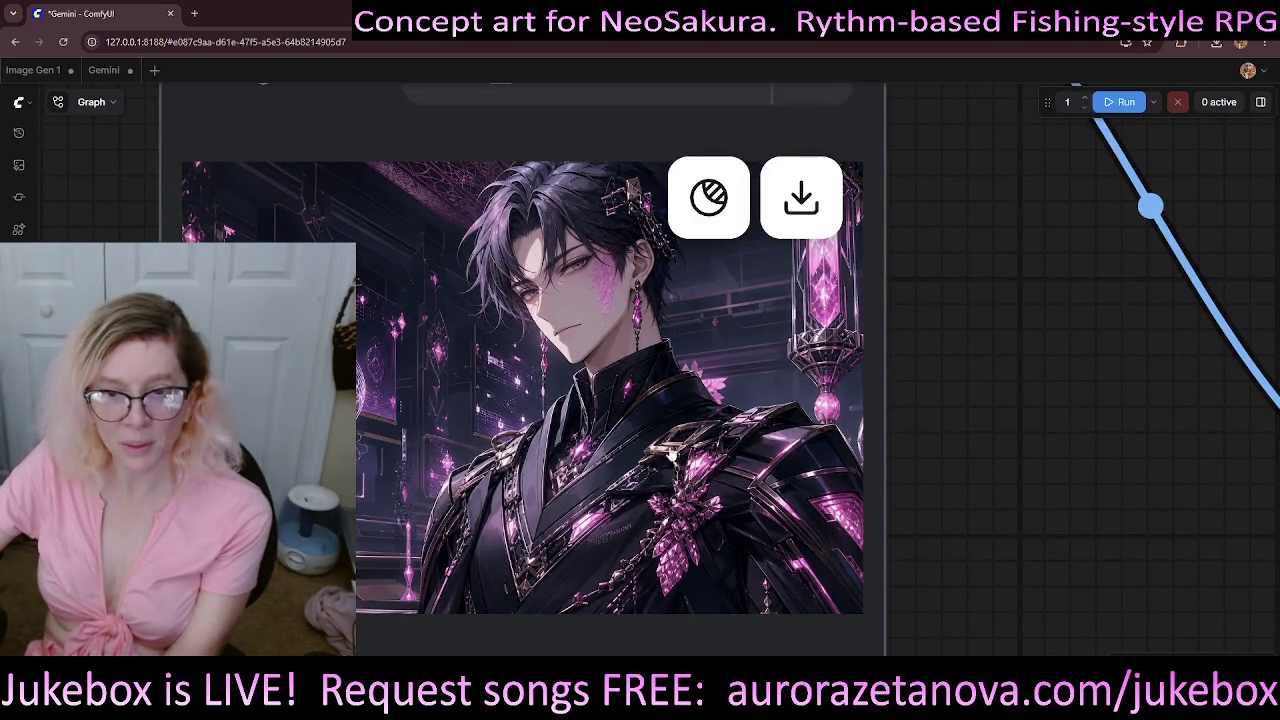
scroll(1055, 447, up, 1)
scroll(1055, 447, down, 1)
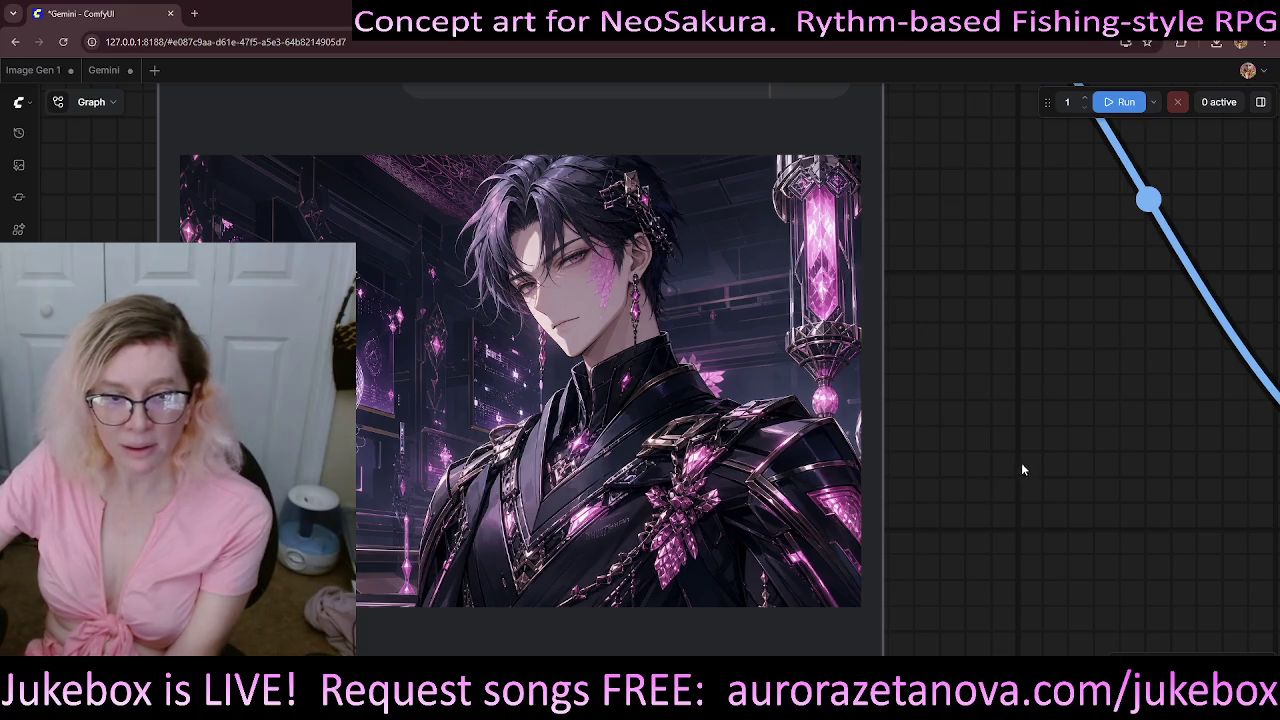
scroll(1051, 490, down, 5)
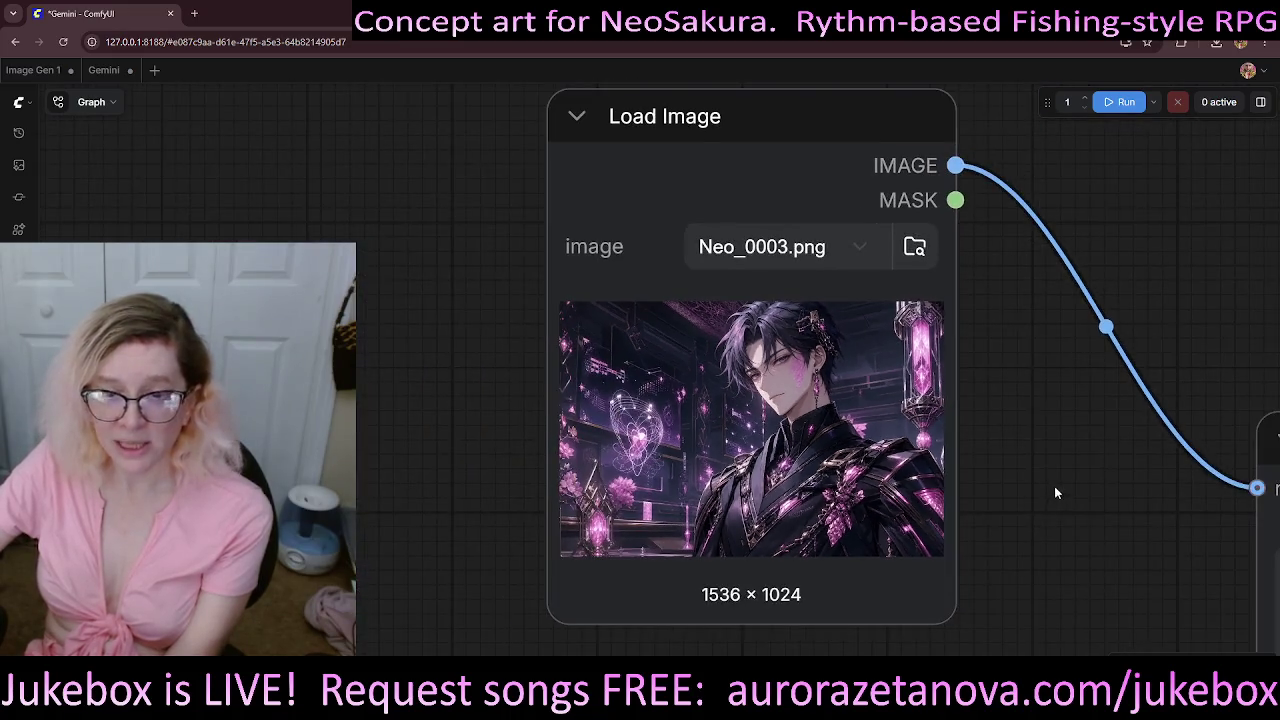
drag(1083, 508, 660, 347)
scroll(660, 347, down, 2)
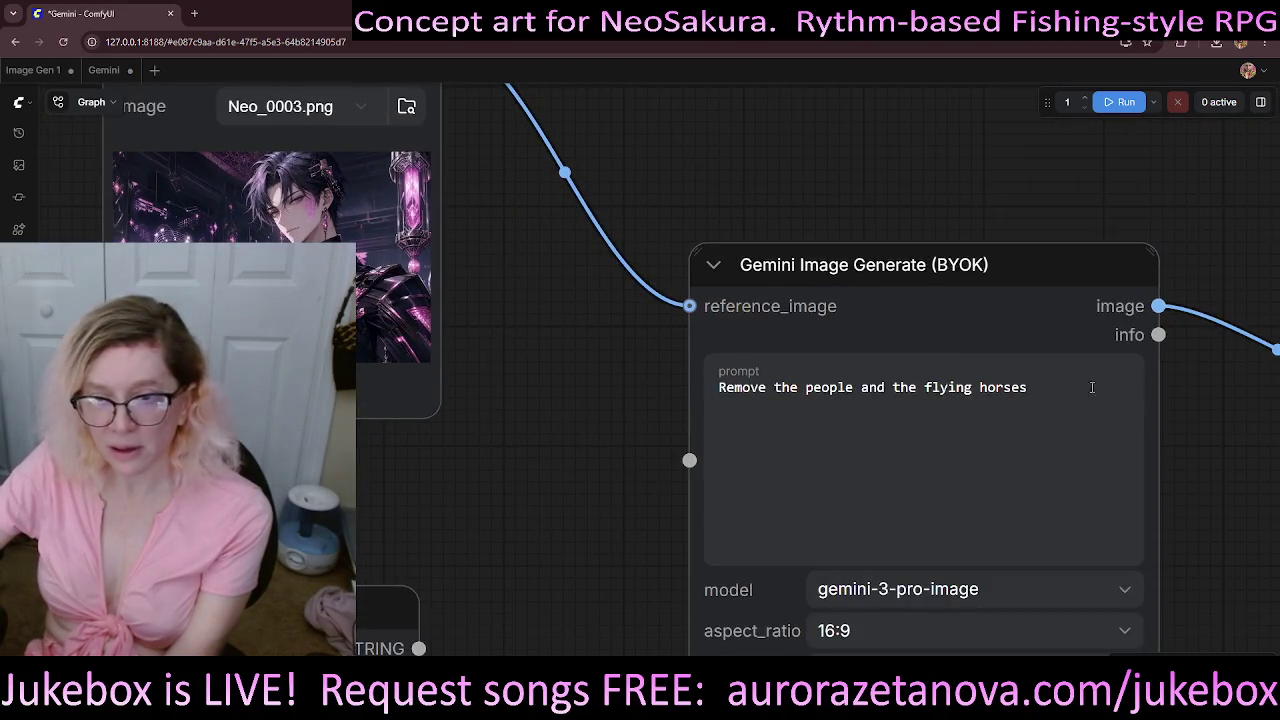
- Replace the prompt with 'replace this guy with' and study the portrait up close
drag(1057, 387, 660, 383)
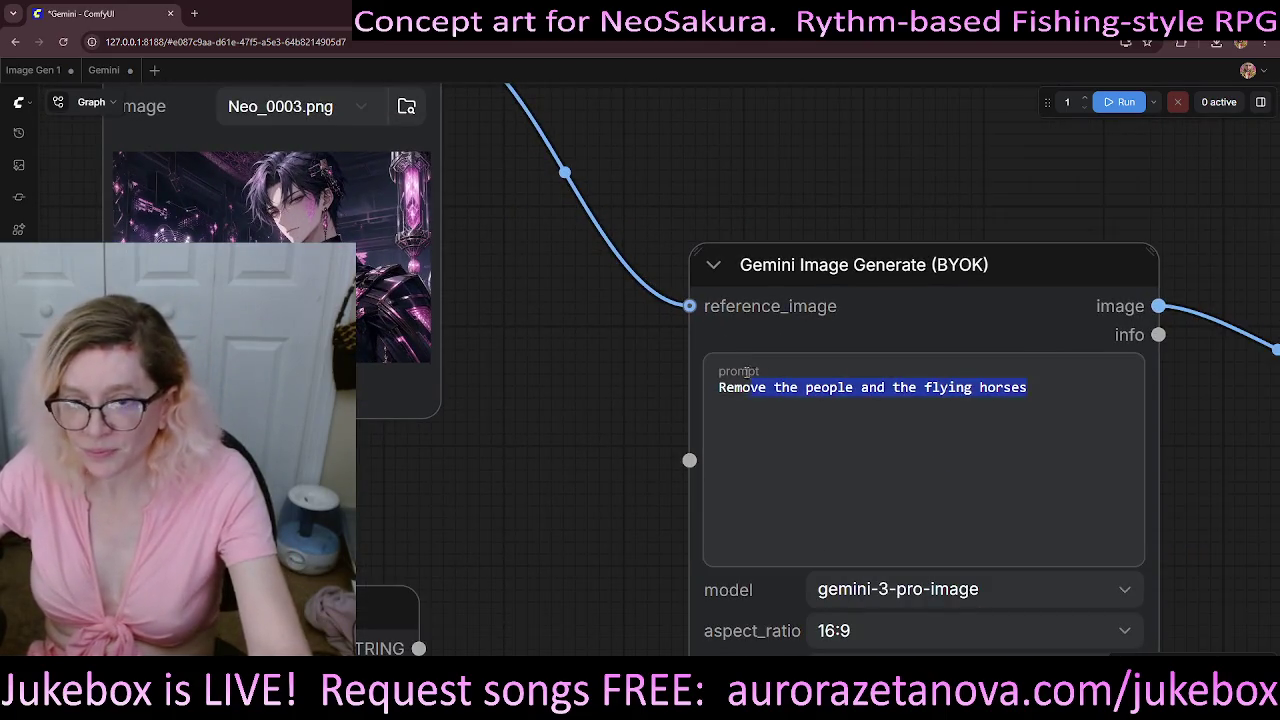
text(replace the)
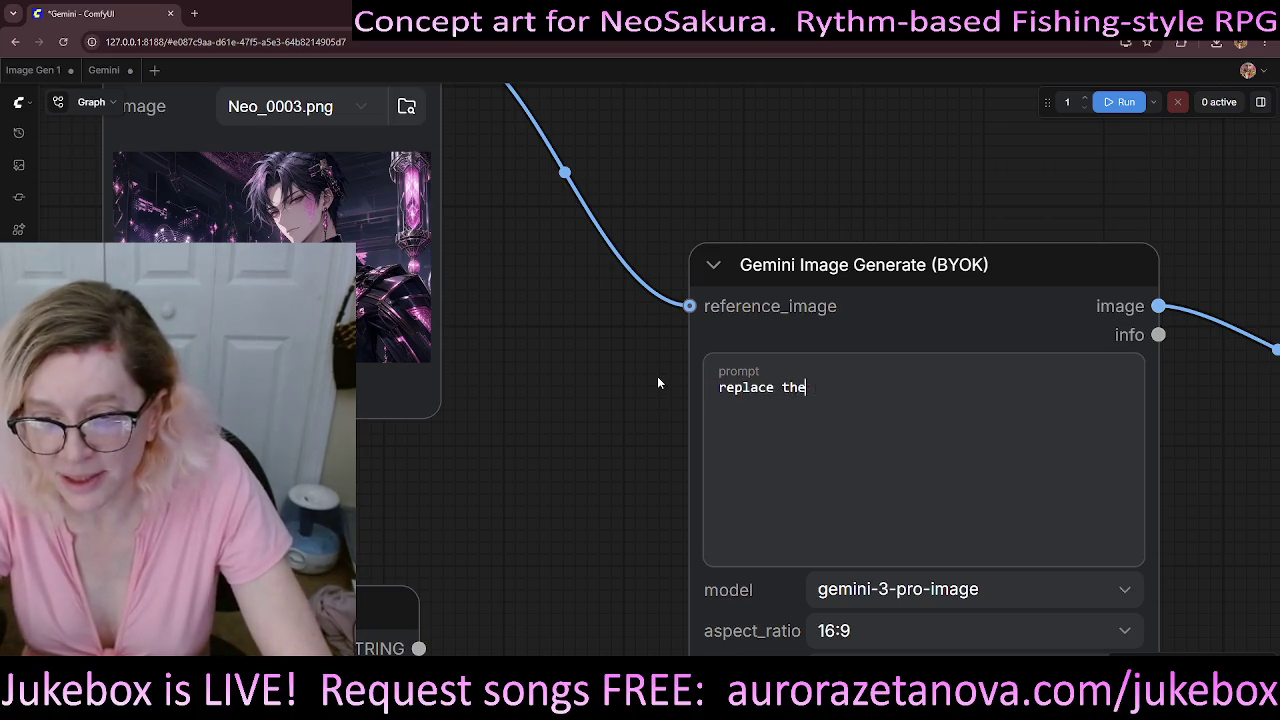
key(BackSpace)
text(is guy with)
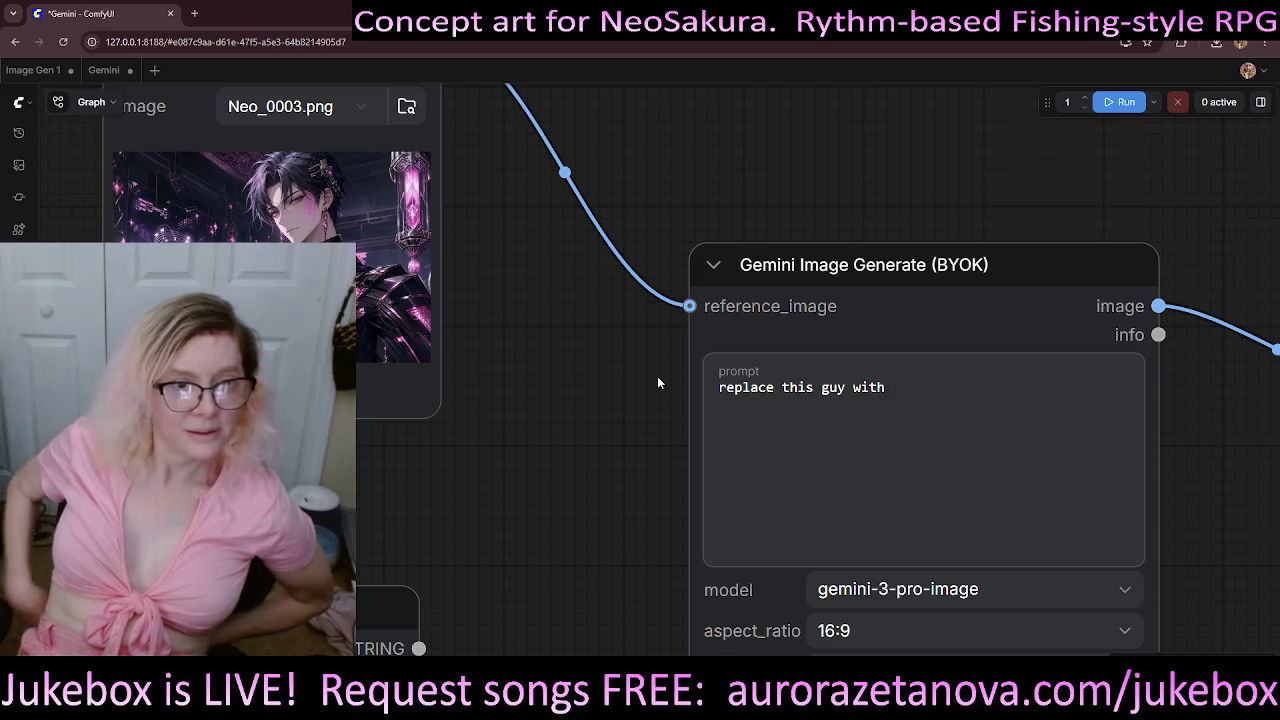
scroll(285, 300, up, 4)
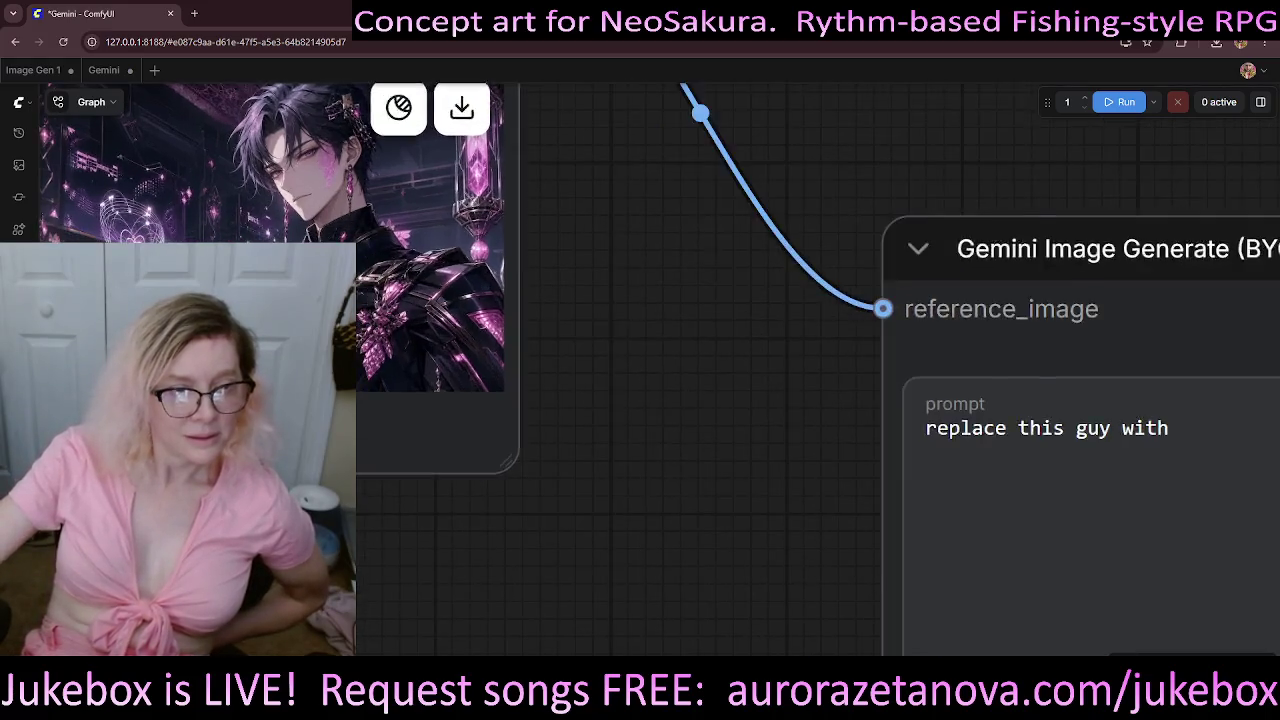
scroll(285, 300, up, 2)
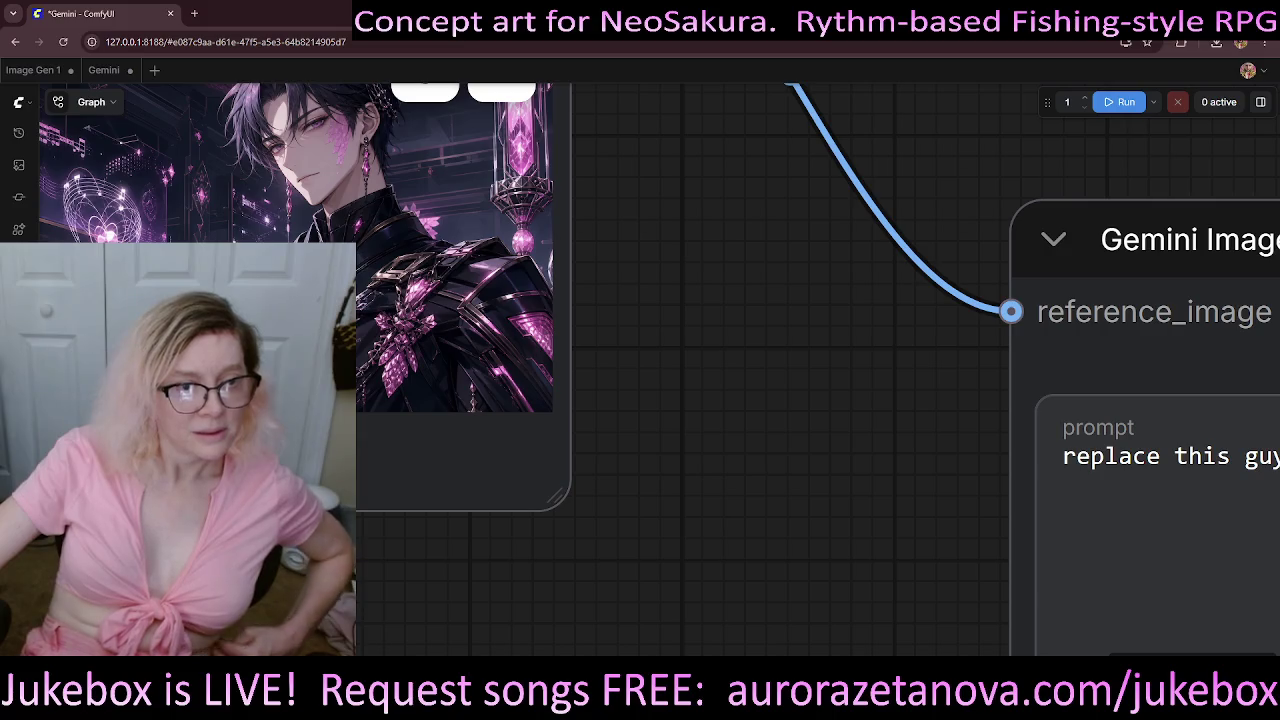
scroll(508, 300, up, 3)
scroll(508, 300, up, 1)
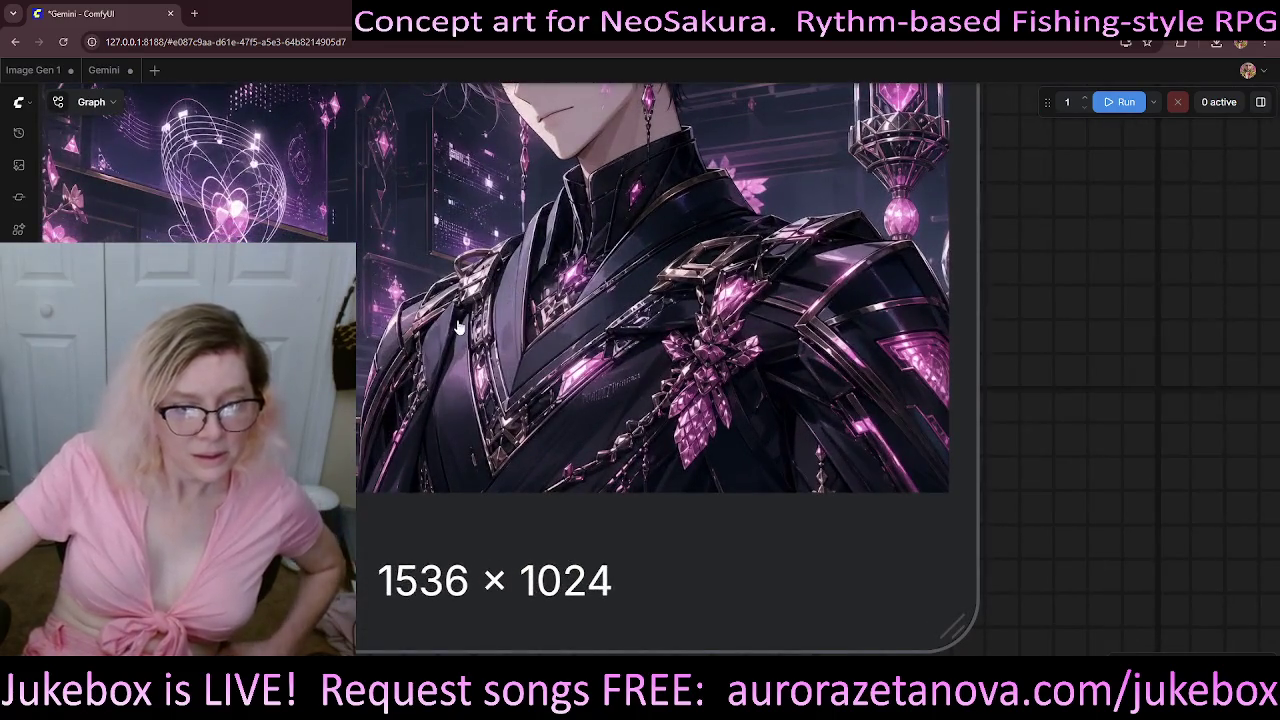
scroll(508, 300, up, 1)
scroll(561, 306, up, 2)
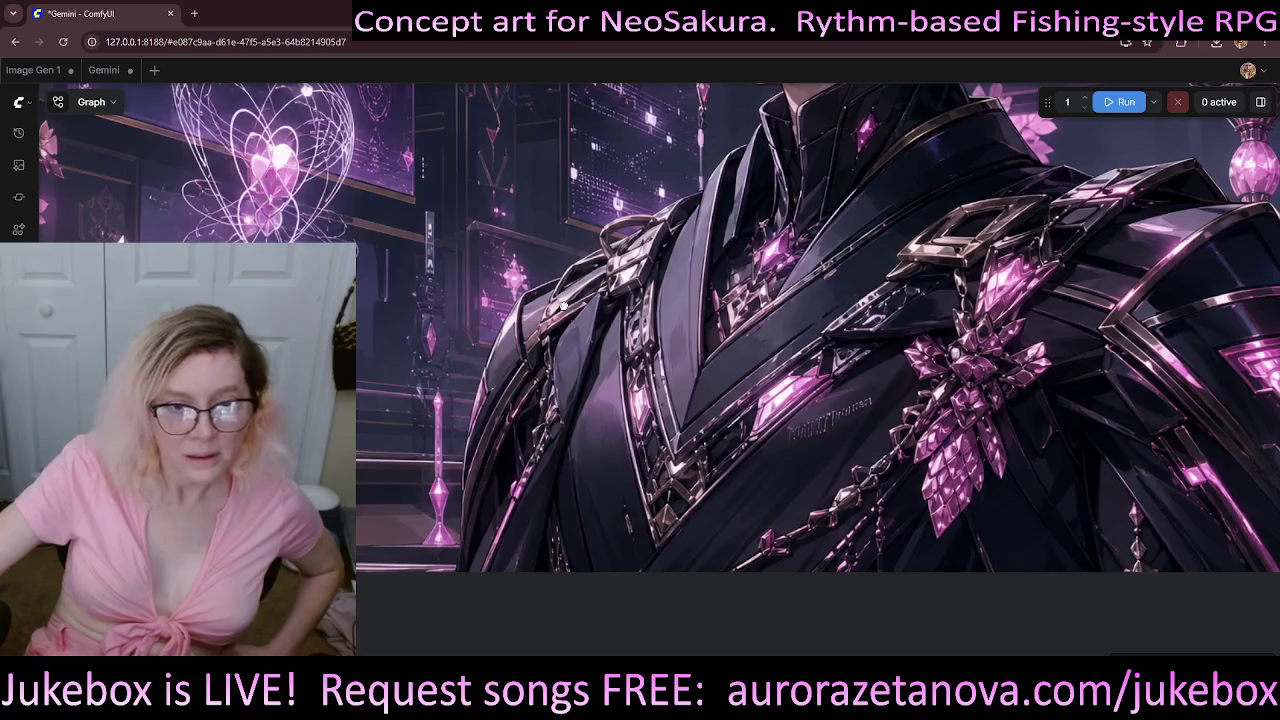
drag(561, 306, 738, 304)
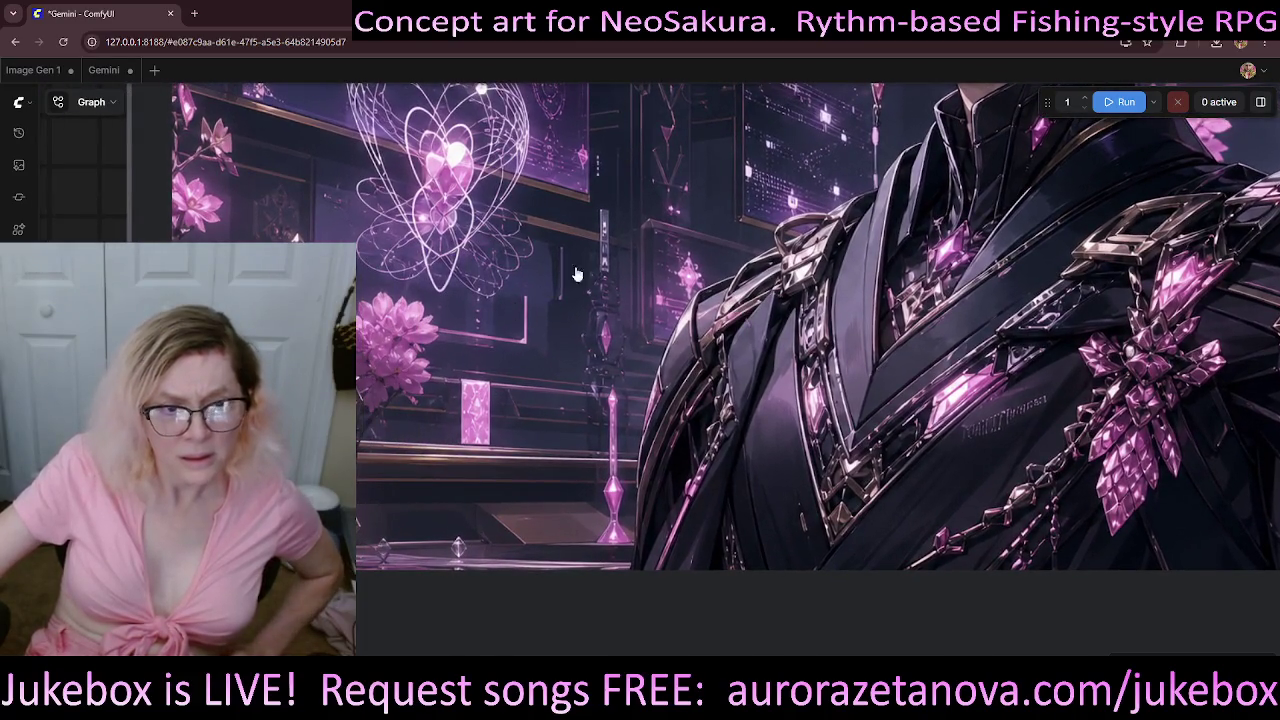
drag(576, 273, 583, 493)
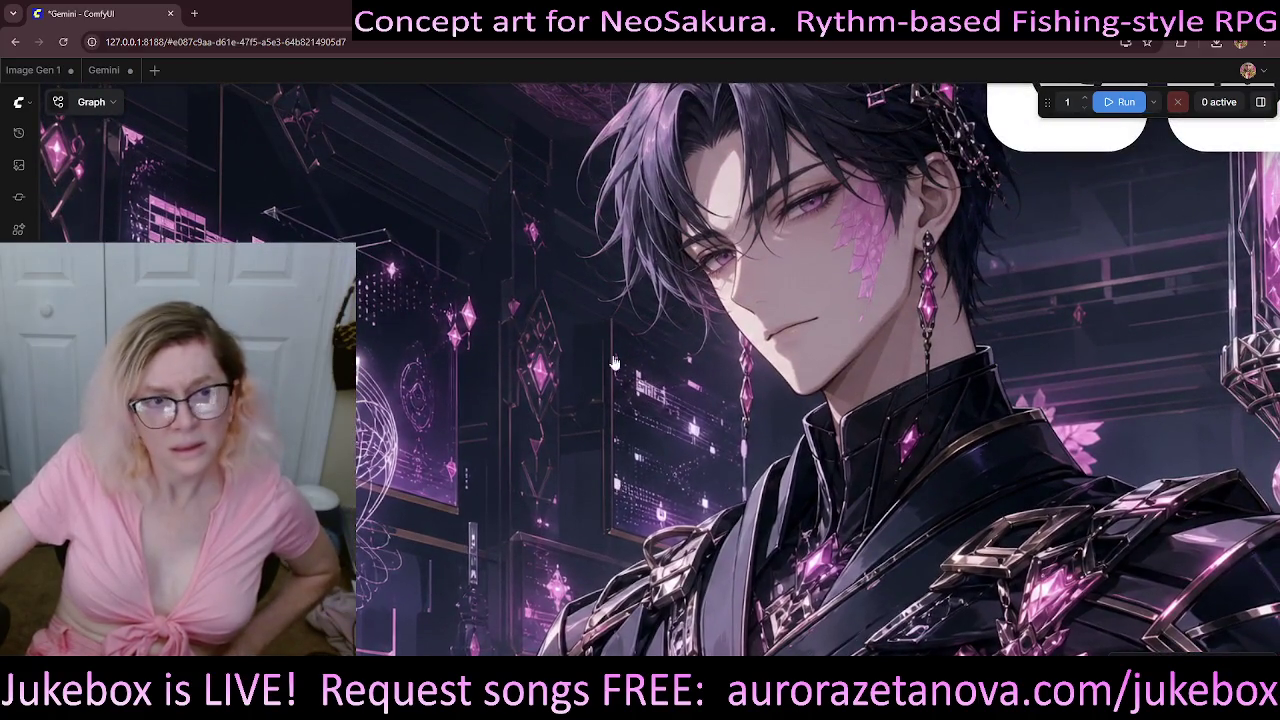
drag(614, 362, 581, 462)
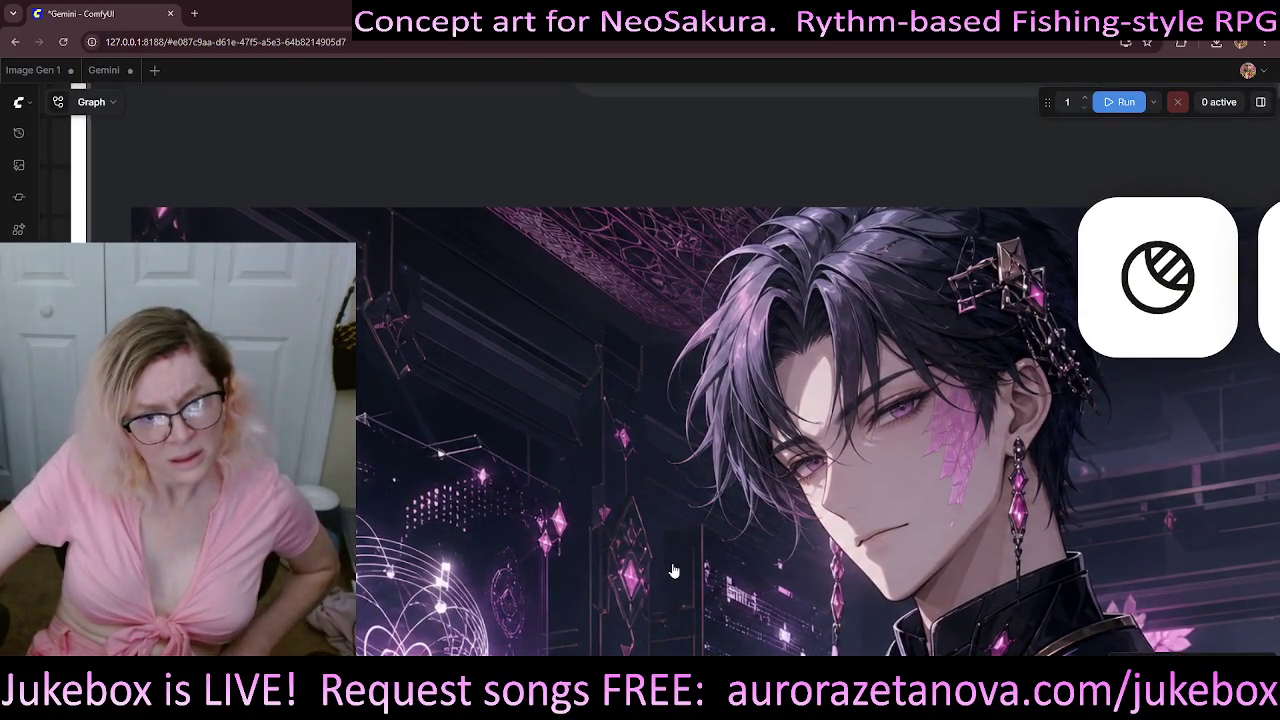
drag(674, 570, 581, 390)
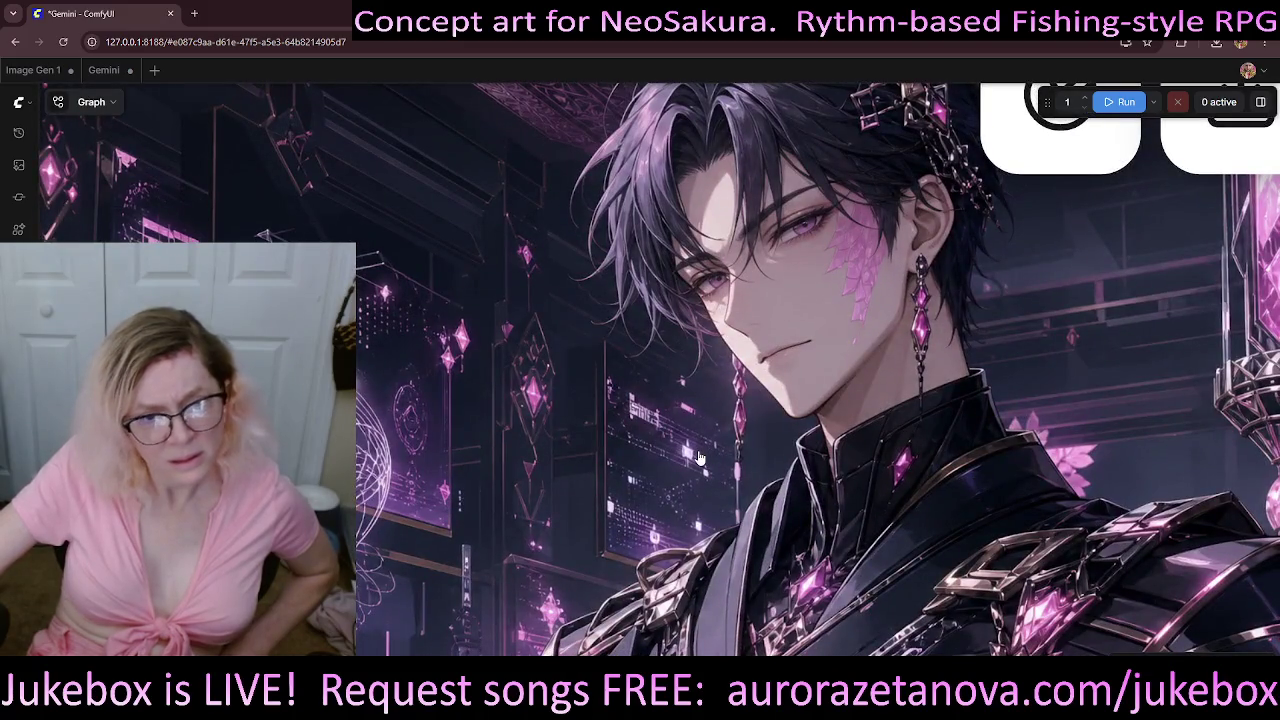
drag(716, 452, 478, 341)
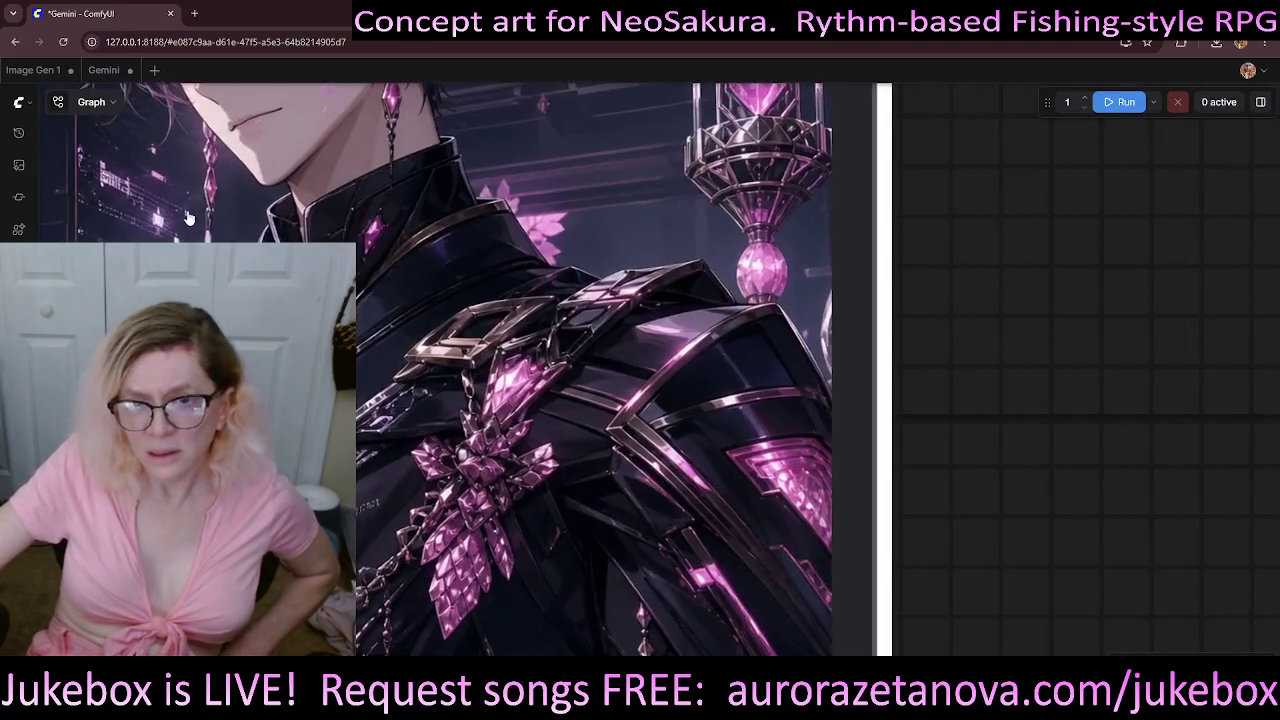
scroll(478, 341, down, 5)
scroll(578, 410, up, 5)
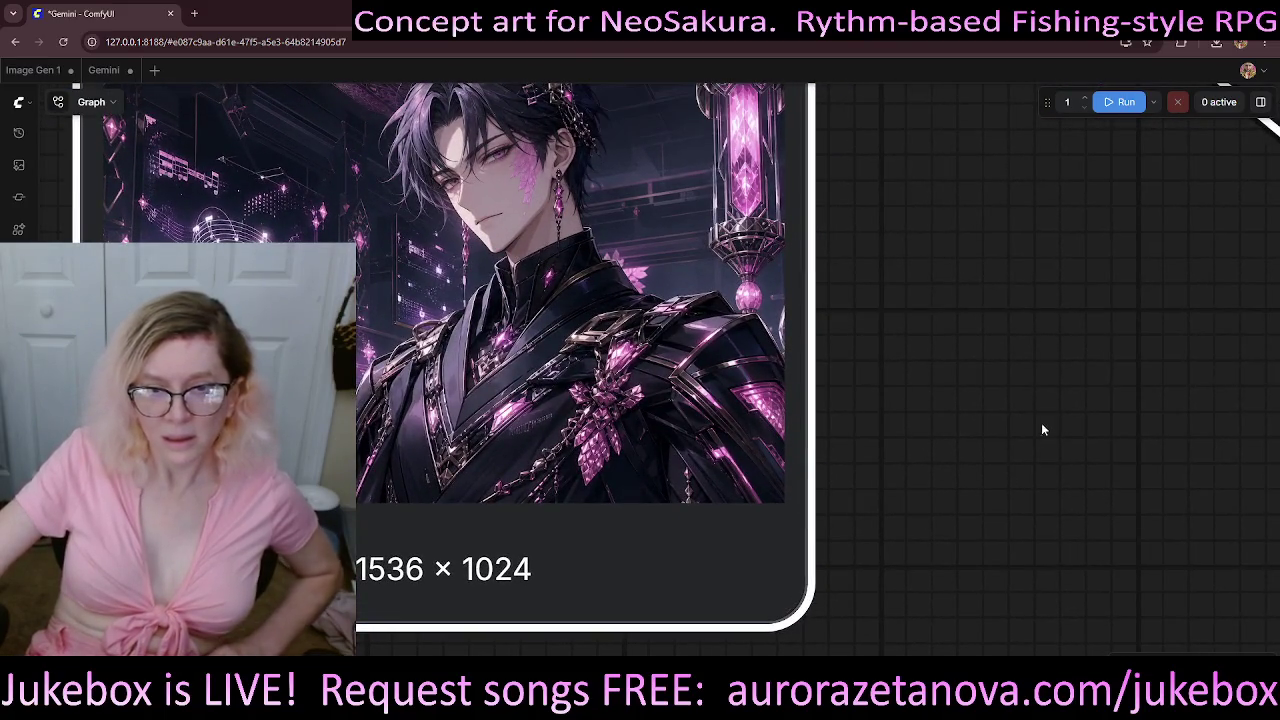
scroll(1048, 366, down, 3)
- Finish the prompt: a desk, computer, large holographic display and smaller flanking holo-displays
mouse_move(1046, 367)
mouse_down()
mouse_move(407, 241)
mouse_move(289, 202)
mouse_up()
click(768, 235)
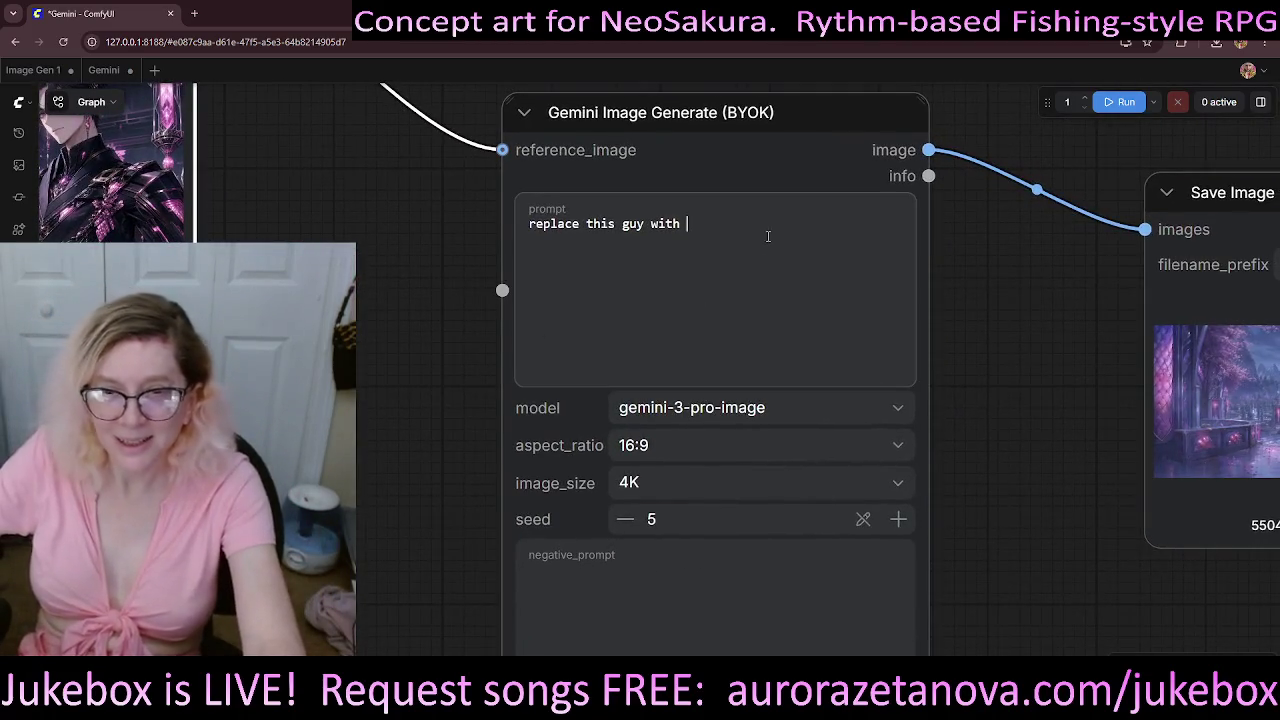
text(a holographi)
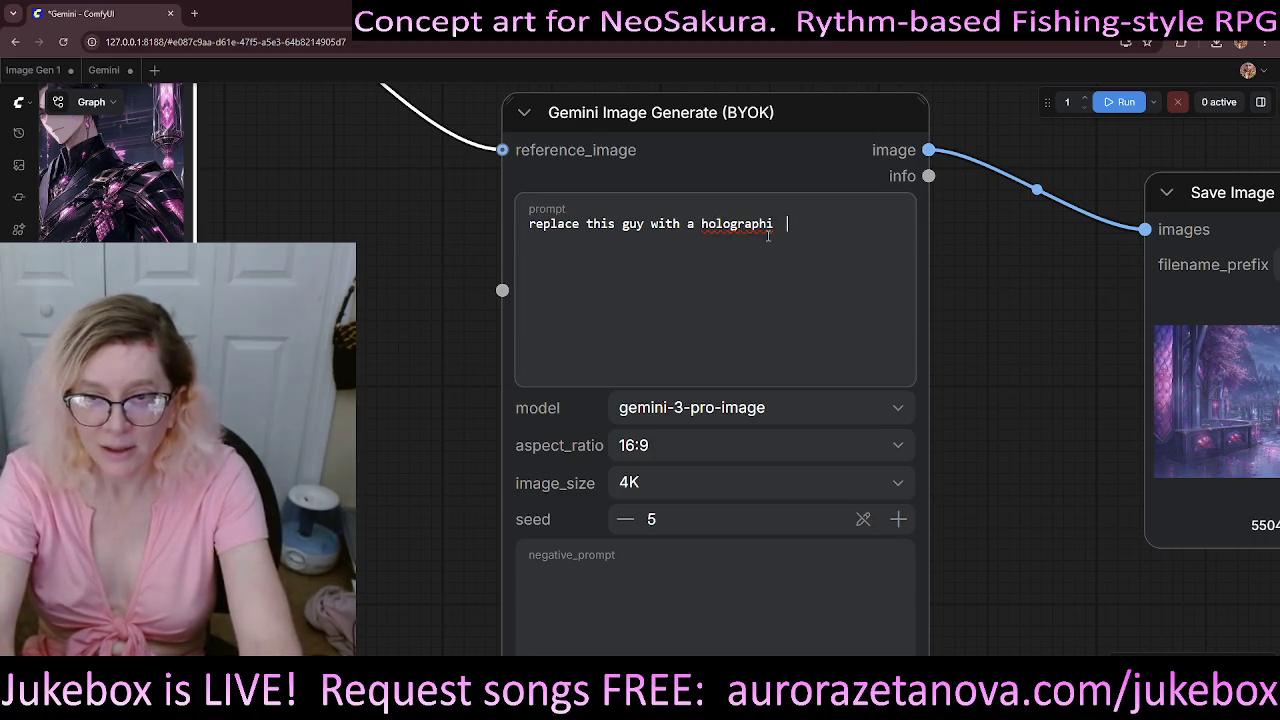
key(BackSpace)
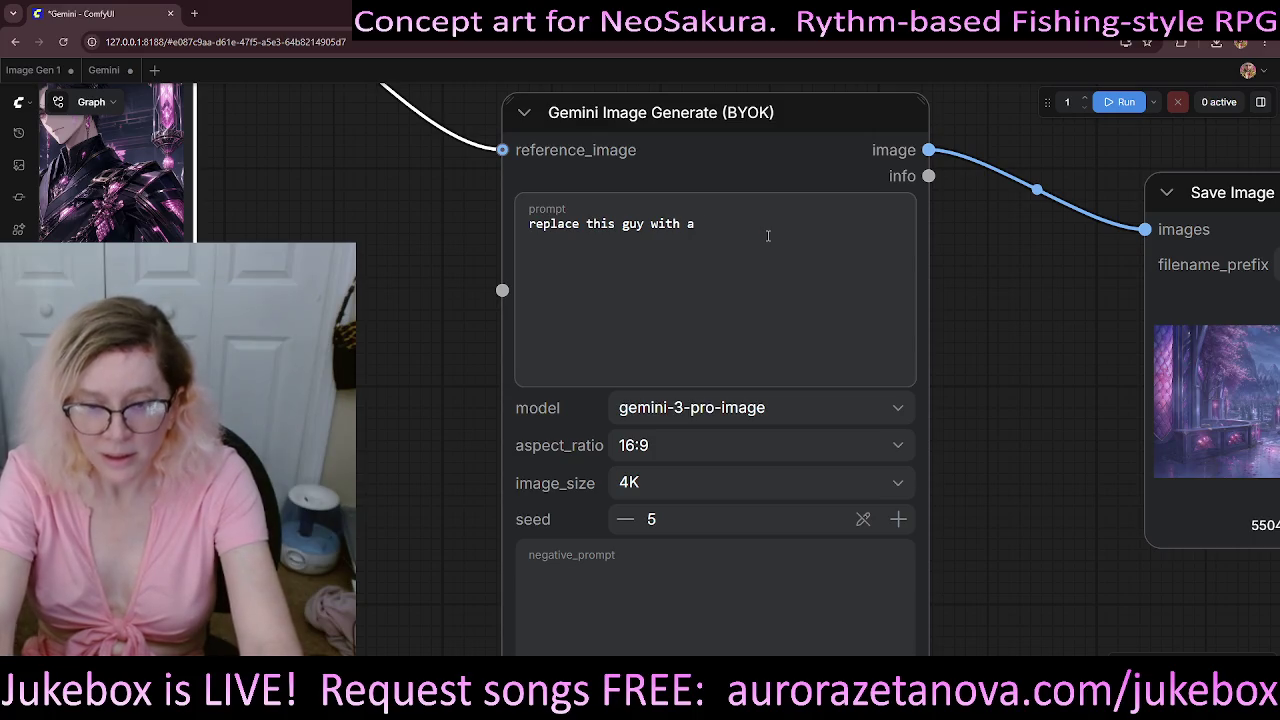
text(deas)
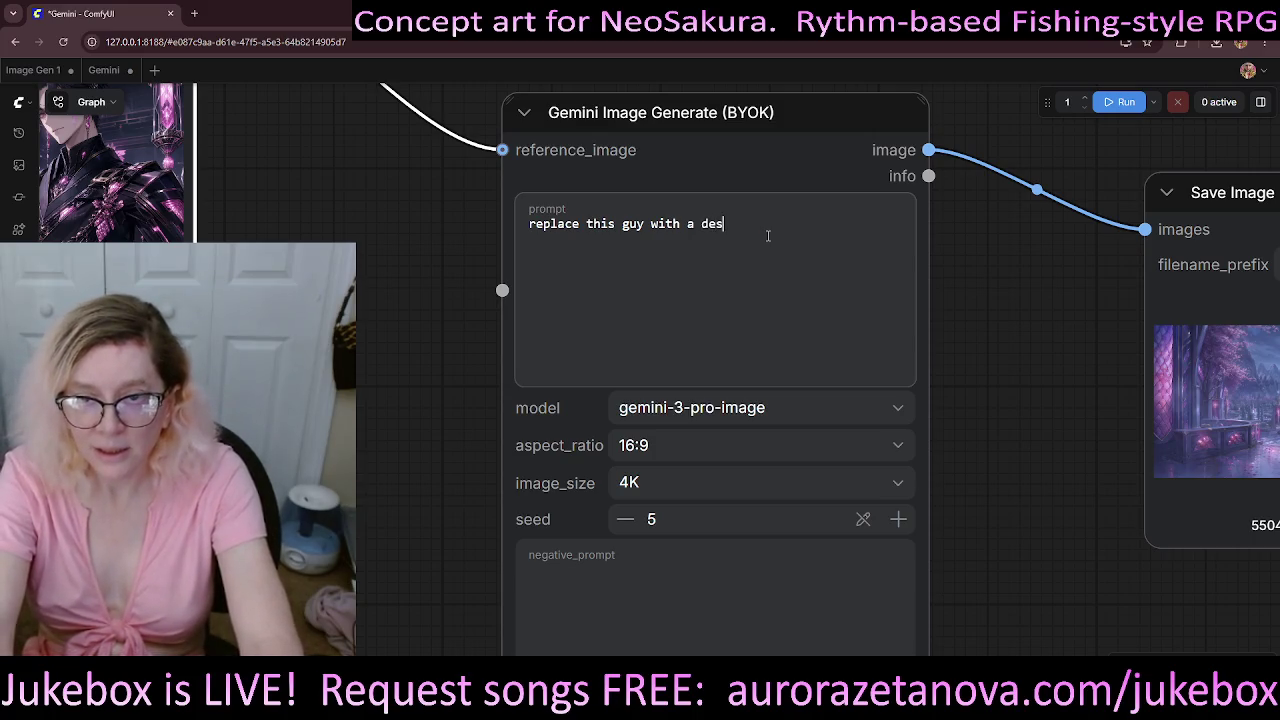
text( hologra)
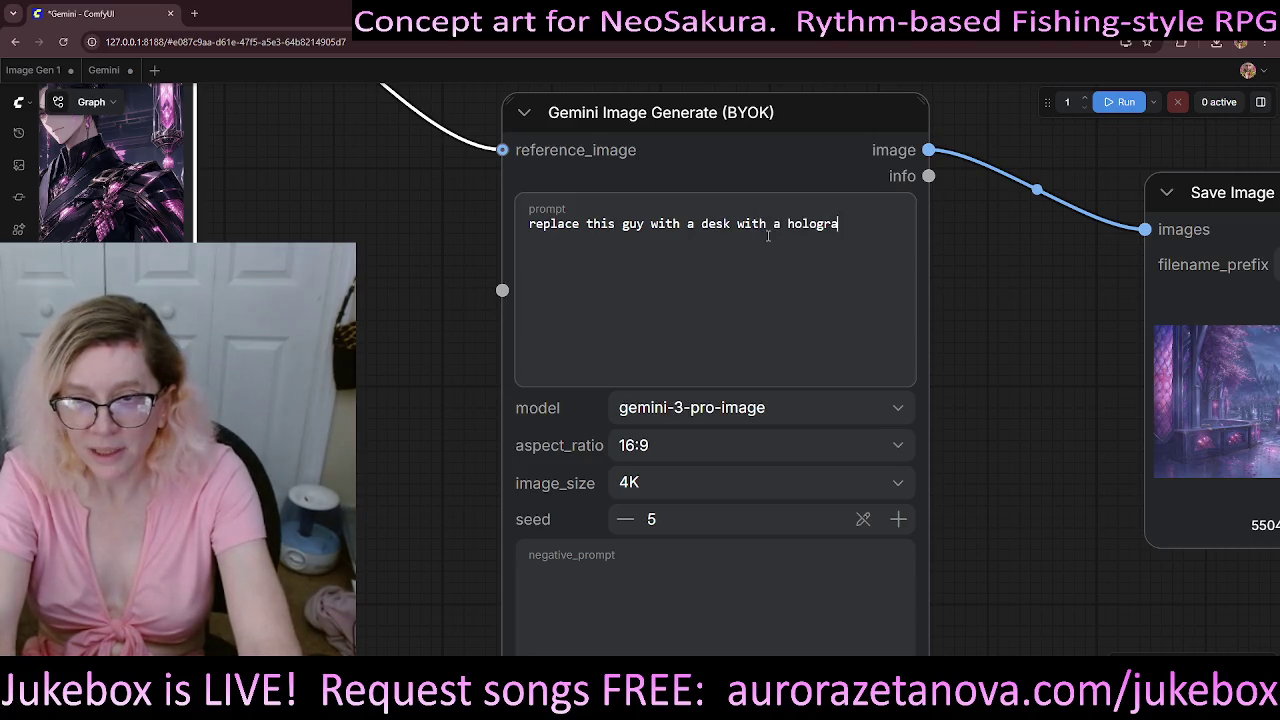
text(phi)
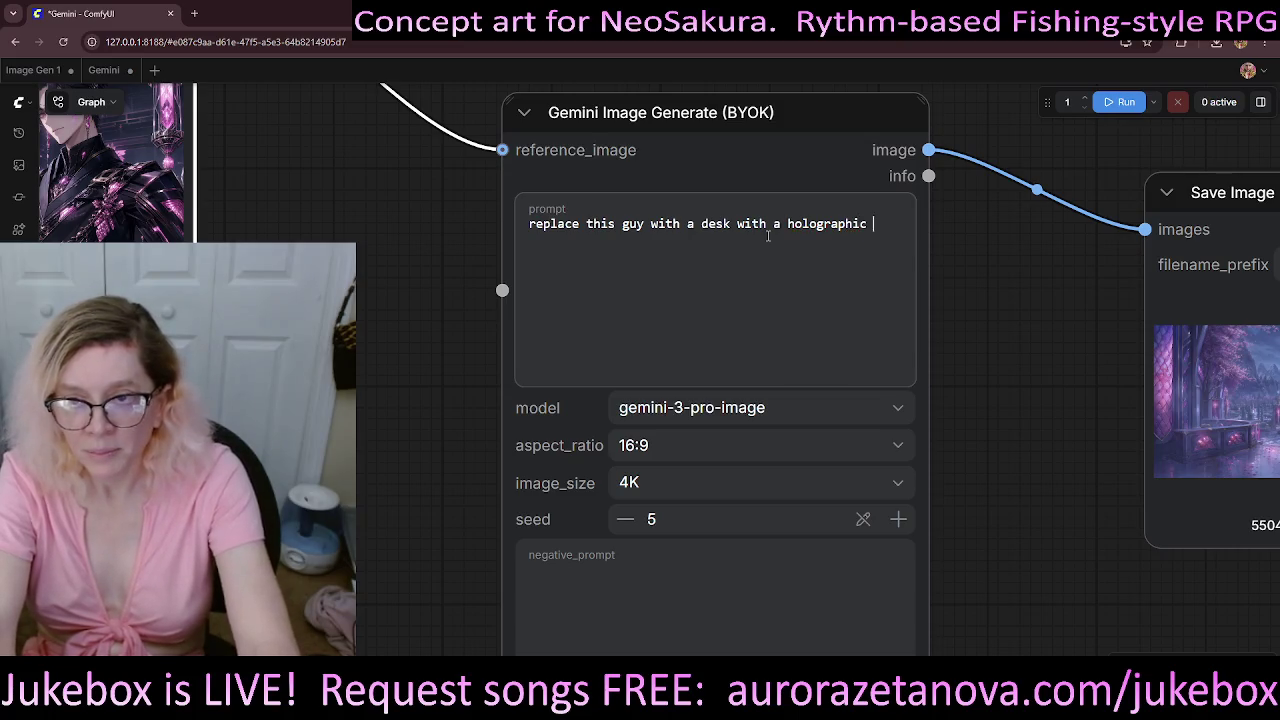
text( mputer)
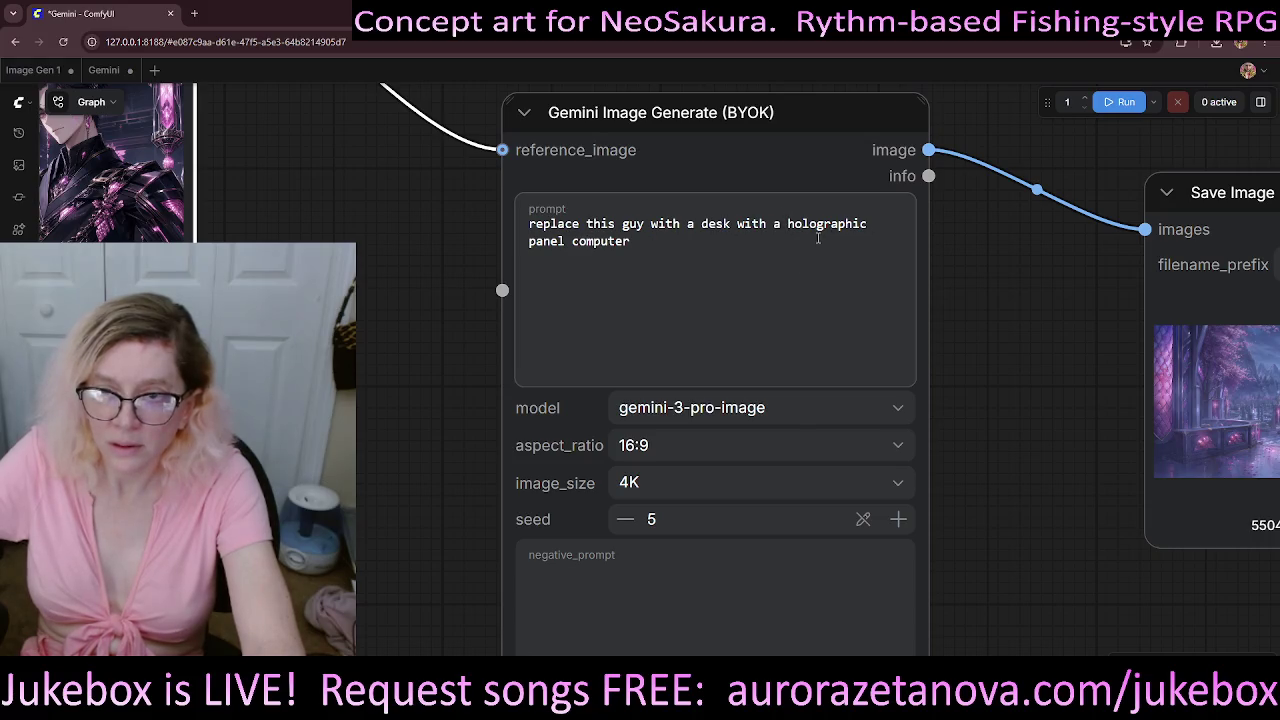
drag(789, 223, 796, 233)
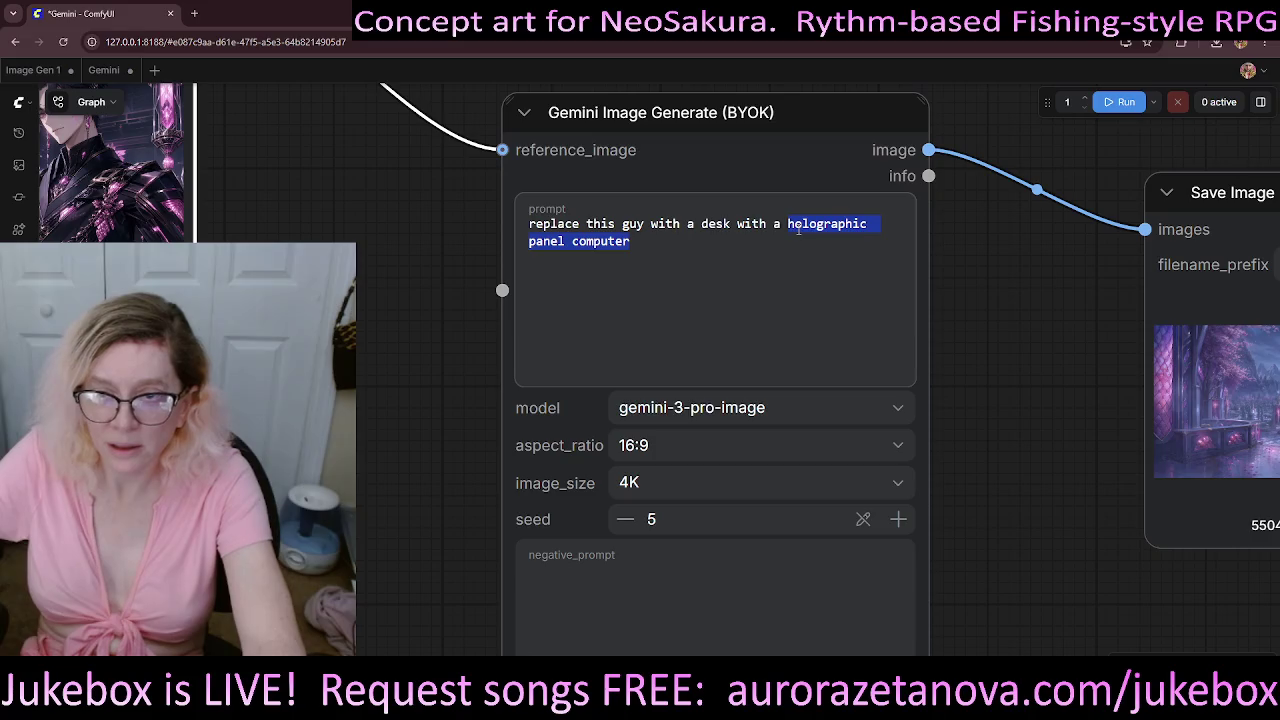
text(c)
text(omputer wit)
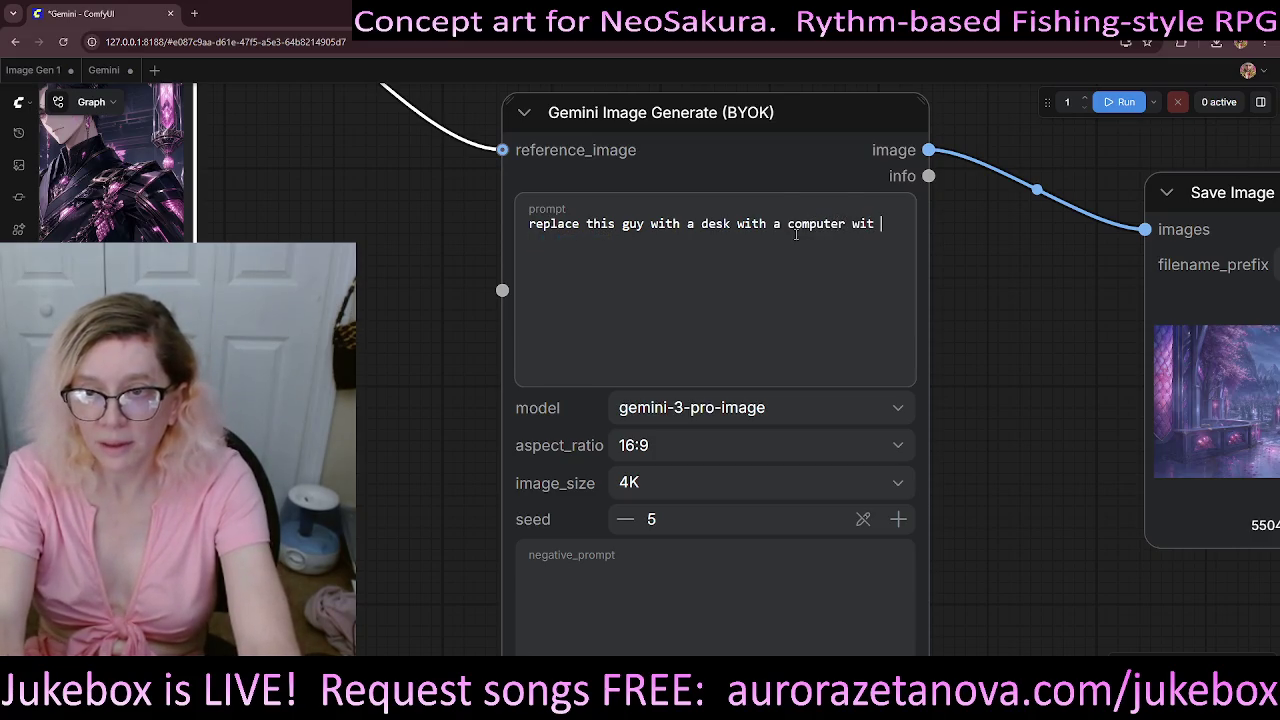
text(h a large holographic display and 2)
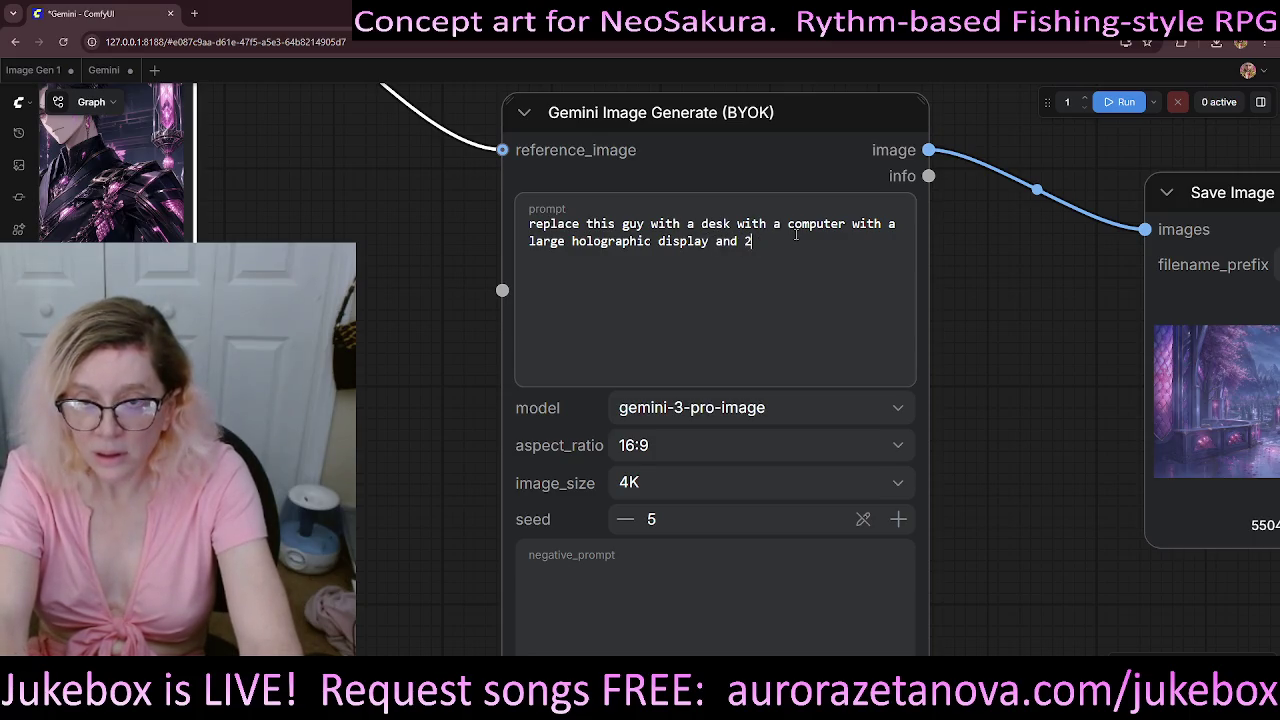
key(BackSpace)
text(a sa)
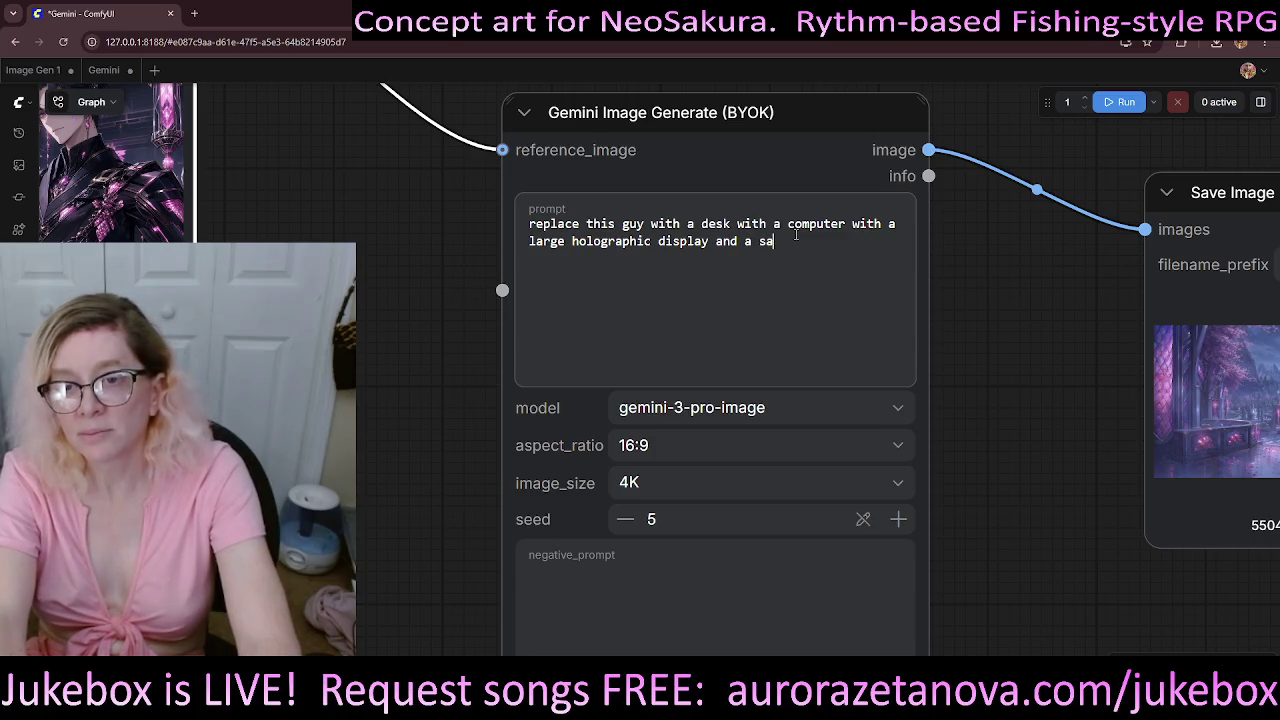
key(BackSpace)
text(maller)
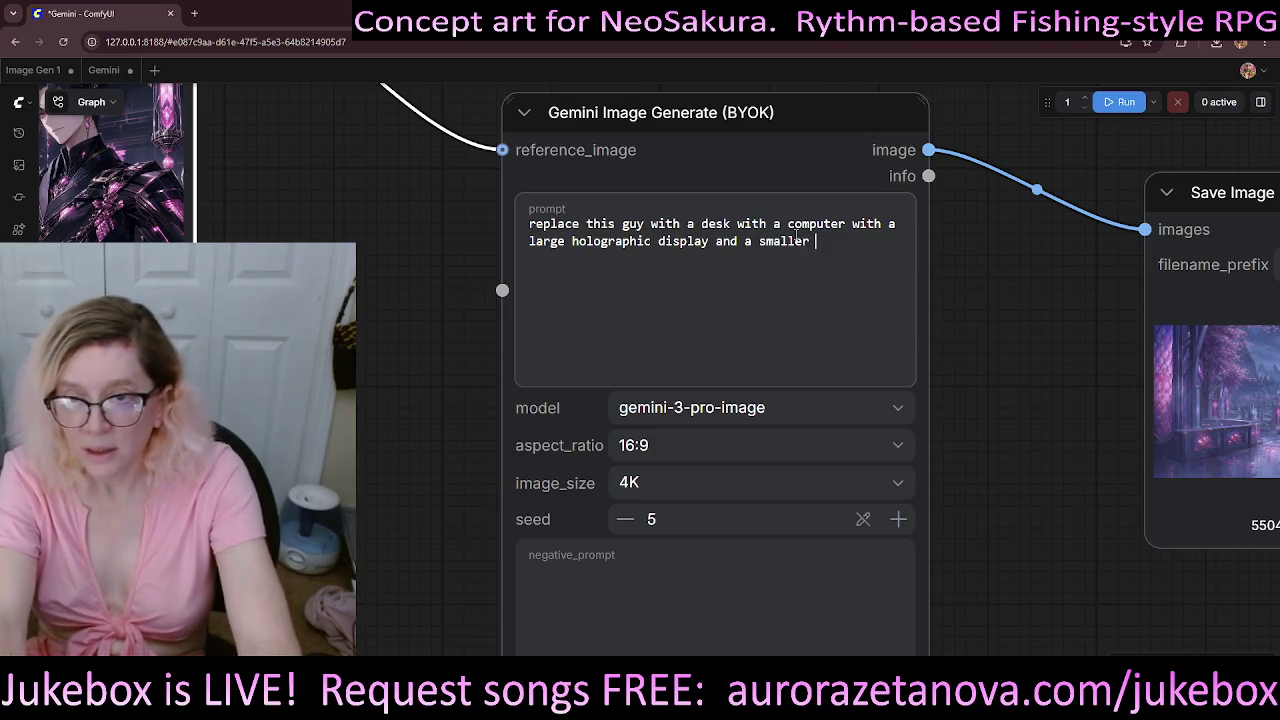
text(a )
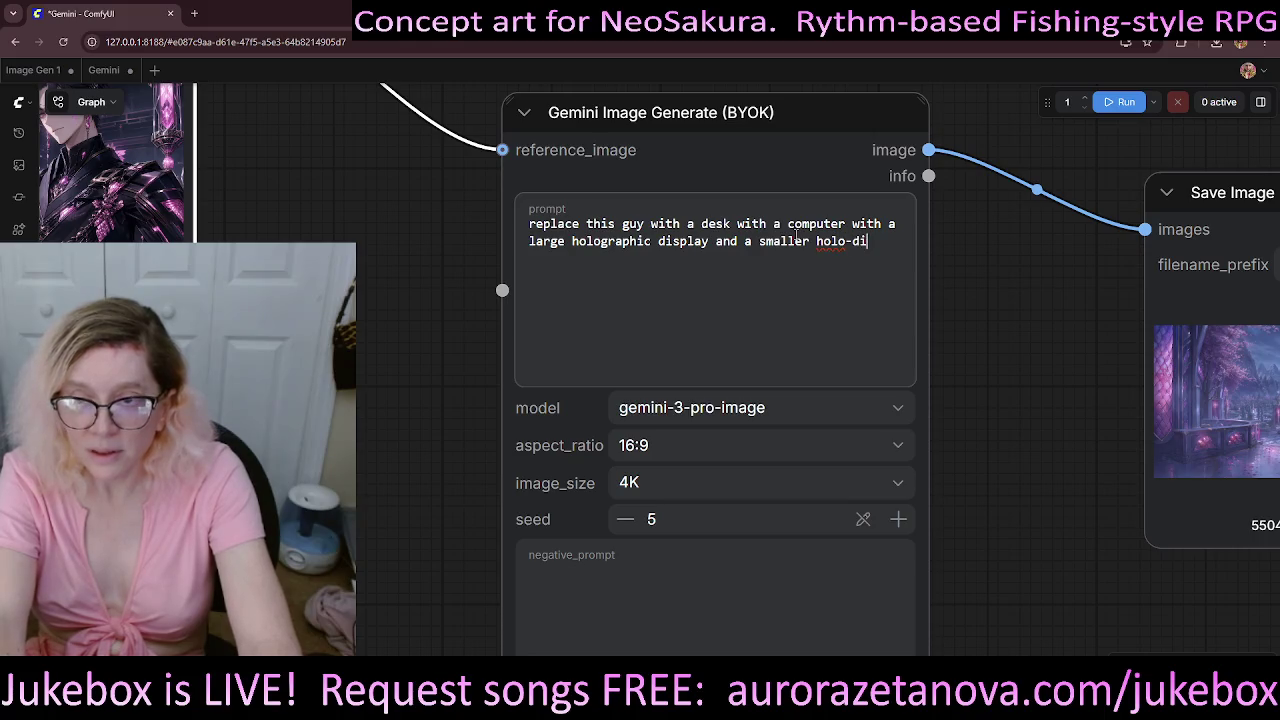
text(ay on eith)
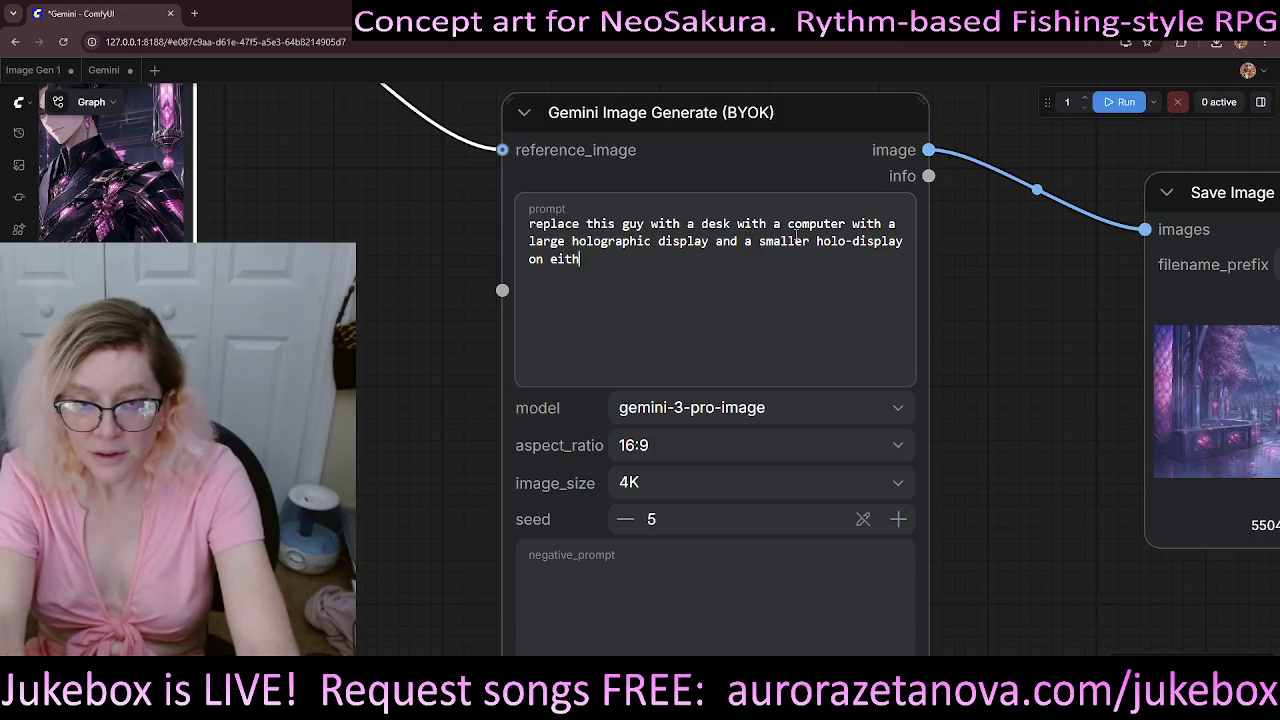
text(ide)
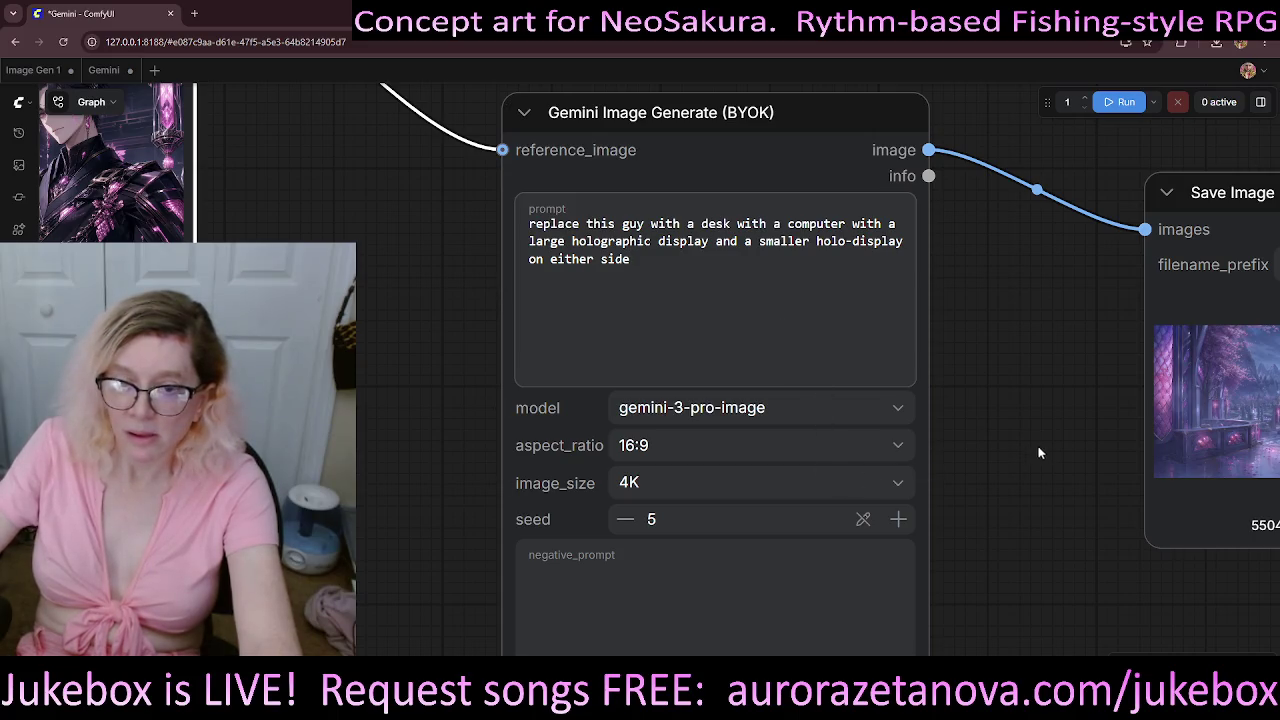
key(.)
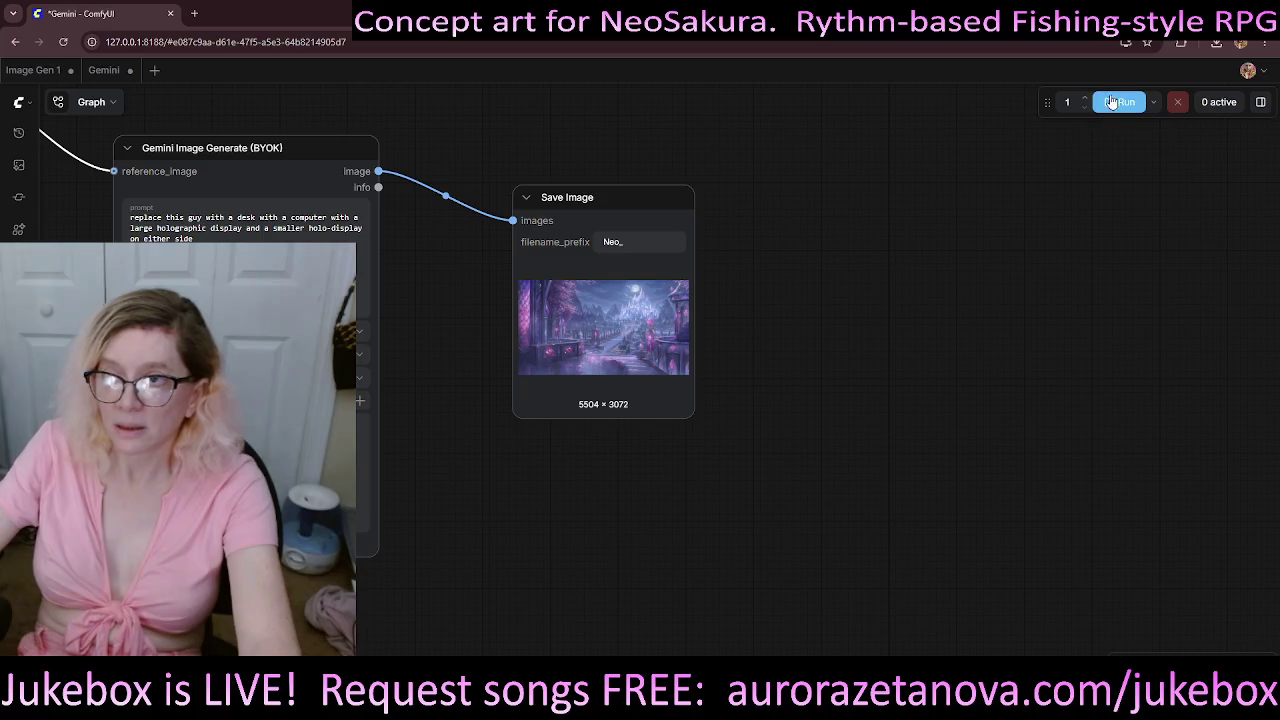
- Run the workflow and reshape the browser window to be narrower and taller
click(1112, 102)
drag(829, 194, 803, 235)
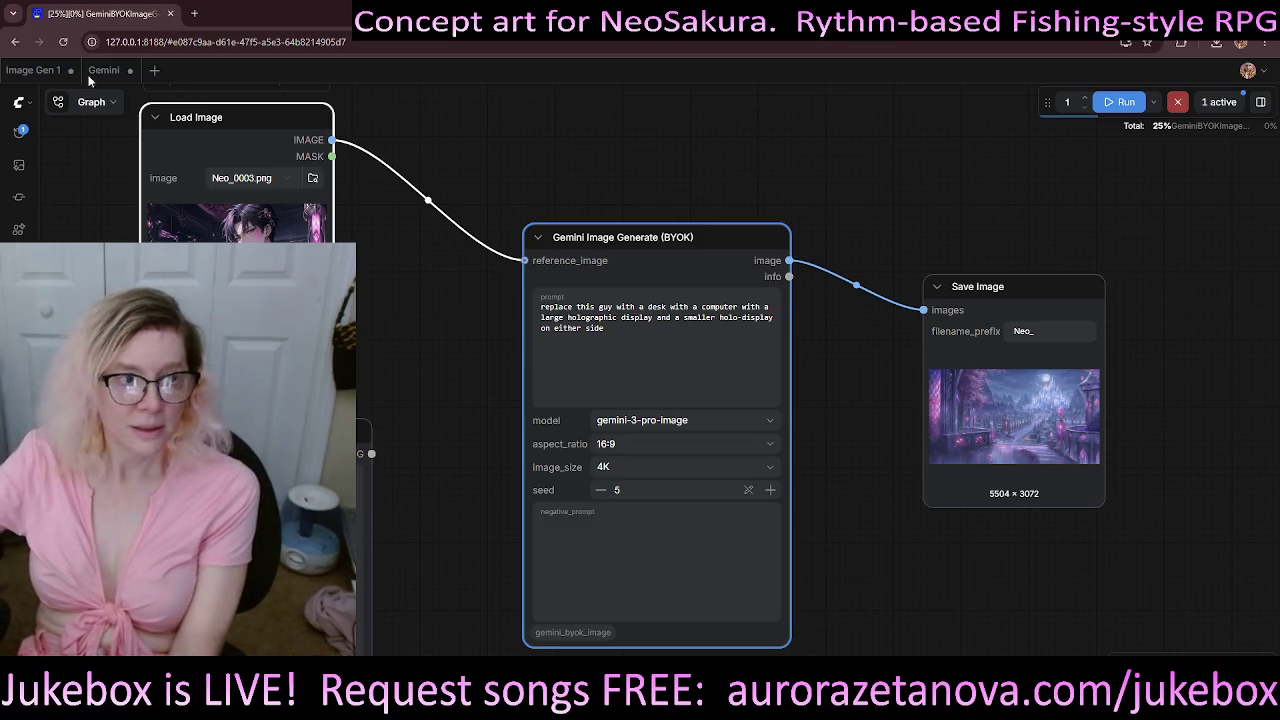
mouse_move(245, 7)
mouse_down()
mouse_move(518, 8)
mouse_move(502, 20)
mouse_up()
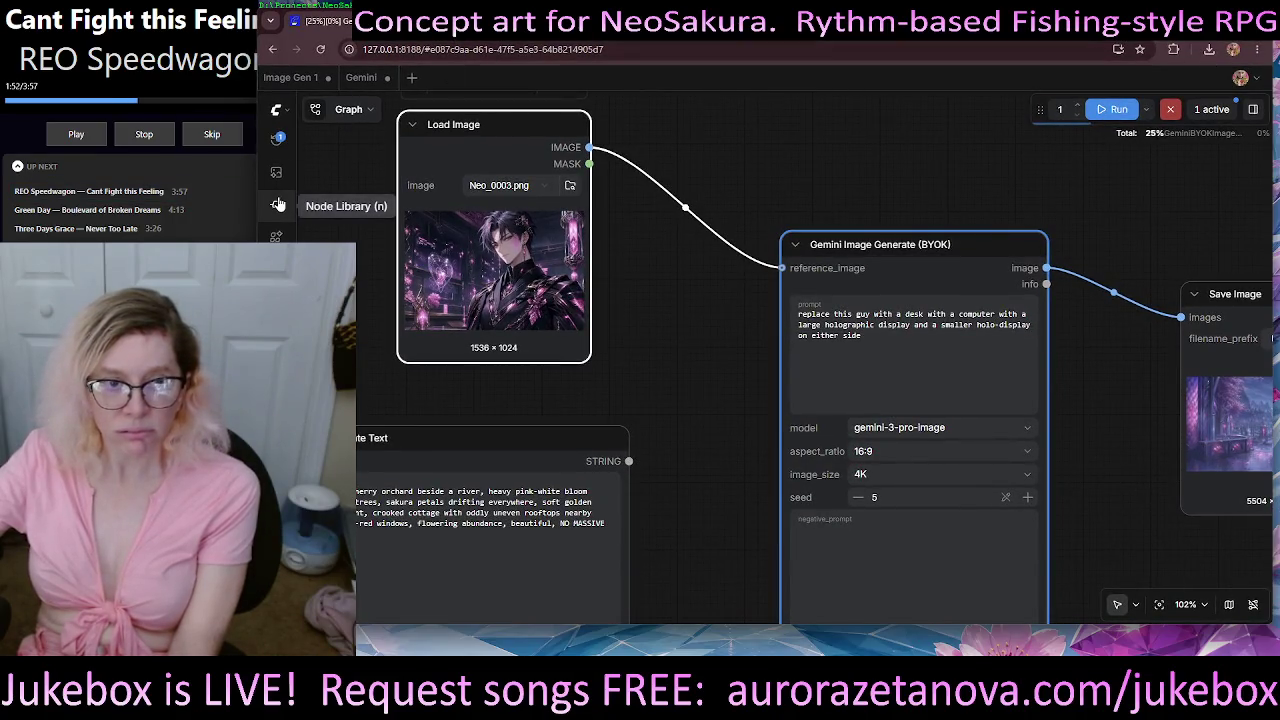
drag(637, 24, 637, 170)
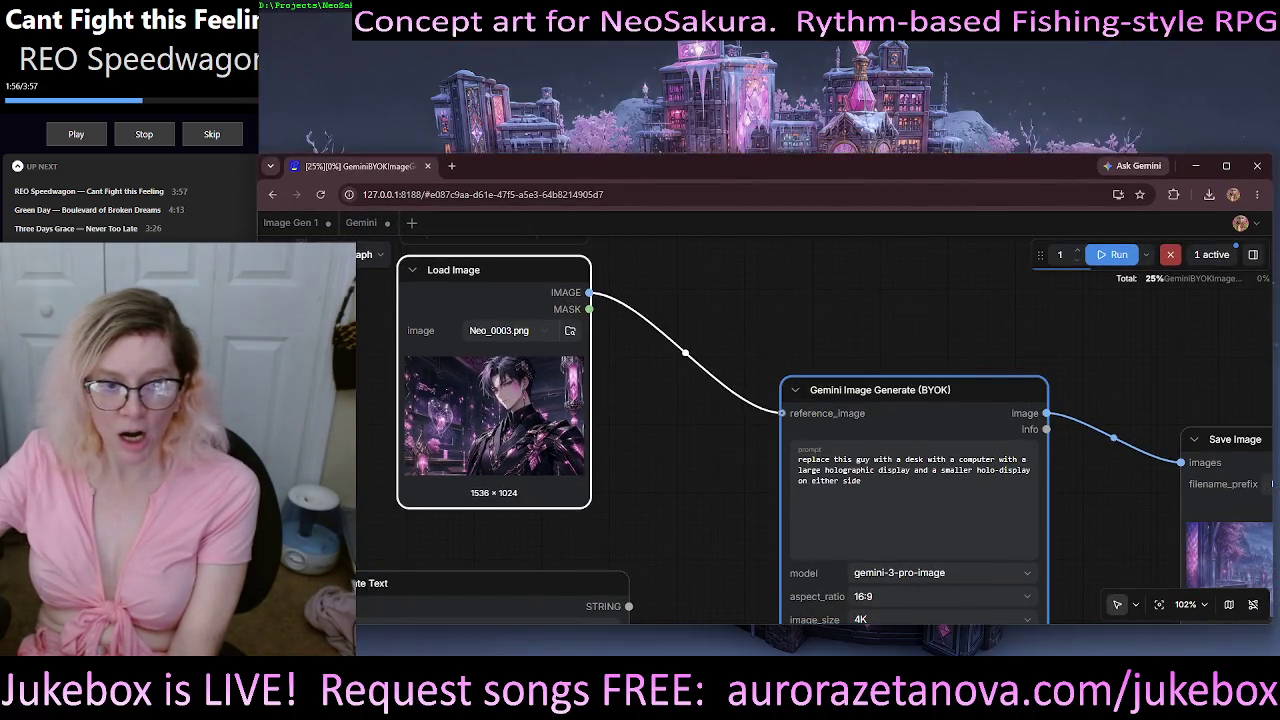
drag(258, 259, 693, 259)
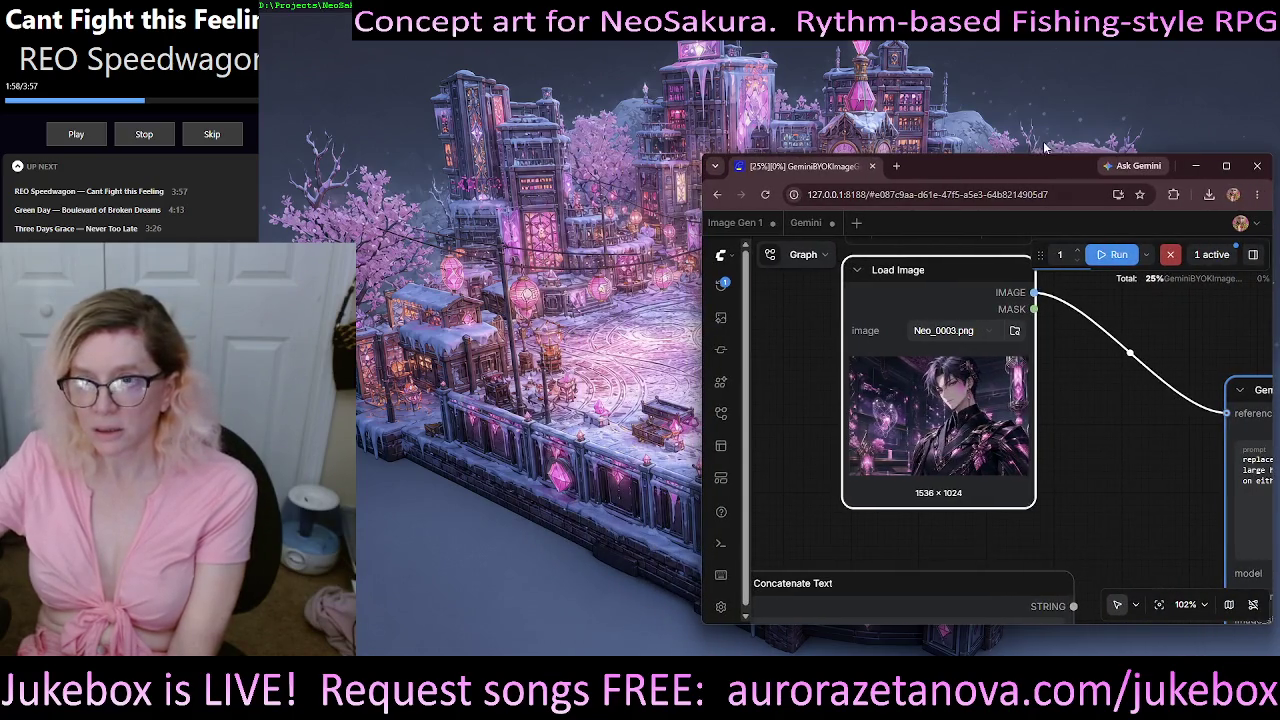
drag(1016, 172, 1016, 20)
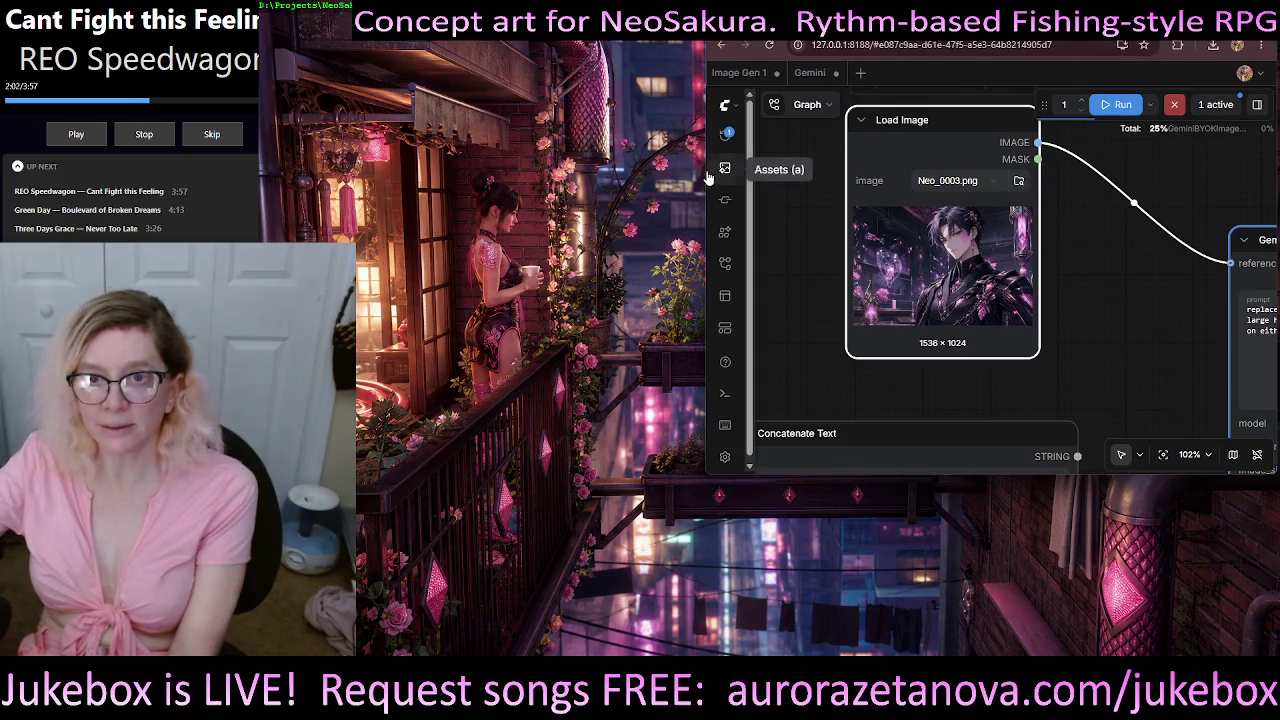
drag(705, 172, 836, 170)
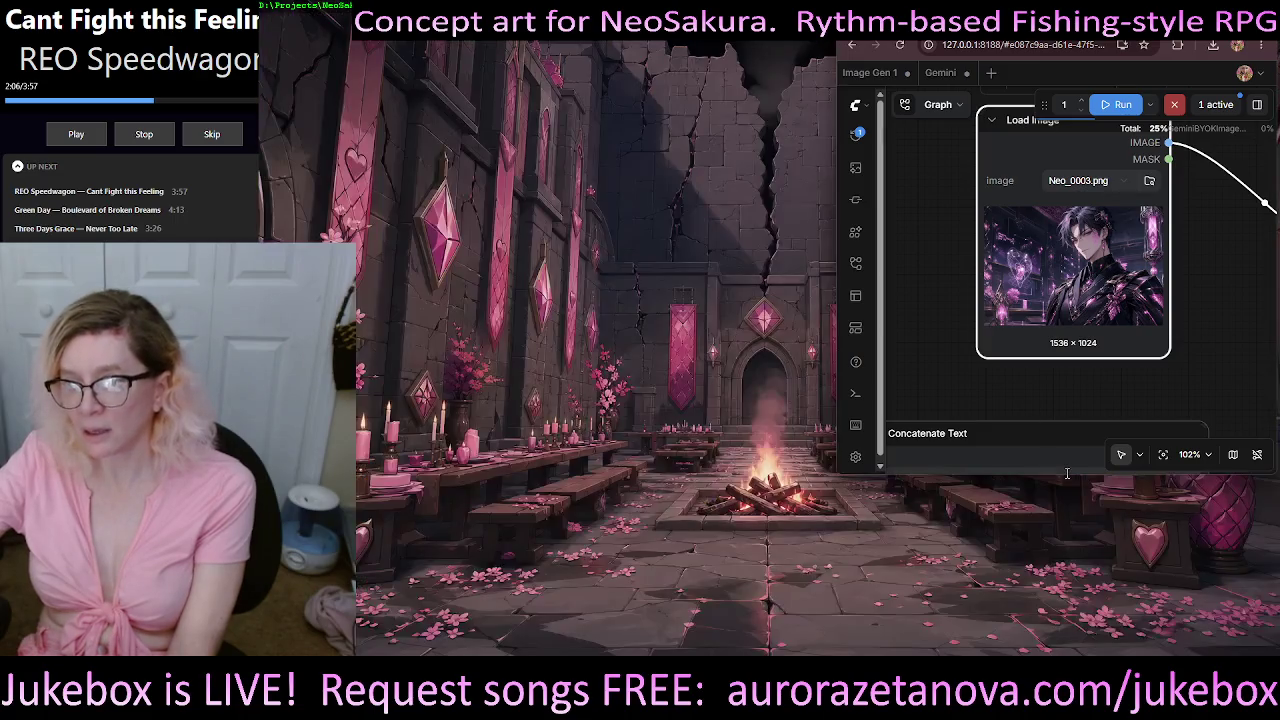
key(super+shift+Up)
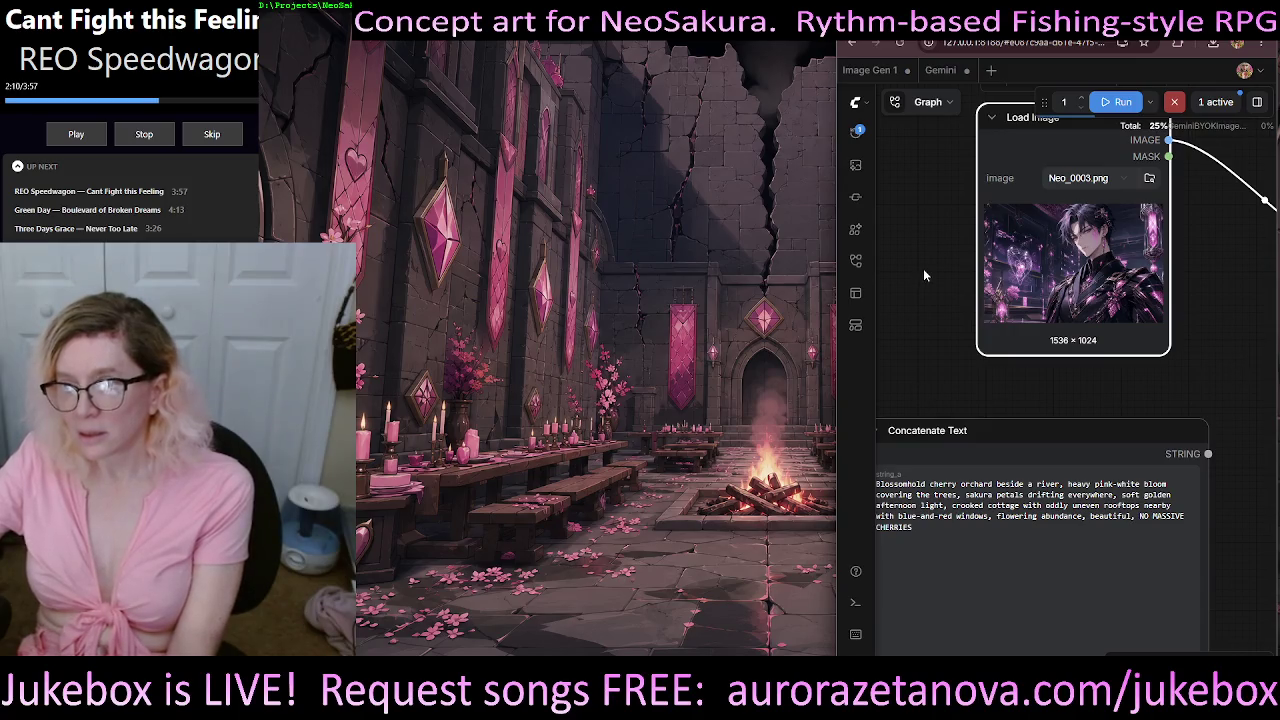
- Pan the graph past the Concatenate Text prompt to the Gemini node and result
mouse_move(924, 268)
mouse_down()
mouse_move(1267, 322)
mouse_move(973, 357)
mouse_move(1053, 545)
mouse_up()
mouse_move(1204, 500)
mouse_down()
mouse_move(858, 296)
mouse_move(852, 343)
mouse_up()
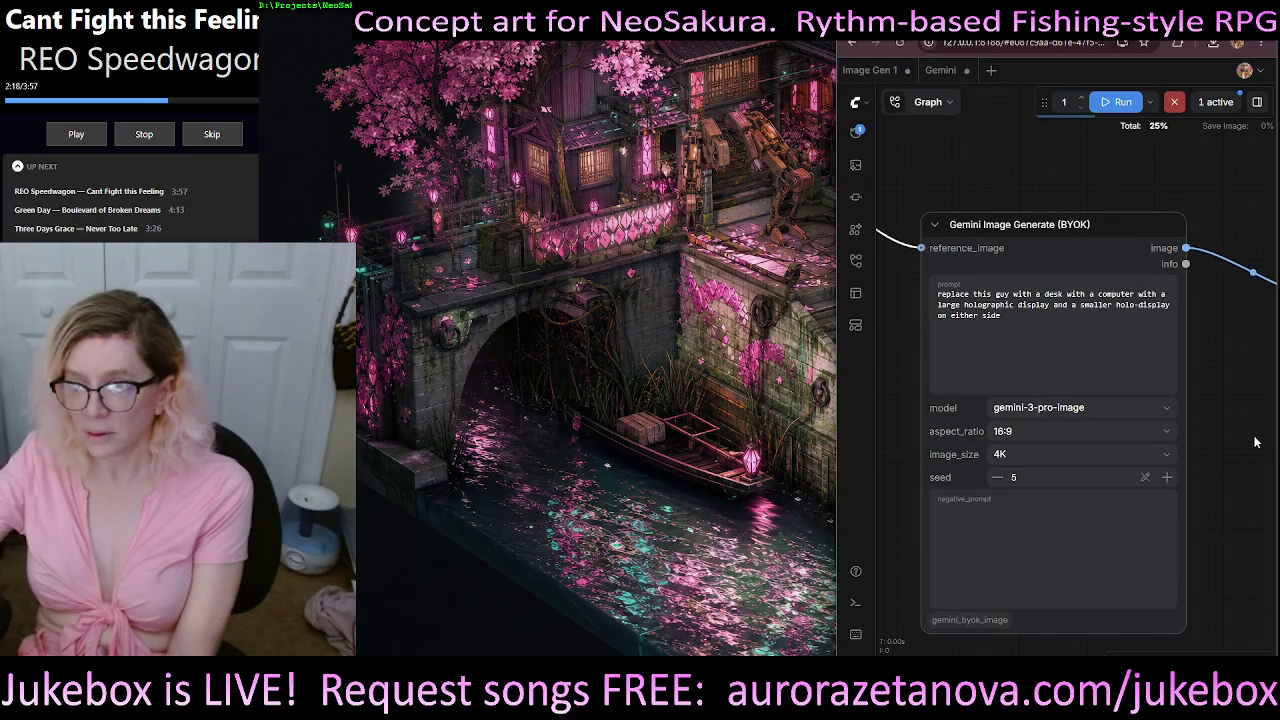
scroll(1248, 458, right, 5)
scroll(1248, 458, right, 5)
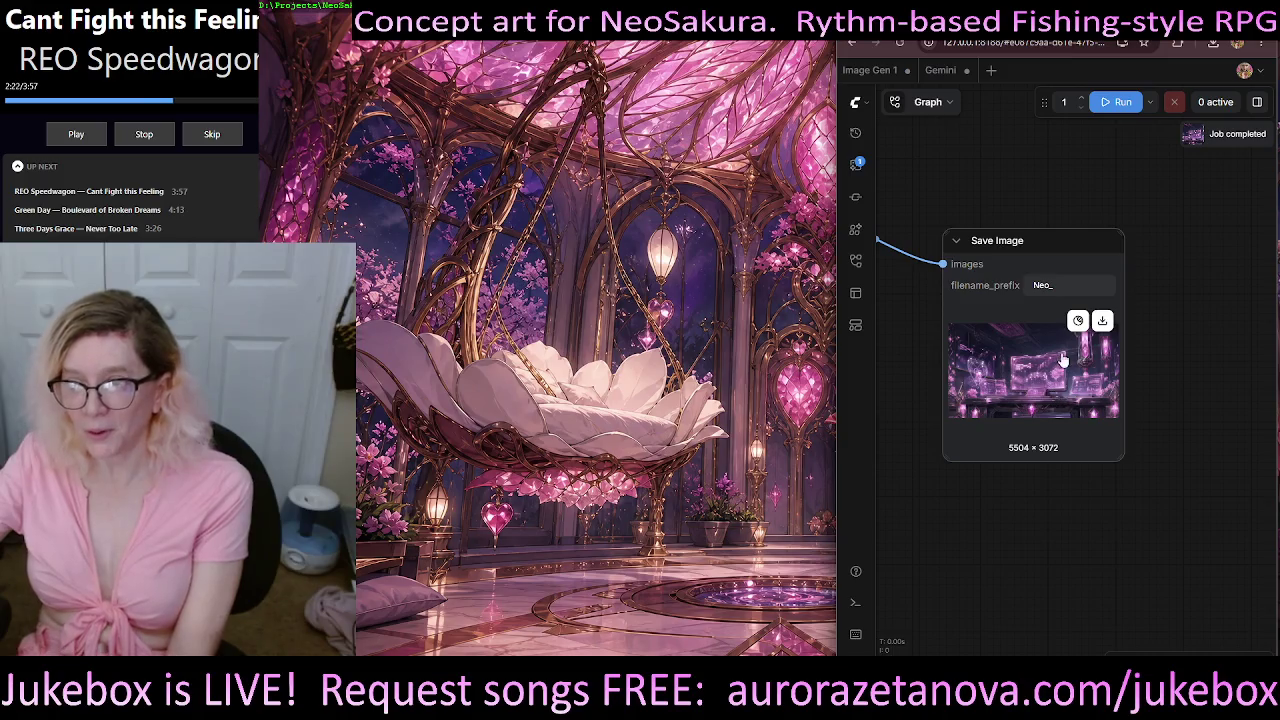
- Download Neo_00056_.png, view the desk-and-holograms image full screen, then close it
click(1103, 321)
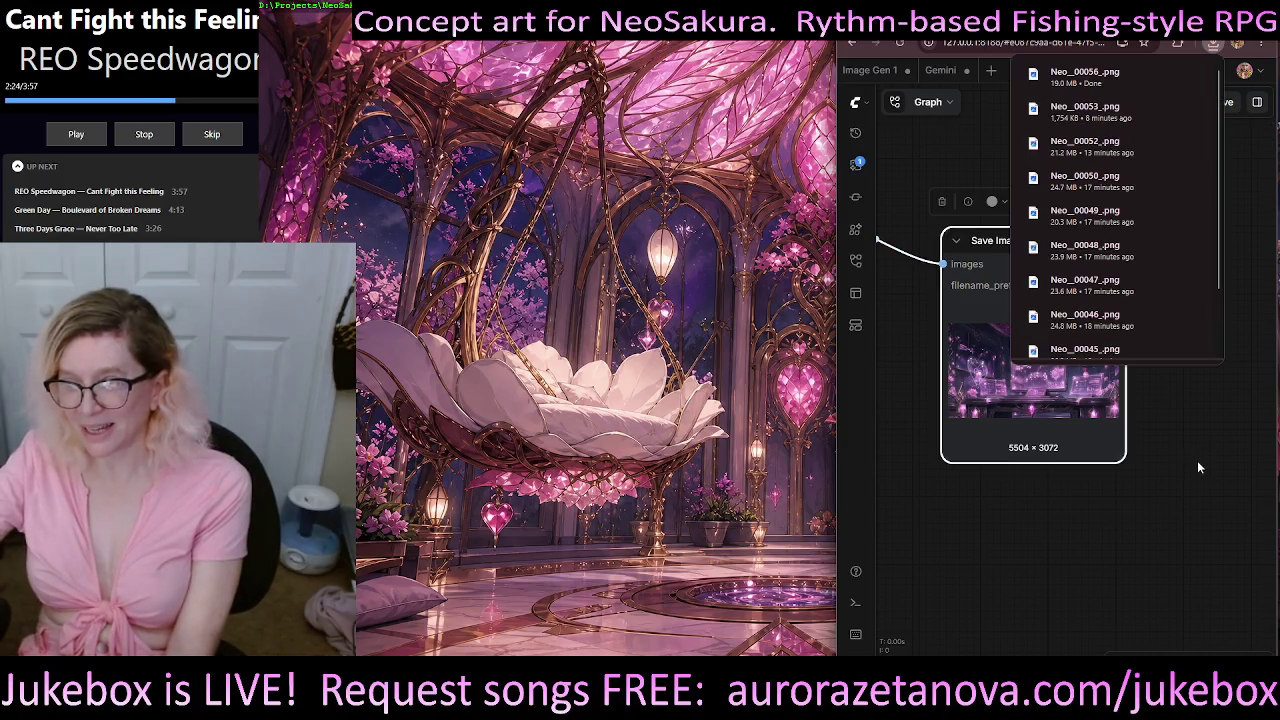
click(1101, 85)
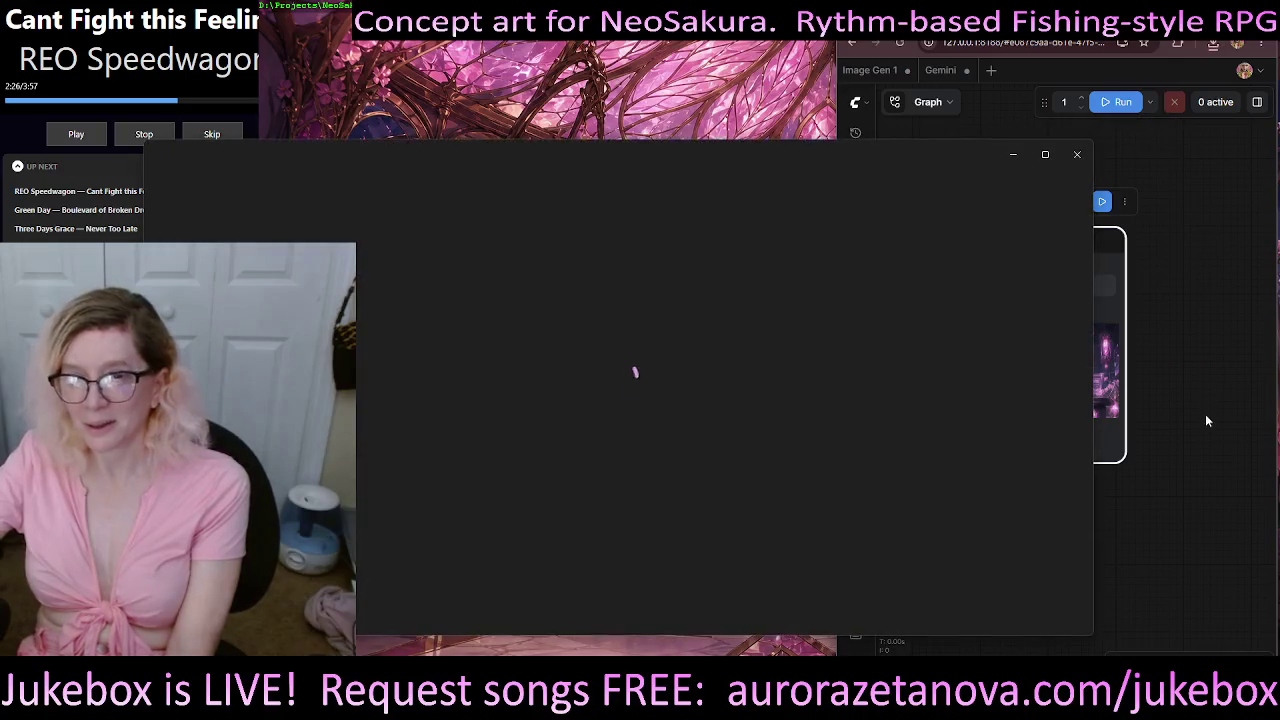
click(1049, 155)
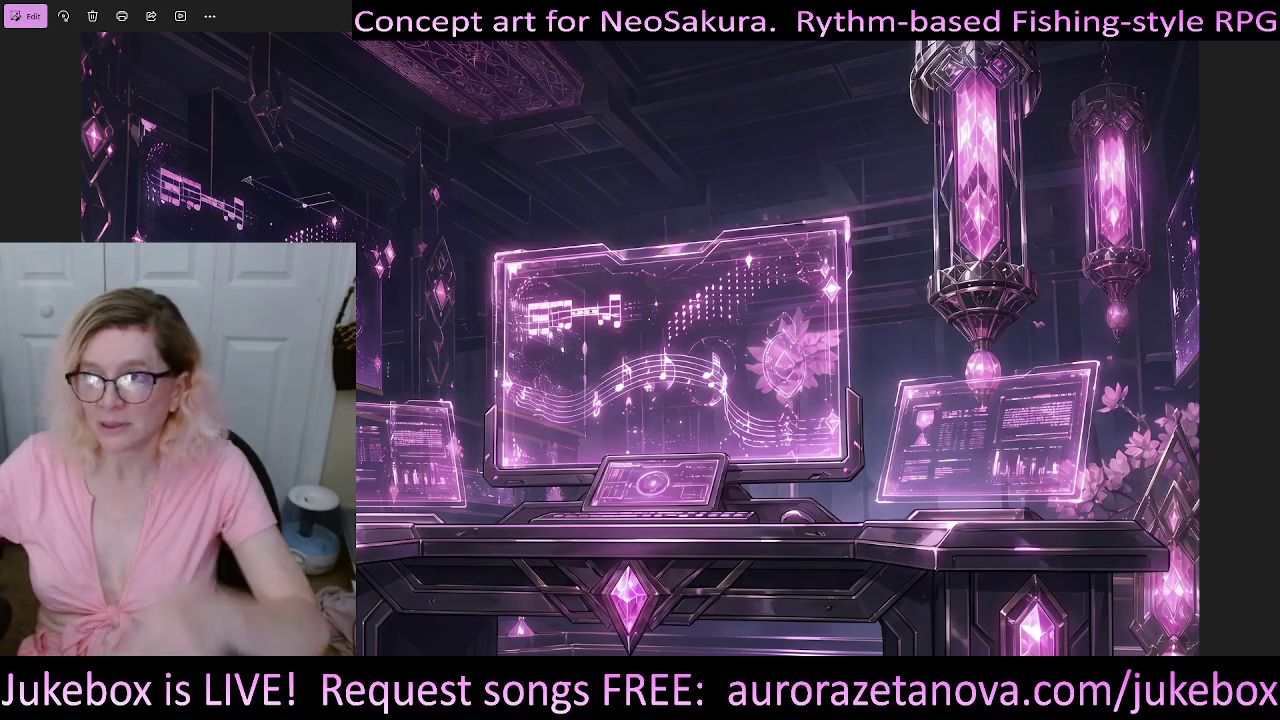
key(alt+F4)
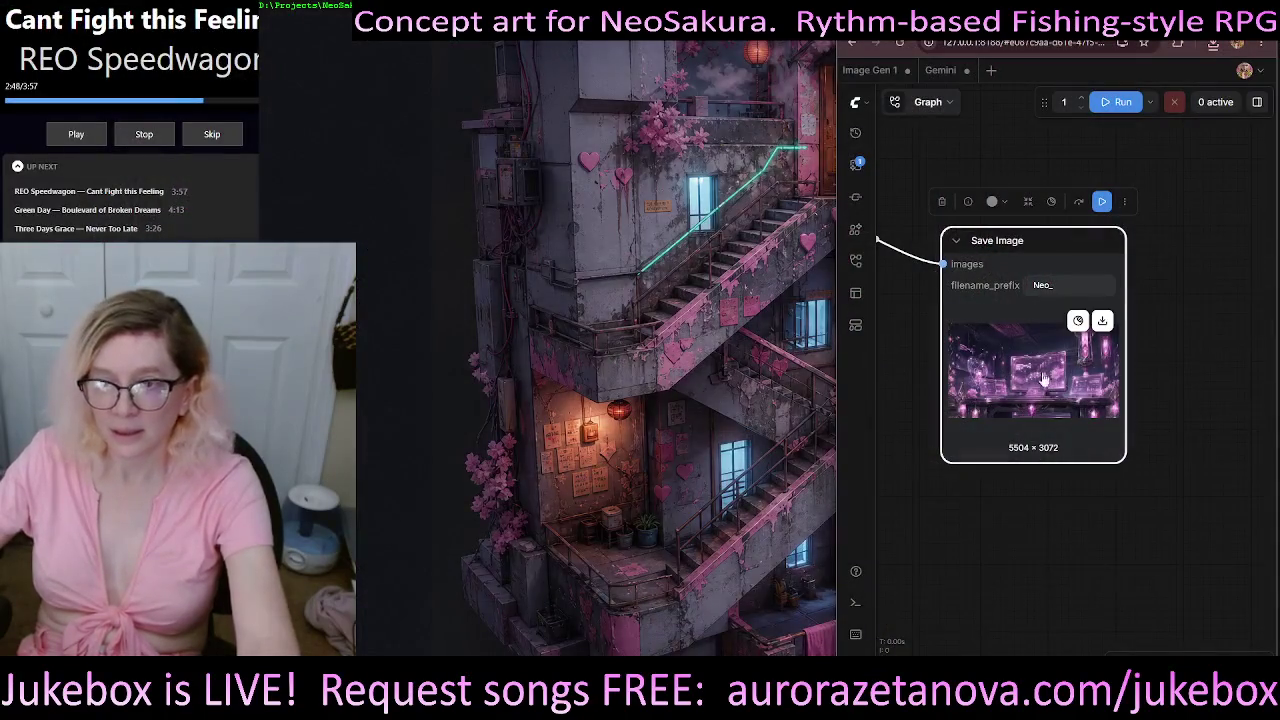
- Load Neo_00056_.png (5504×3072) from Downloads into Load Image and select the old Gemini prompt
drag(901, 338, 1166, 461)
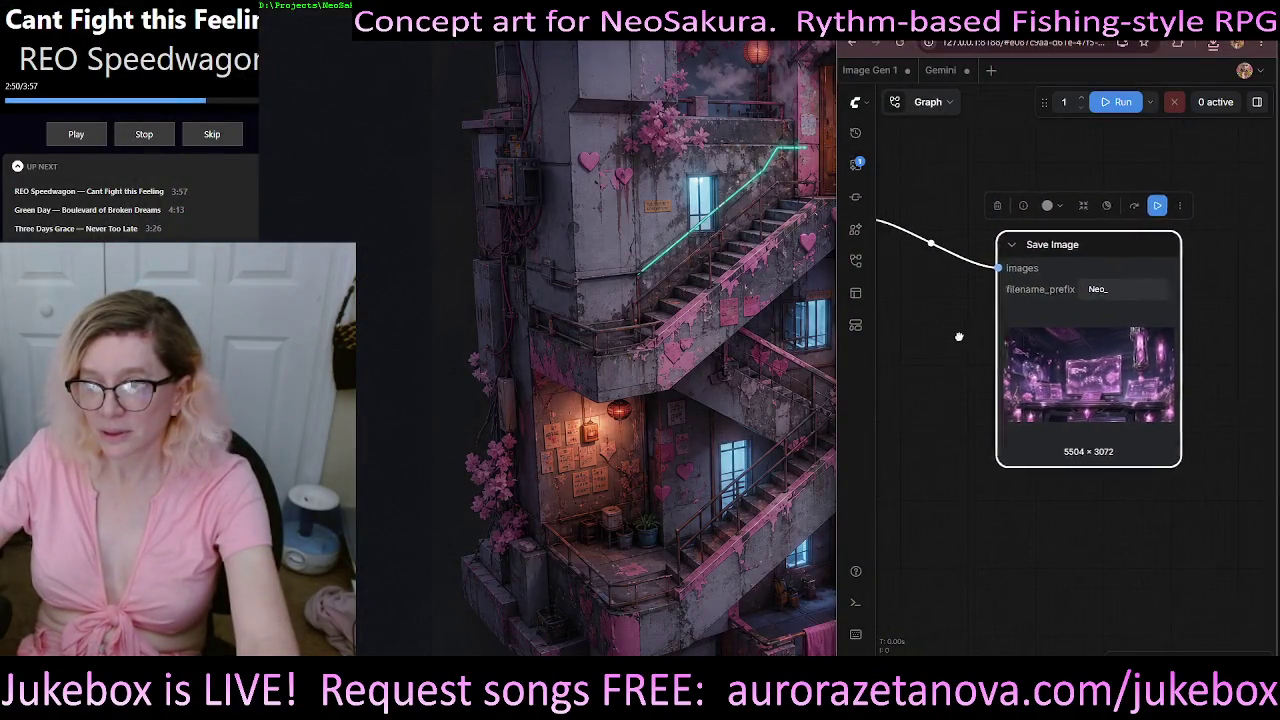
drag(962, 212, 1172, 180)
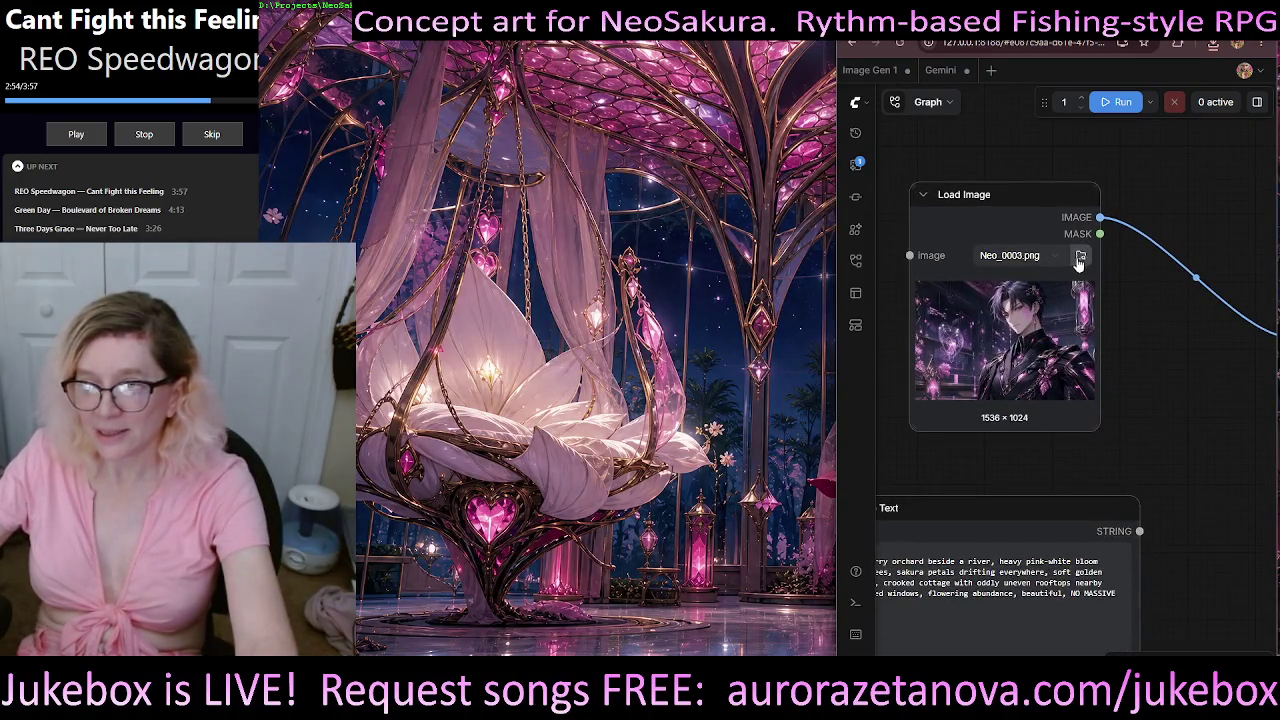
click(1080, 257)
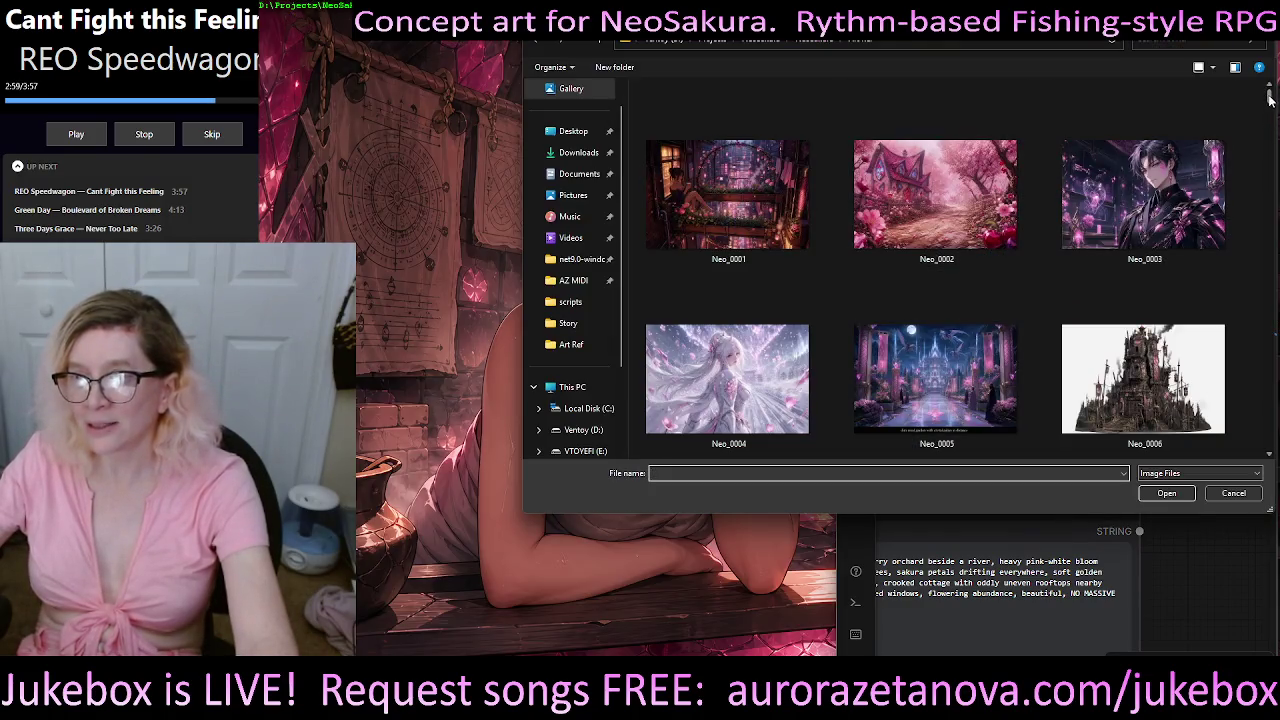
drag(1270, 97, 1270, 445)
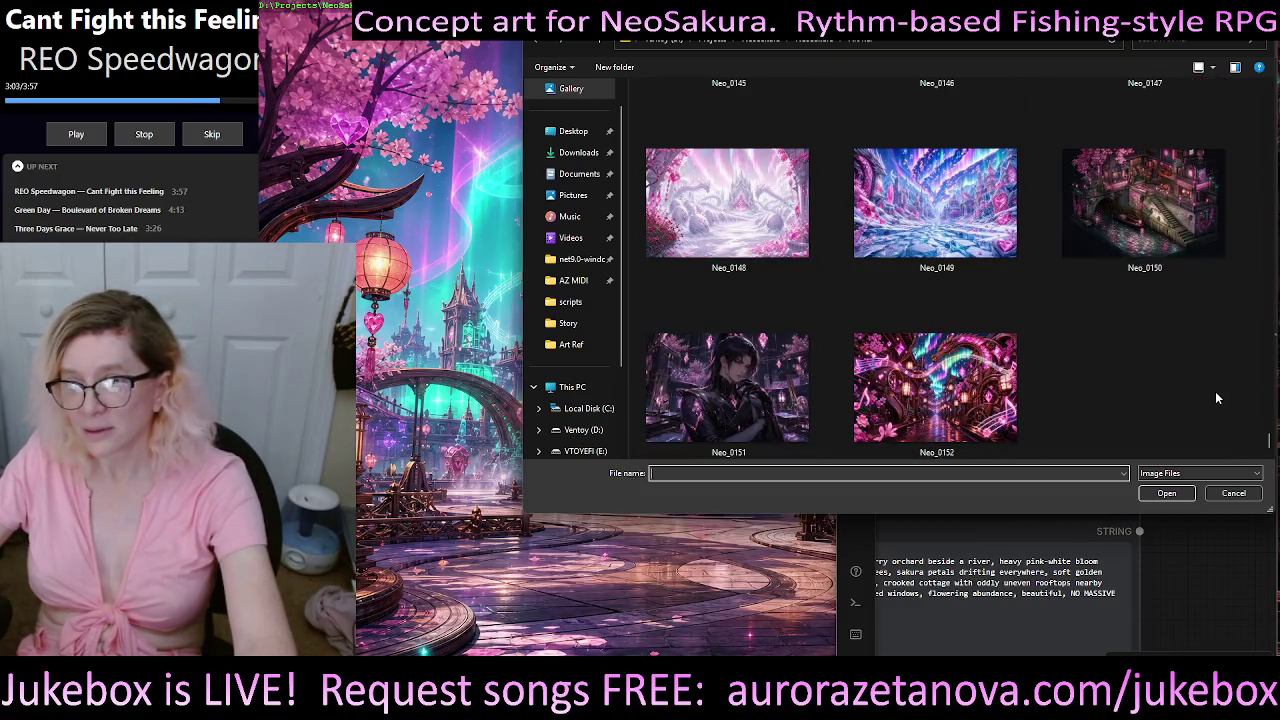
click(589, 155)
double_click(730, 215)
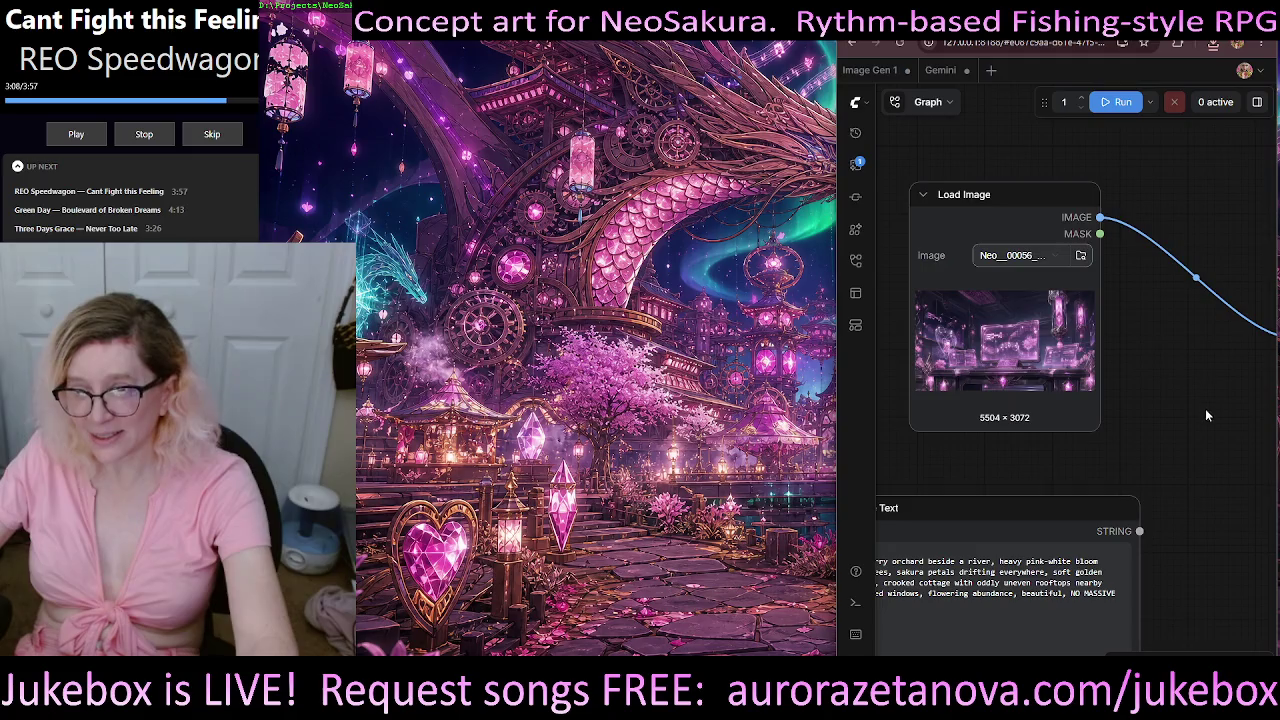
mouse_move(1205, 408)
mouse_down()
mouse_move(1153, 363)
mouse_move(908, 282)
mouse_up()
drag(1042, 275, 911, 233)
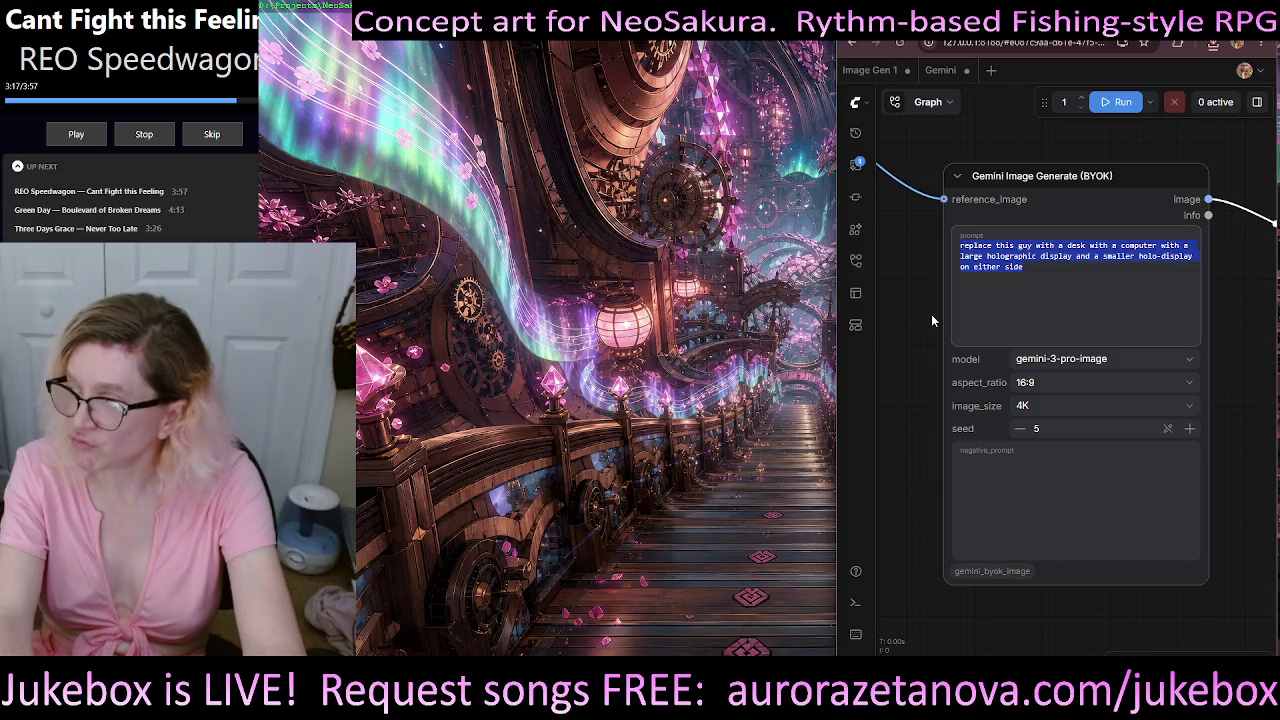
- Rewrite the prompt to say there's too much pink, asking for greens, blues and purples, and run it
text(this has too much pink! let)
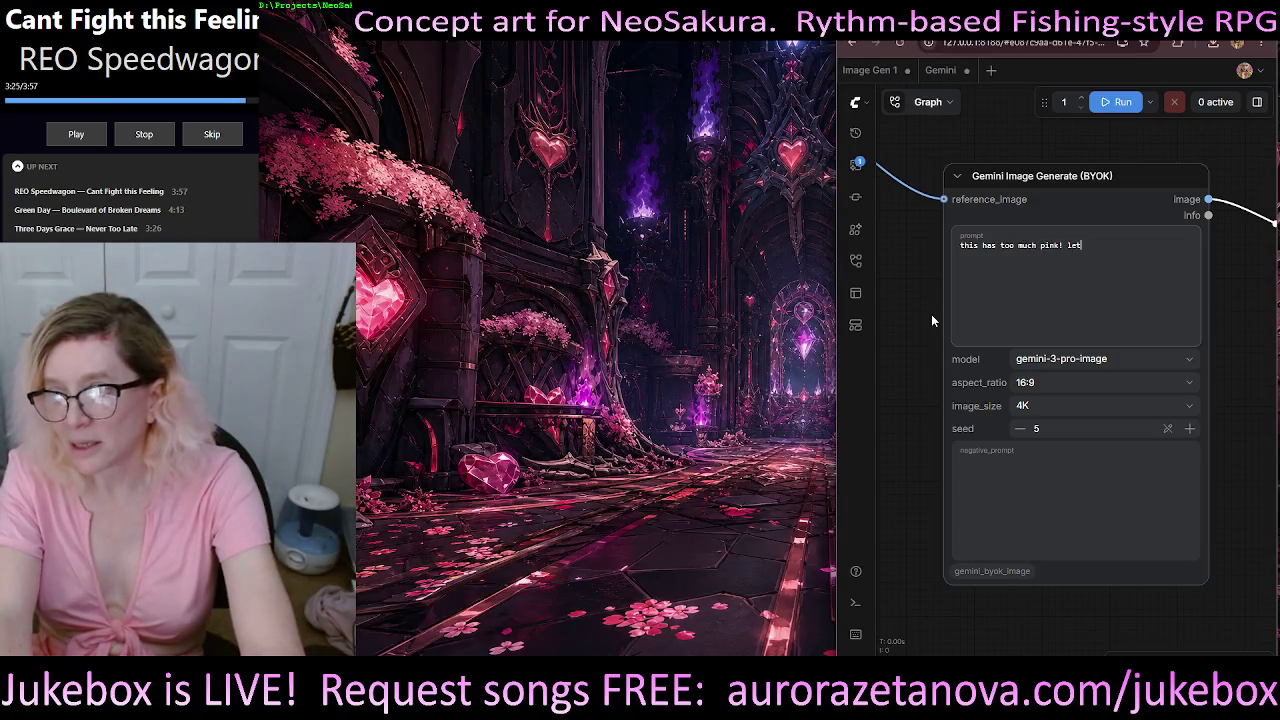
text('s go)
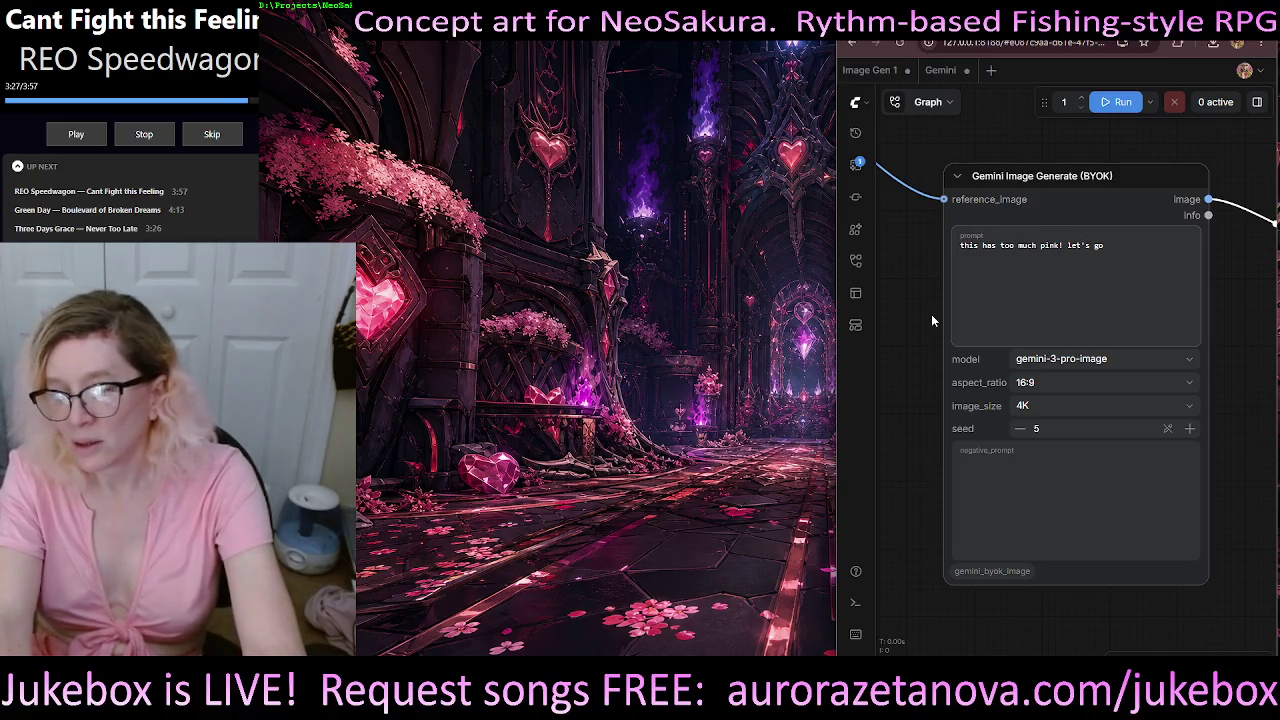
text( with more)
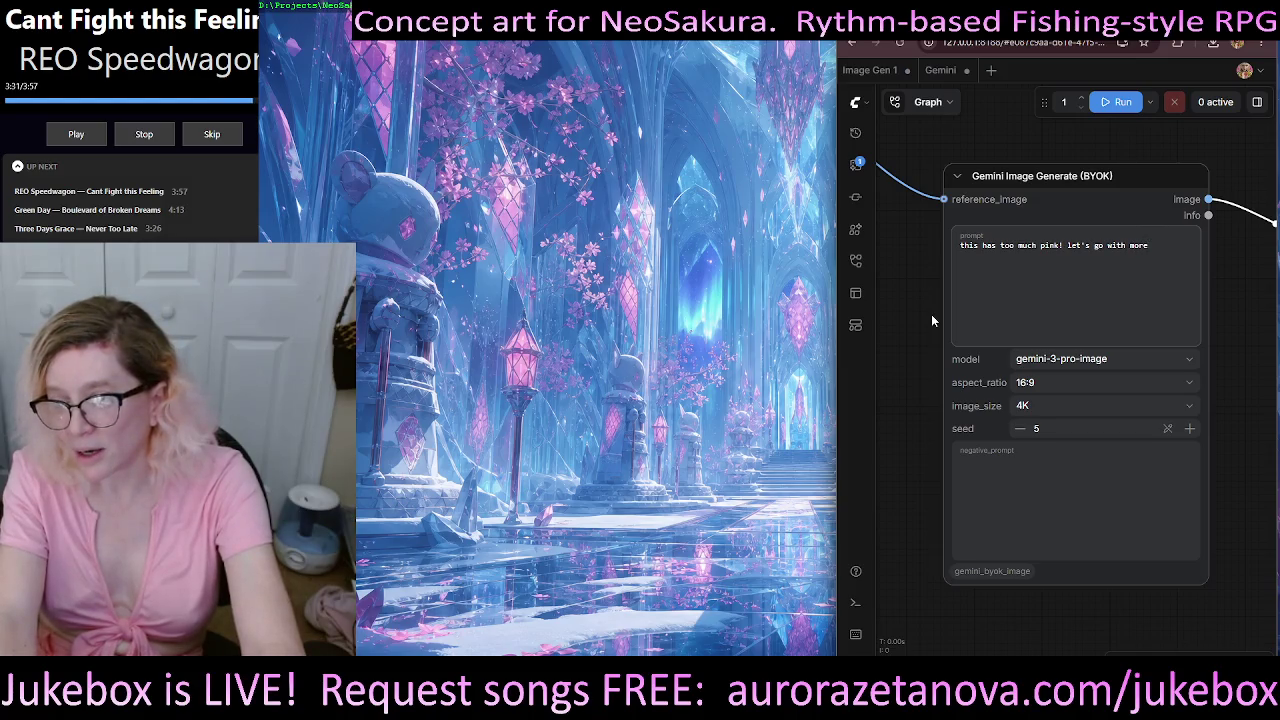
key(BackSpace)
key(BackSpace)
key(BackSpace)
key(BackSpace)
key(BackSpace)
key(BackSpace)
key(BackSpace)
key(BackSpace)
key(BackSpace)
key(BackSpace)
key(BackSpace)
key(BackSpace)
key(BackSpace)
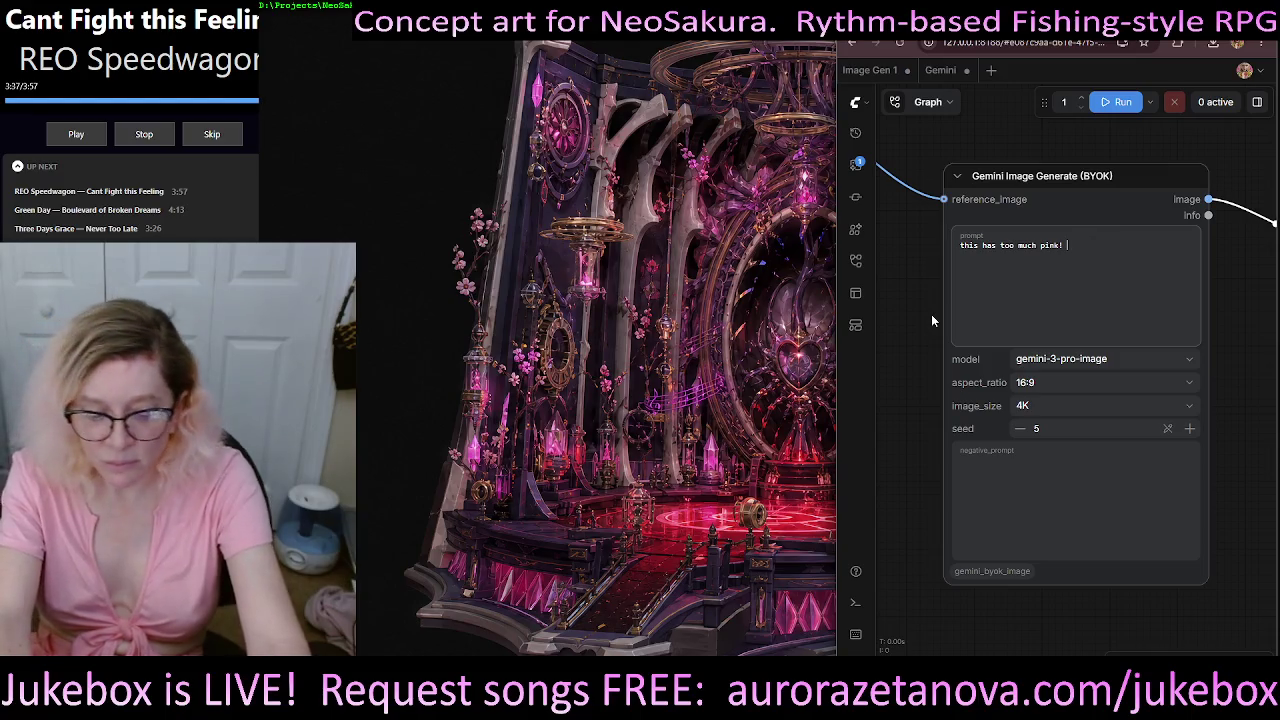
key(super+h)
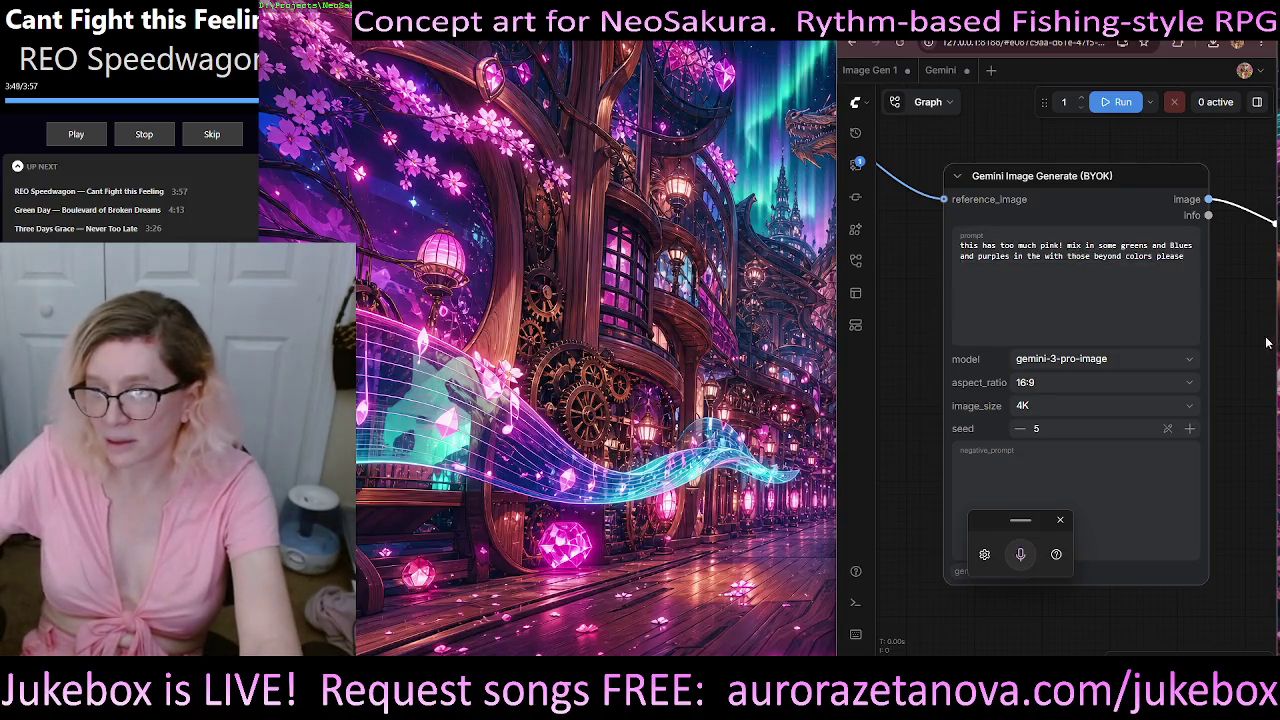
scroll(1137, 246, down, 3)
drag(1137, 246, 943, 363)
click(1118, 101)
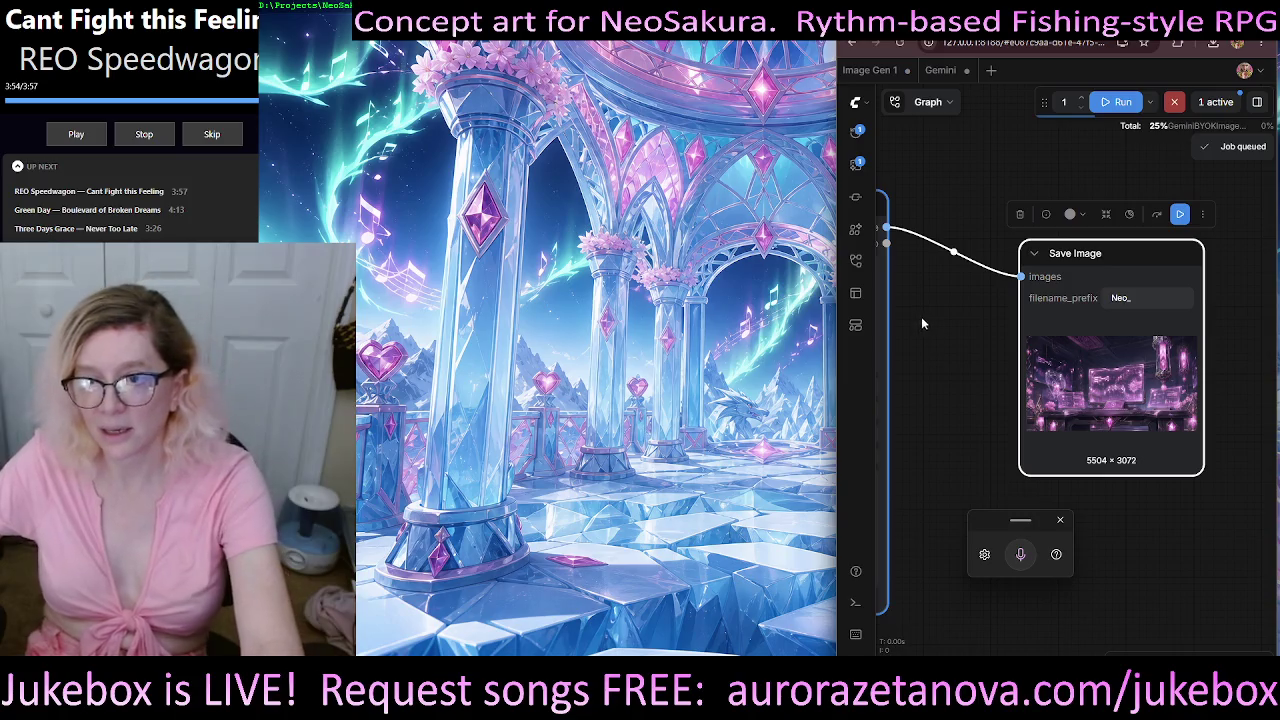
- Zoom in and out around the graph while the recolour generation finishes
mouse_move(921, 316)
mouse_down()
mouse_move(1160, 284)
mouse_move(1215, 293)
mouse_move(1140, 320)
mouse_move(925, 340)
mouse_up()
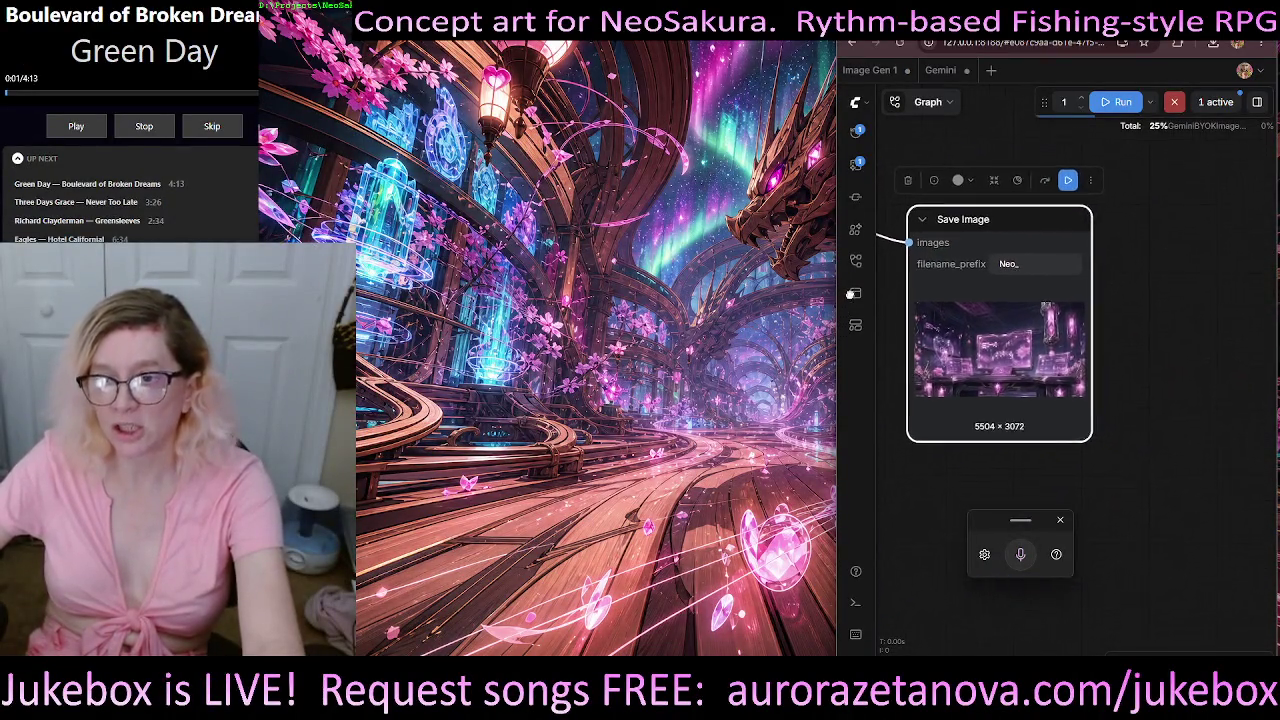
scroll(1045, 352, up, 3)
scroll(1060, 360, up, 2)
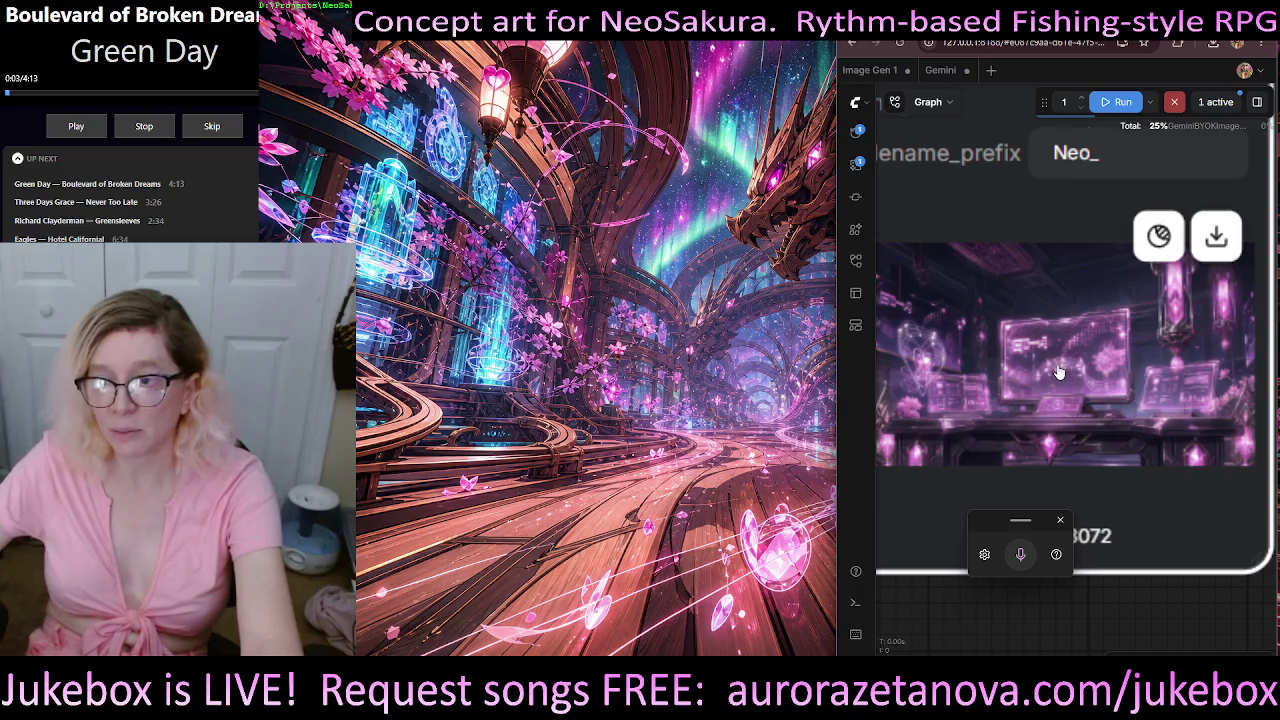
scroll(1075, 368, up, 2)
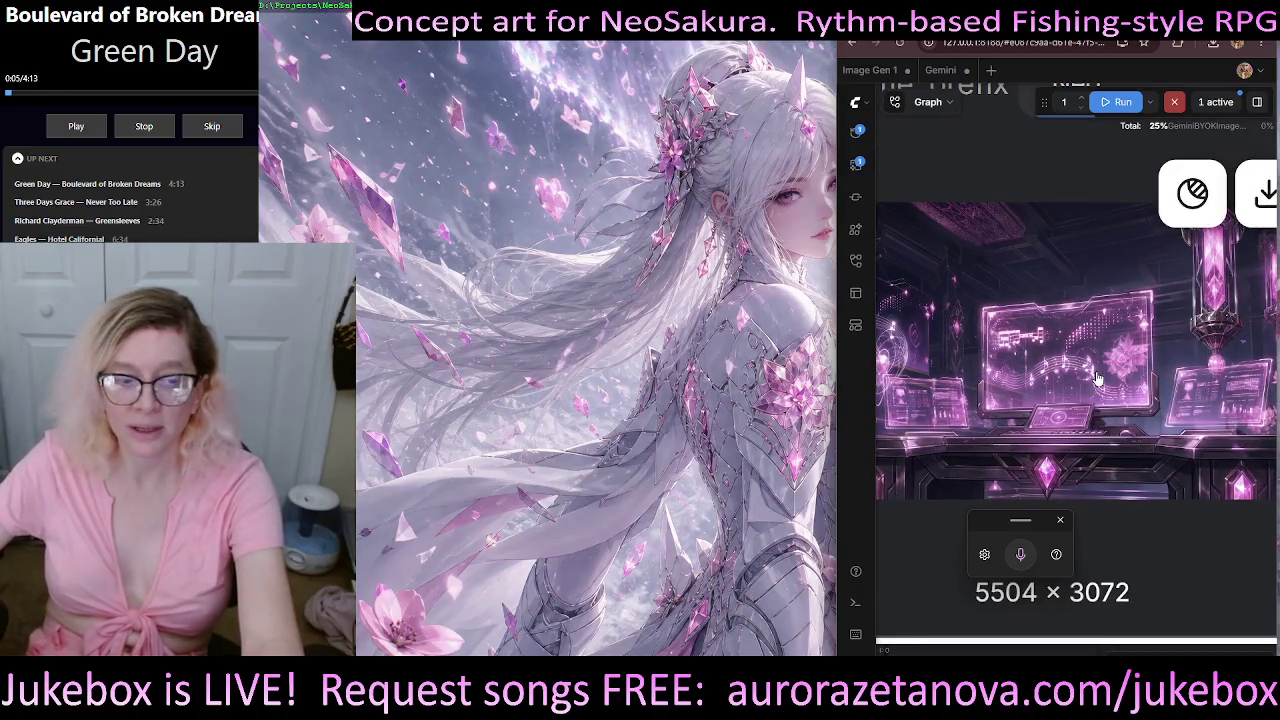
scroll(1062, 387, down, 1)
scroll(1058, 375, down, 1)
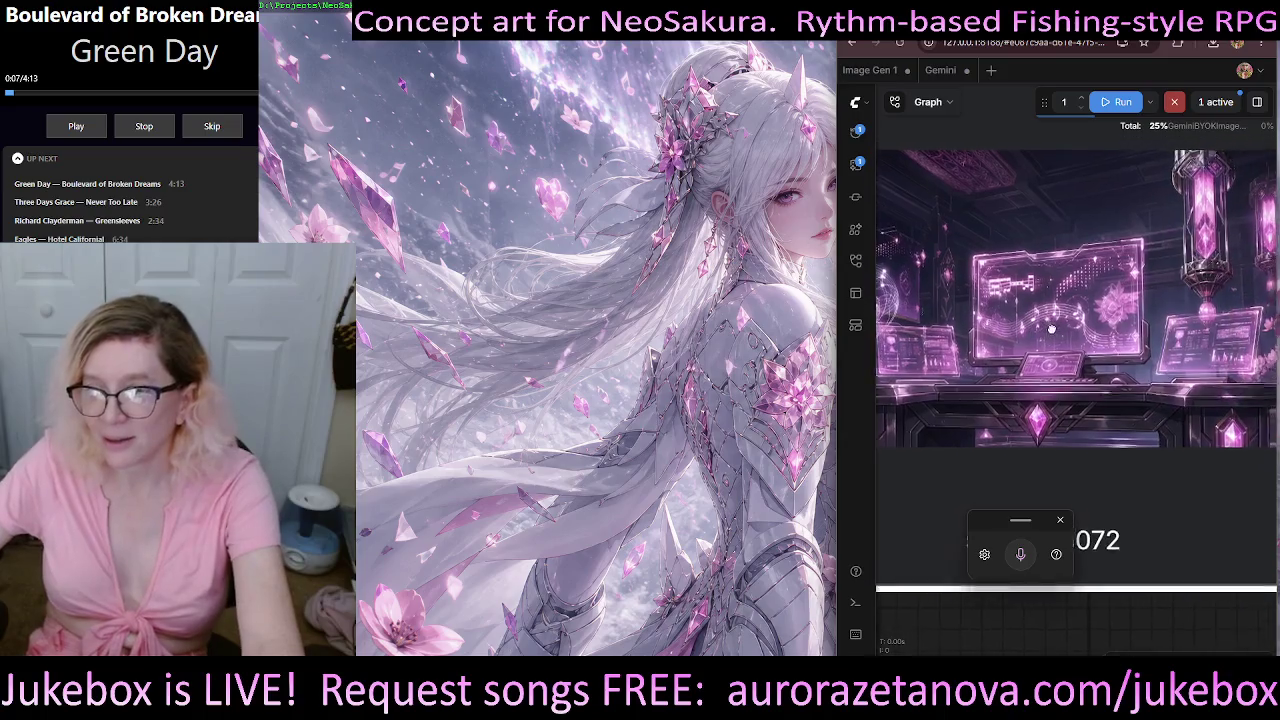
scroll(1054, 360, down, 1)
scroll(1055, 348, up, 1)
scroll(1085, 352, up, 1)
scroll(1115, 354, up, 1)
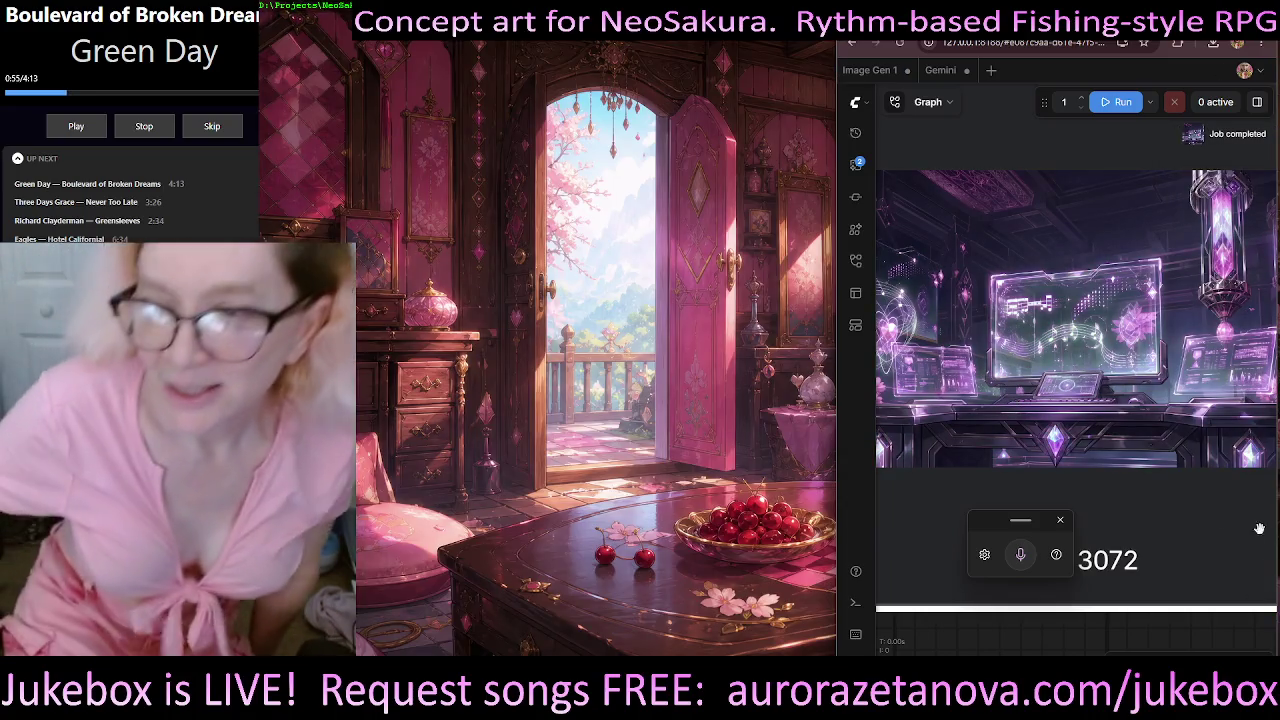
- Widen the browser and download the purple-toned desk result as Neo_00057_.png
drag(833, 389, 380, 400)
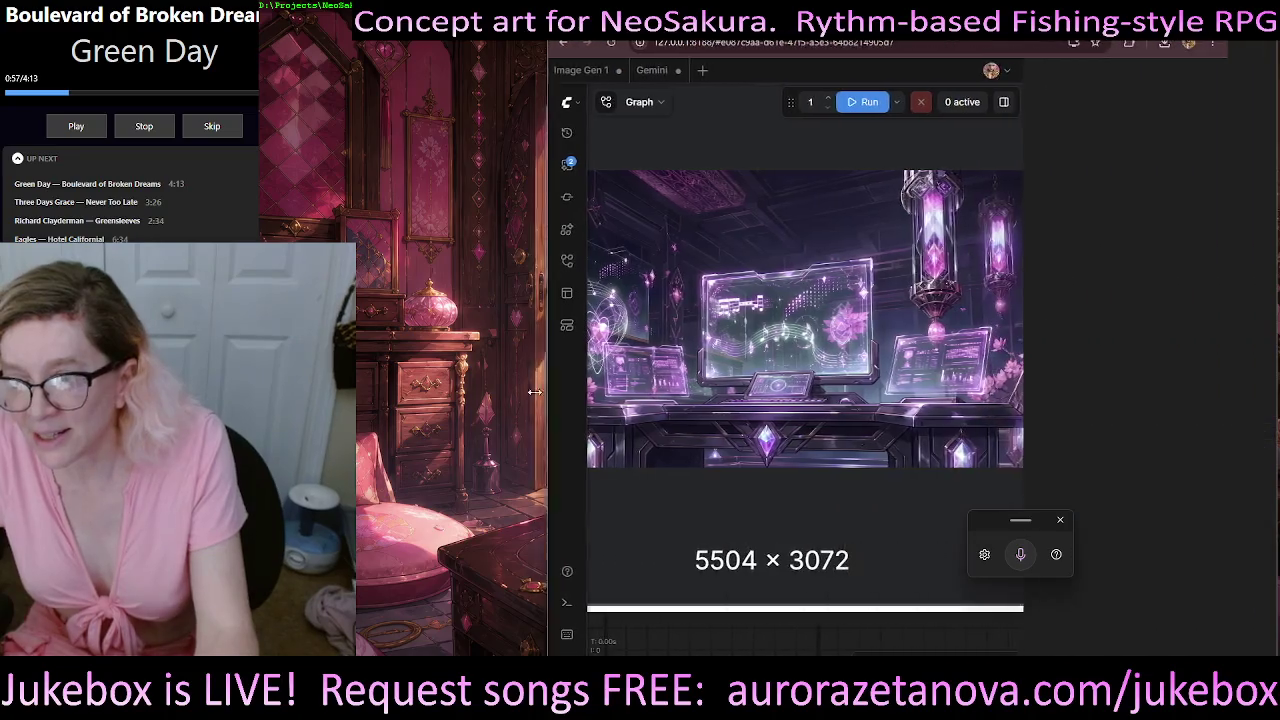
click(711, 287)
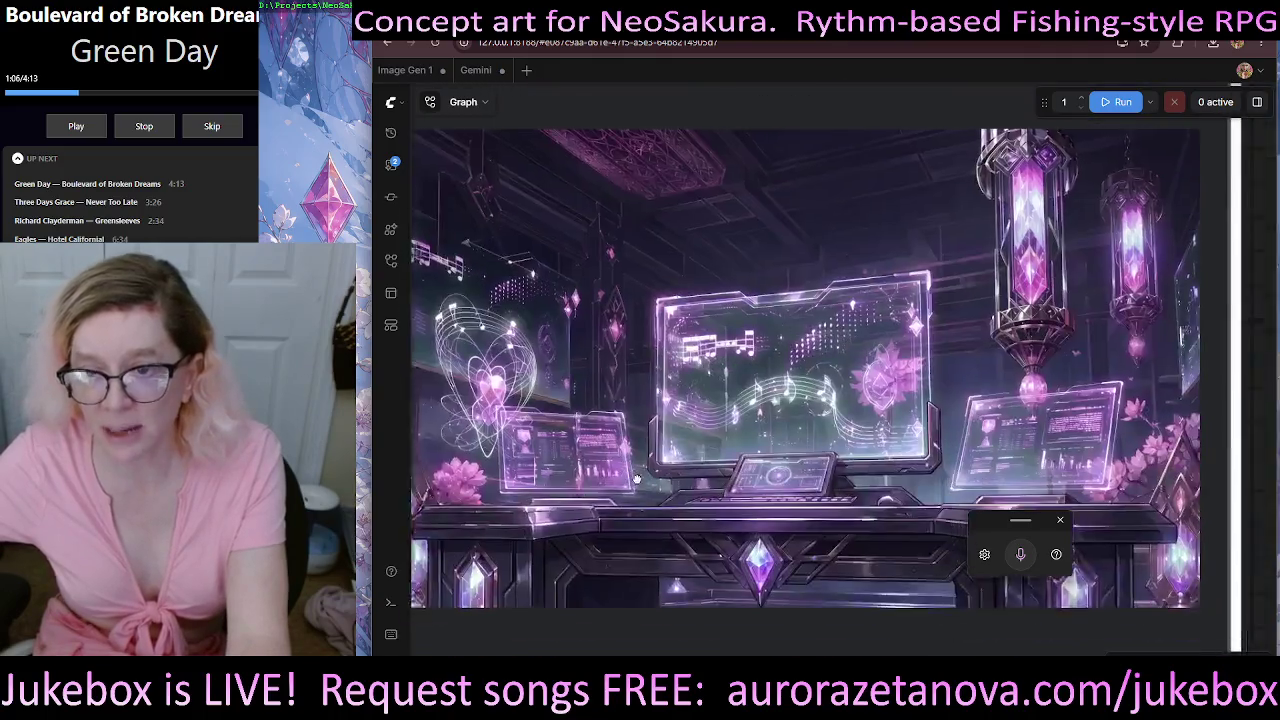
click(636, 480)
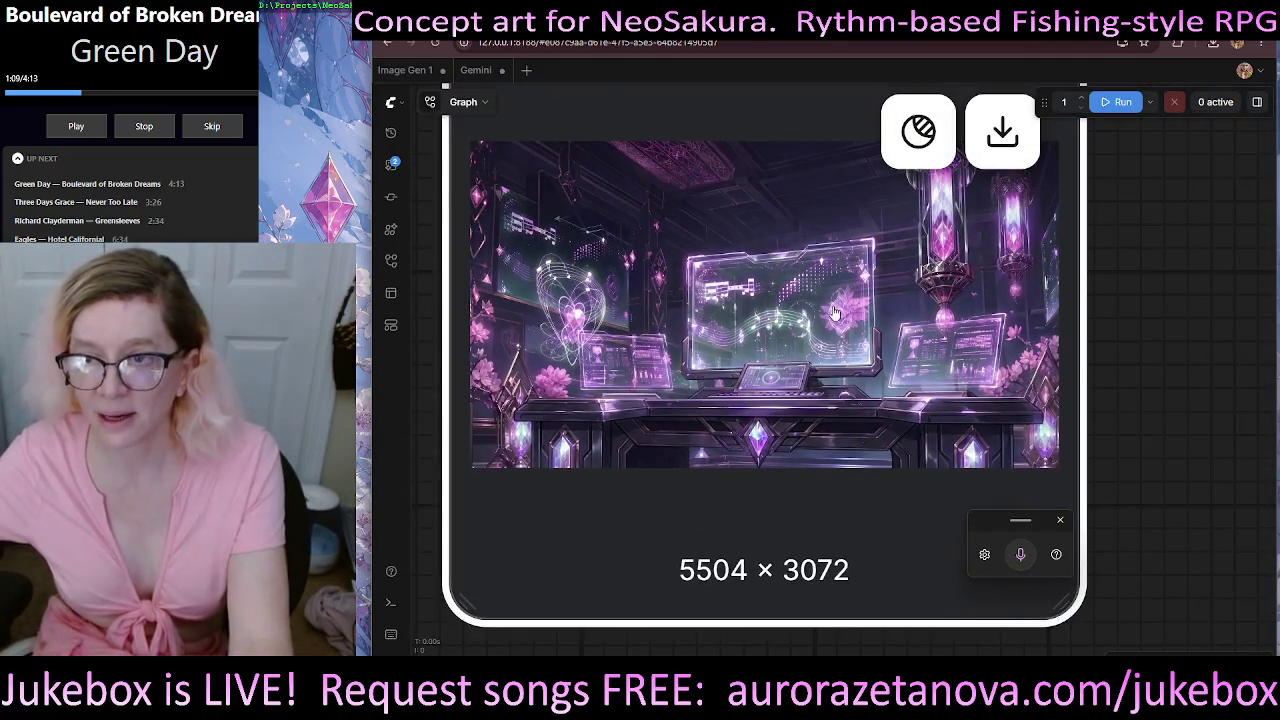
click(1002, 131)
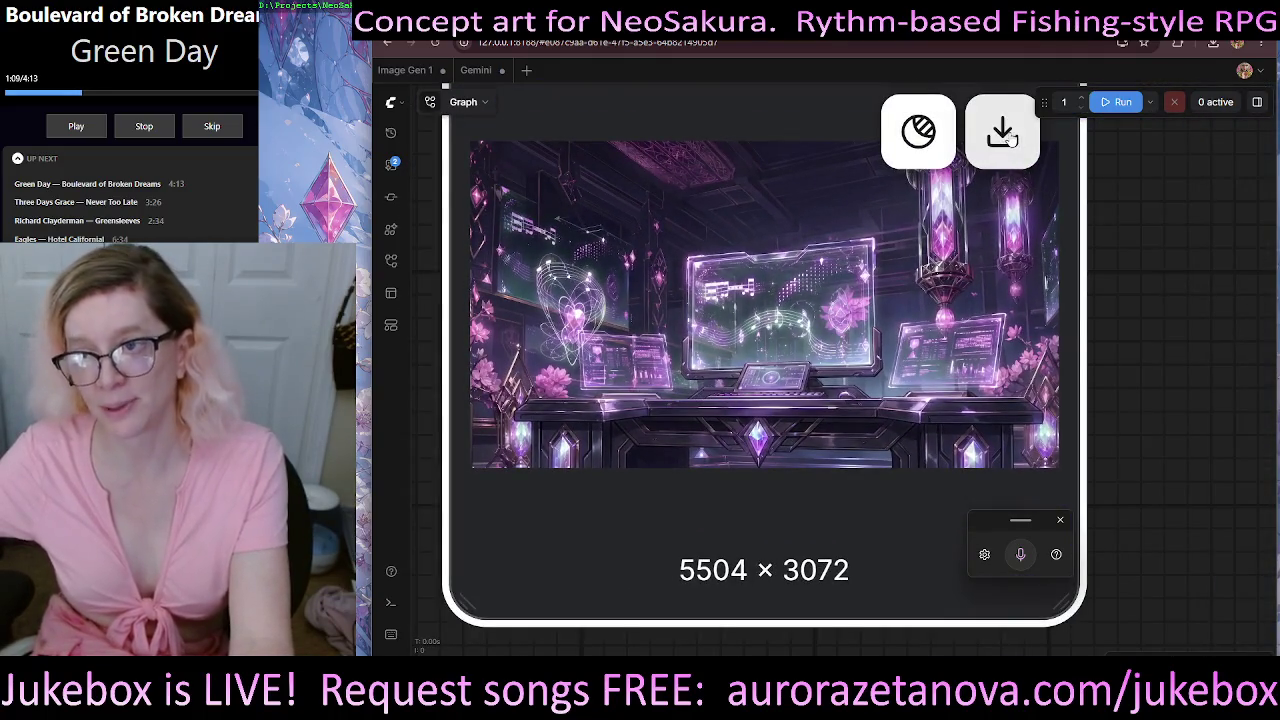
click(776, 360)
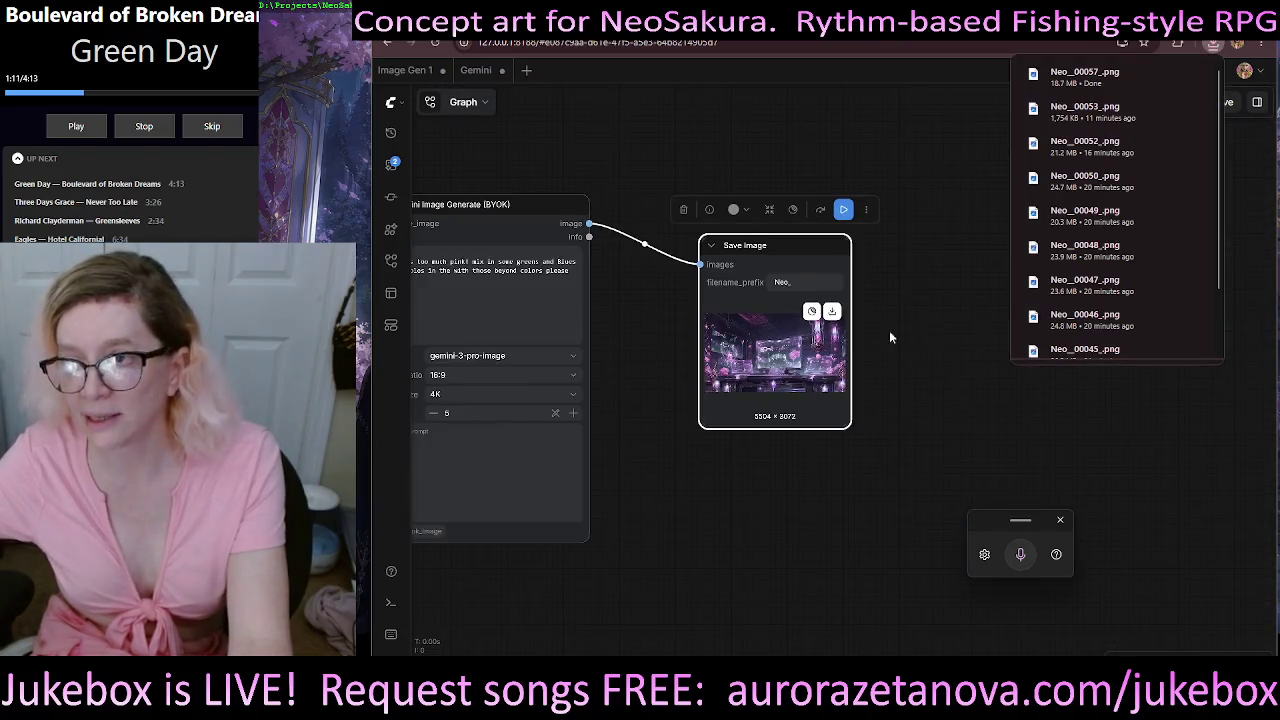
mouse_move(689, 214)
mouse_down()
mouse_move(878, 177)
mouse_move(974, 216)
mouse_up()
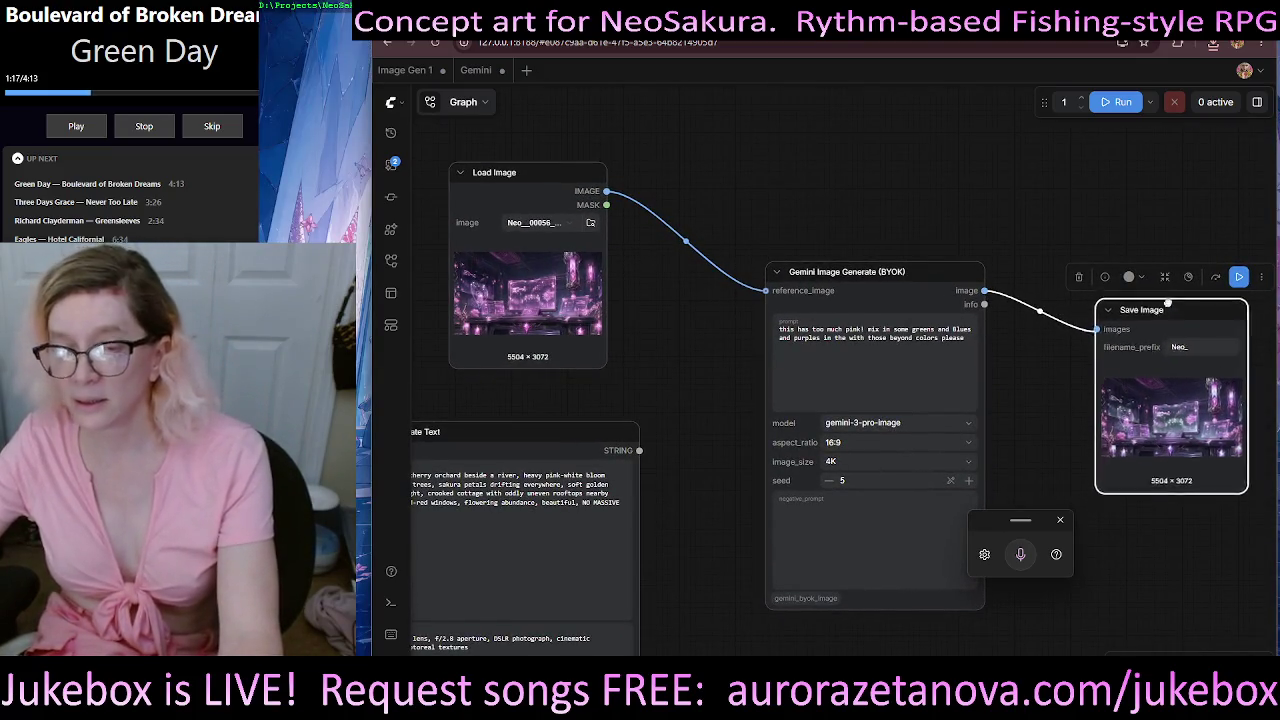
drag(1176, 320, 701, 189)
scroll(576, 312, up, 3)
scroll(576, 312, up, 3)
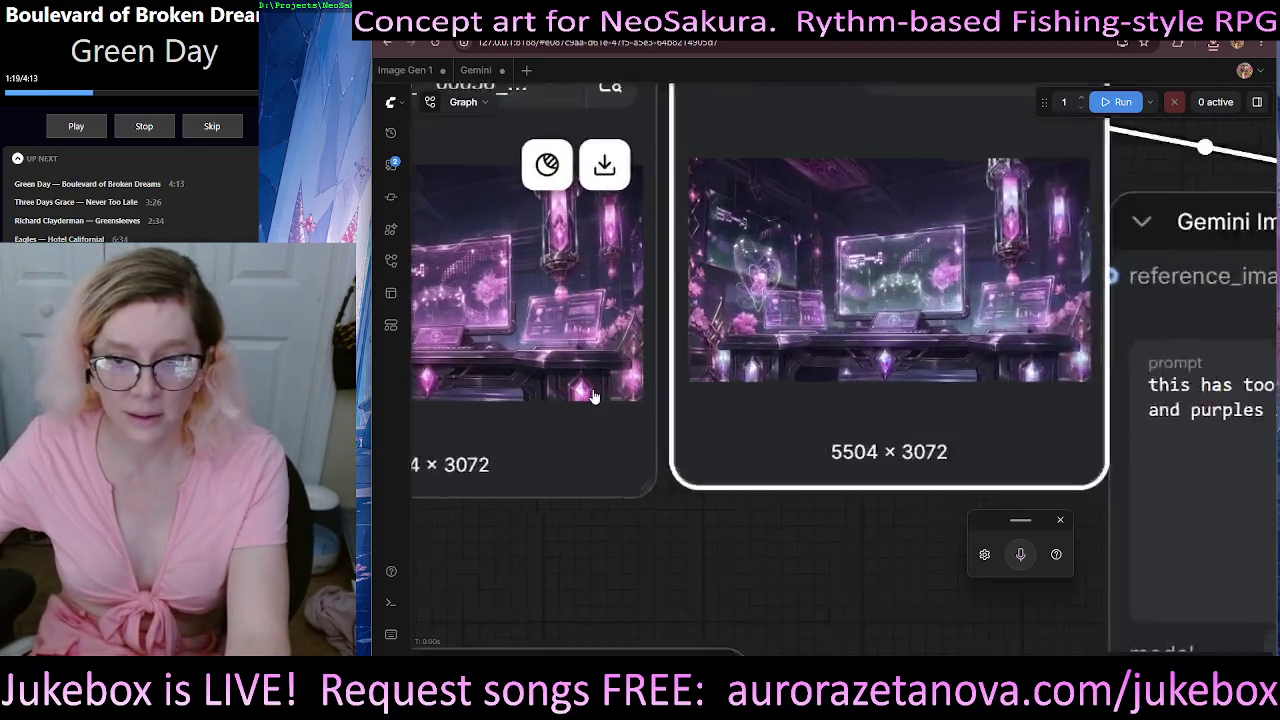
scroll(576, 312, up, 2)
scroll(576, 312, up, 2)
scroll(576, 312, up, 2)
scroll(794, 645, down, 2)
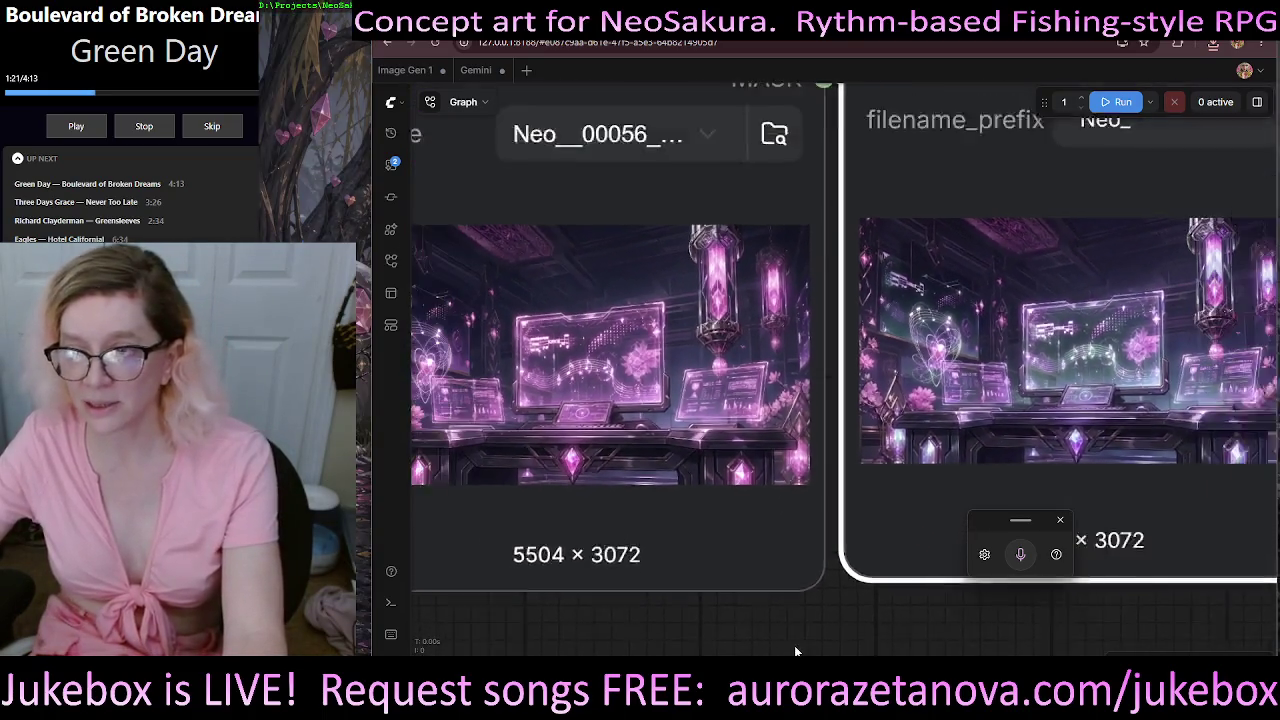
scroll(866, 621, down, 2)
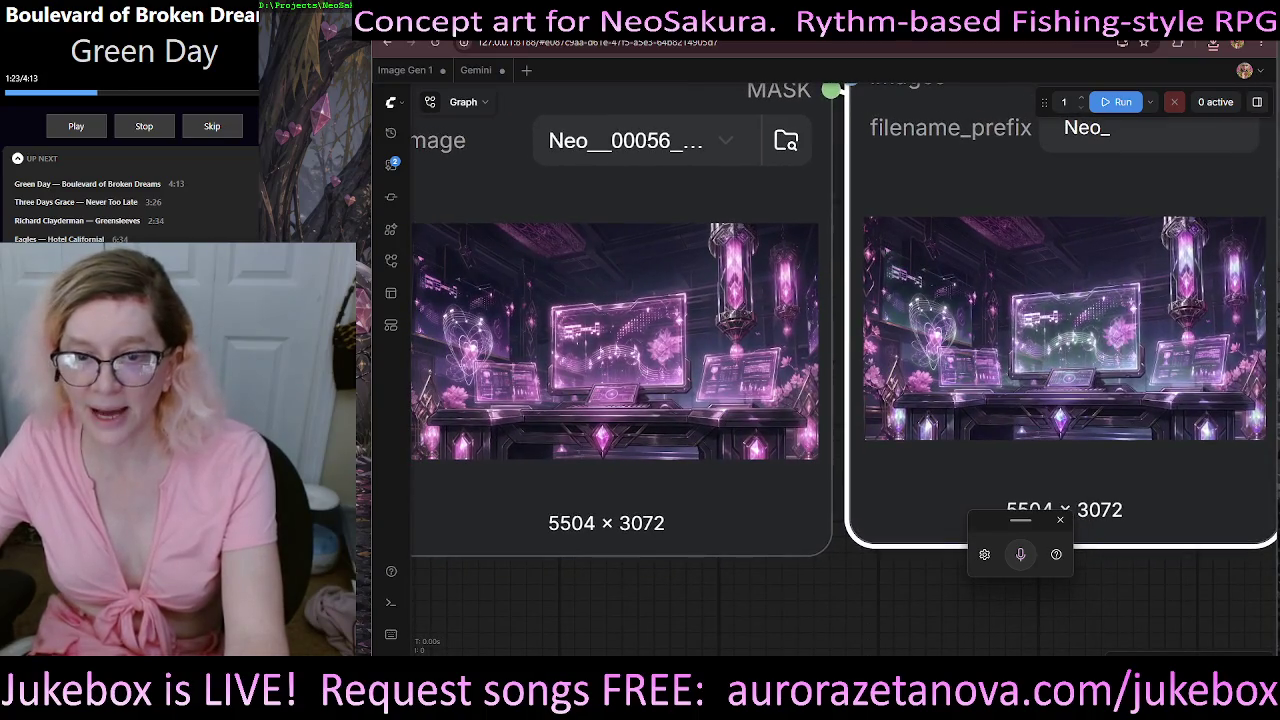
scroll(900, 650, up, 1)
mouse_move(1064, 330)
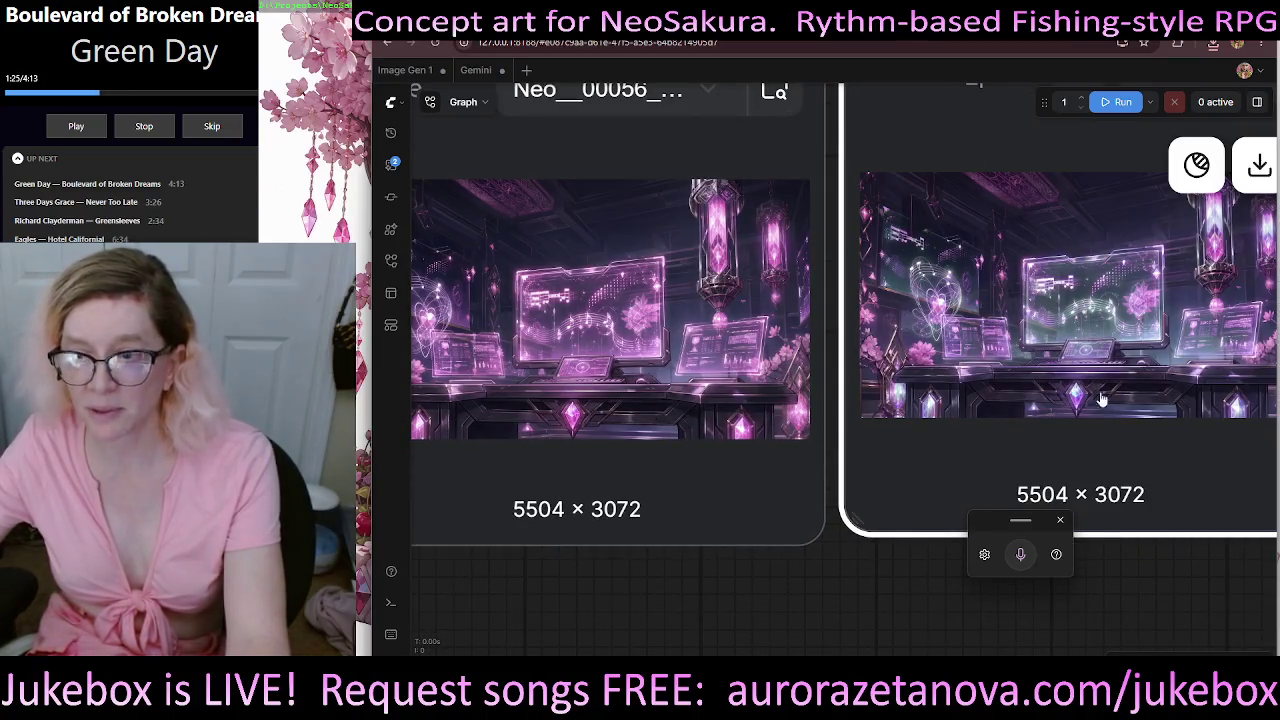
scroll(782, 628, down, 2)
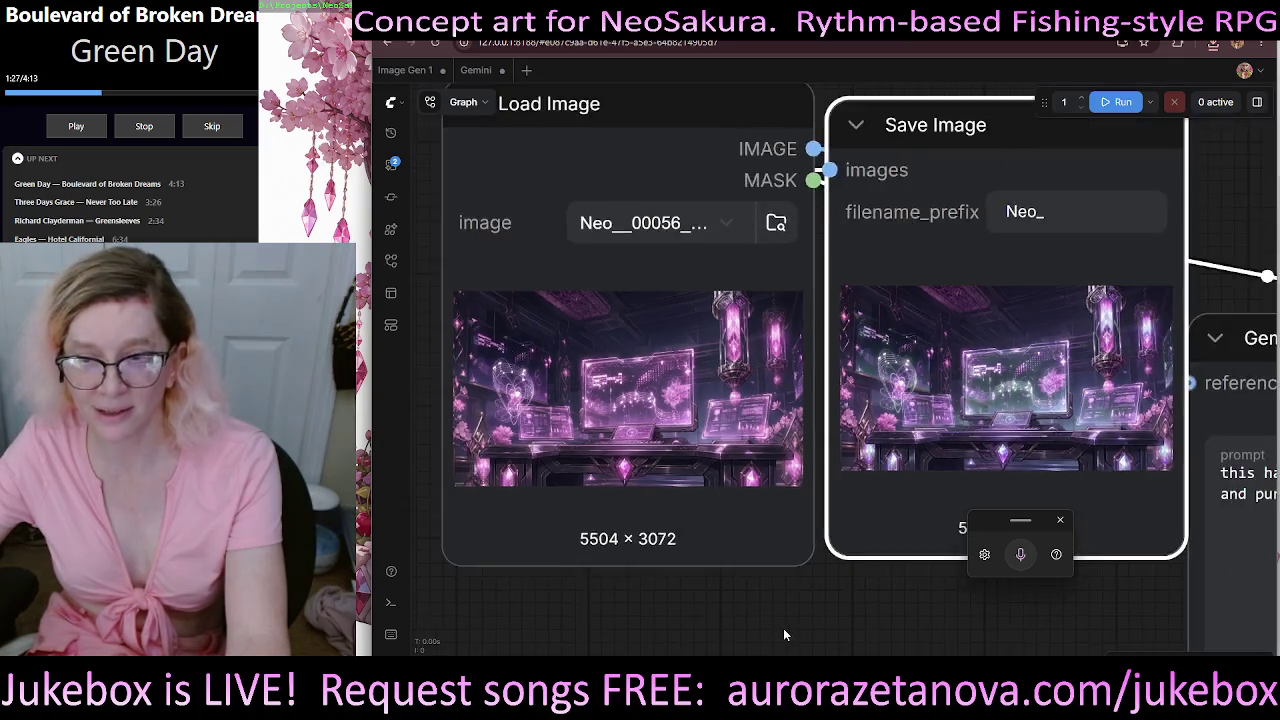
scroll(782, 628, down, 2)
mouse_move(976, 658)
mouse_down()
mouse_move(620, 568)
mouse_move(469, 570)
mouse_up()
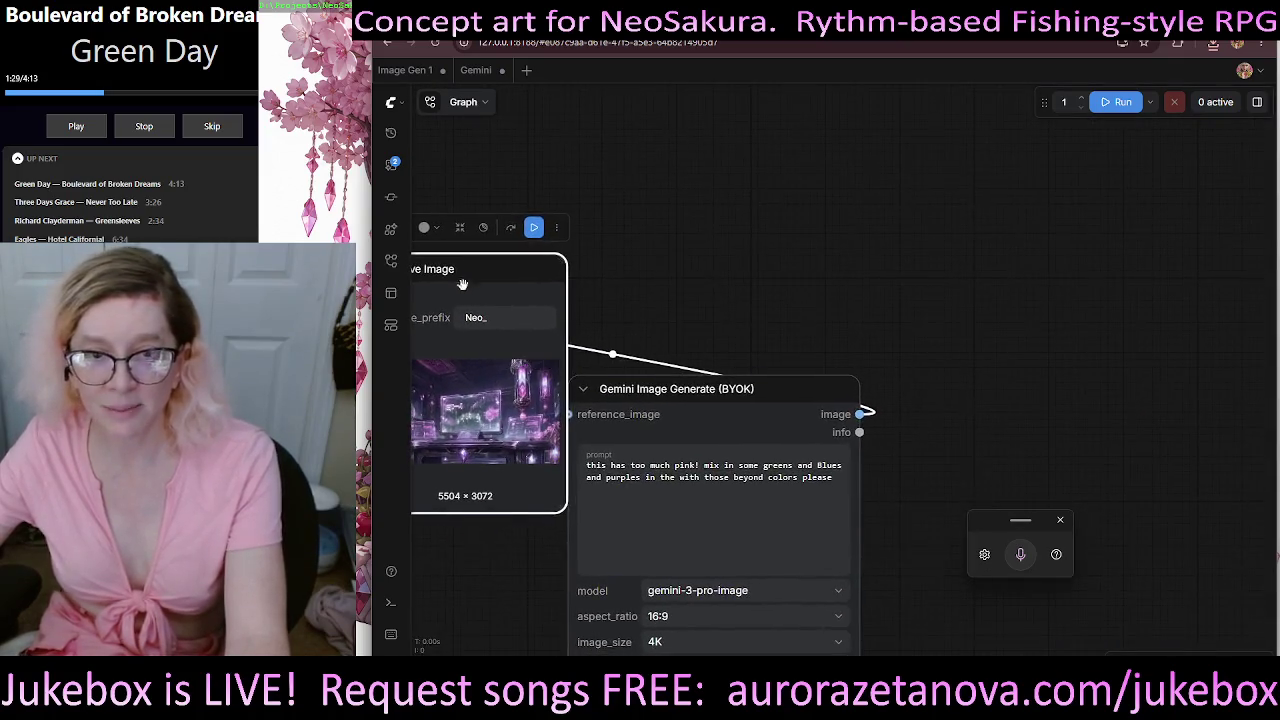
drag(463, 286, 1130, 235)
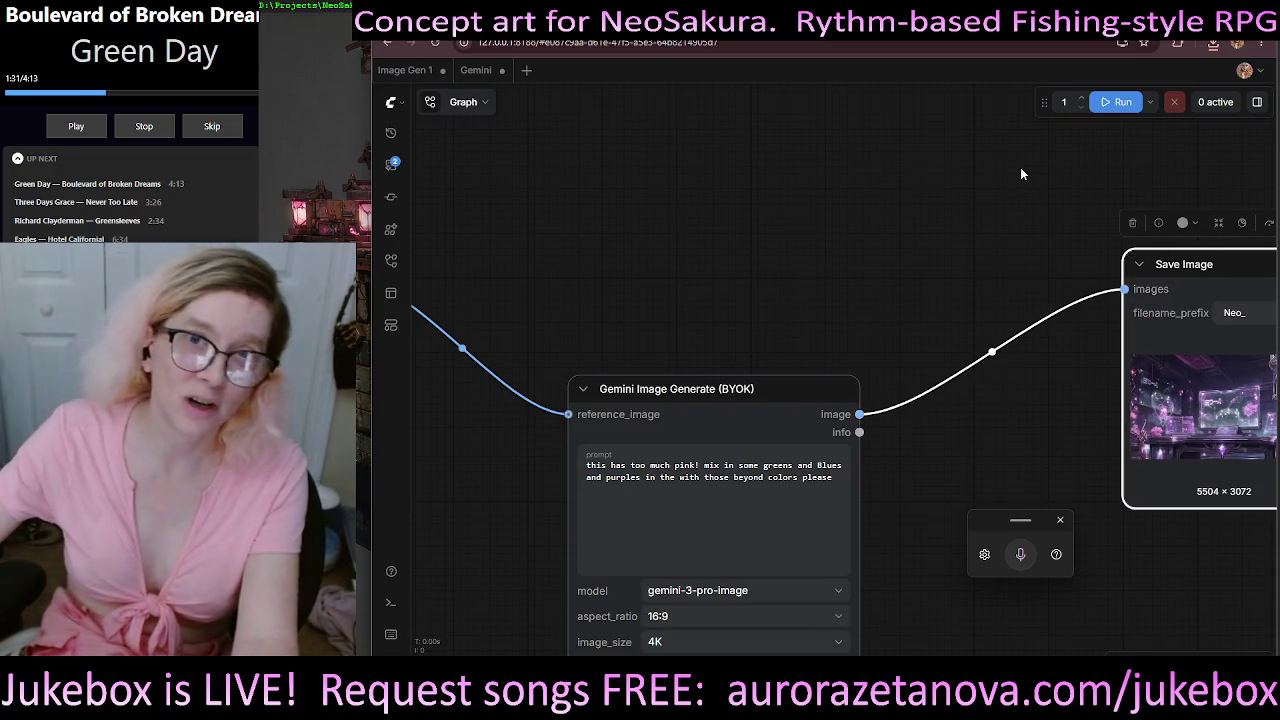
drag(1021, 168, 797, 180)
scroll(799, 230, down, 3)
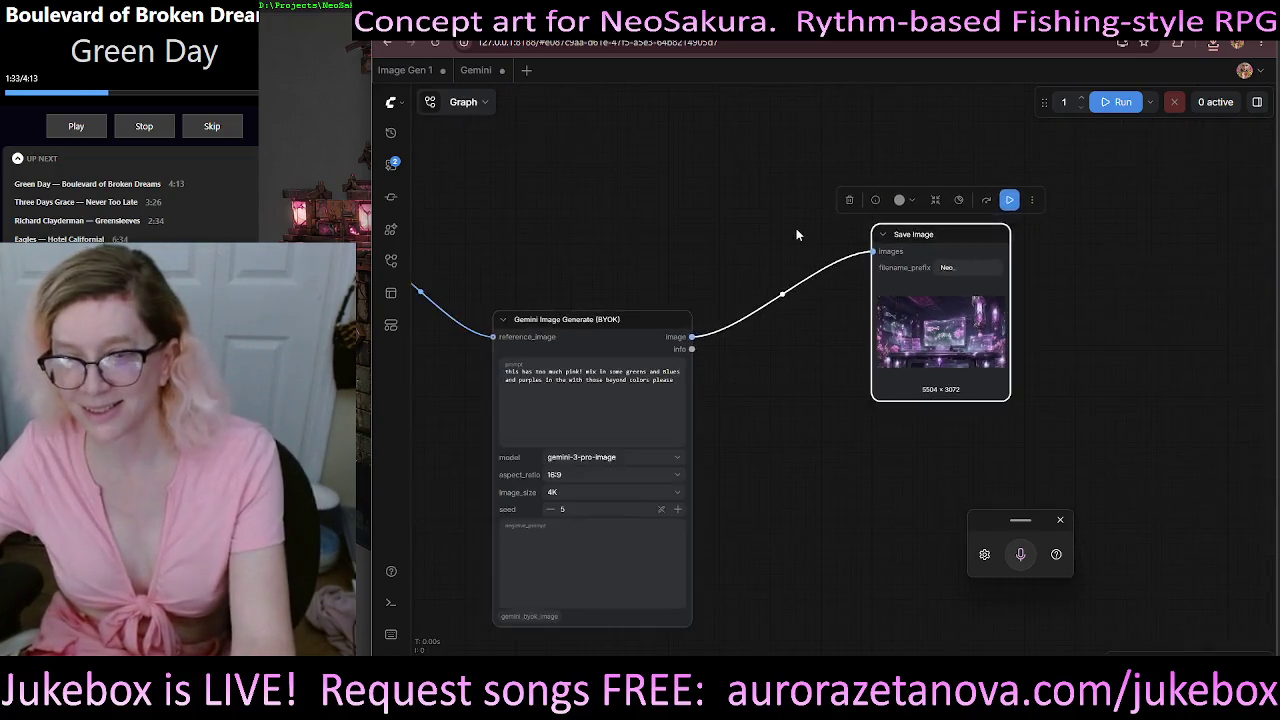
scroll(799, 230, down, 5)
mouse_move(865, 235)
mouse_down()
mouse_move(955, 240)
mouse_move(900, 272)
mouse_up()
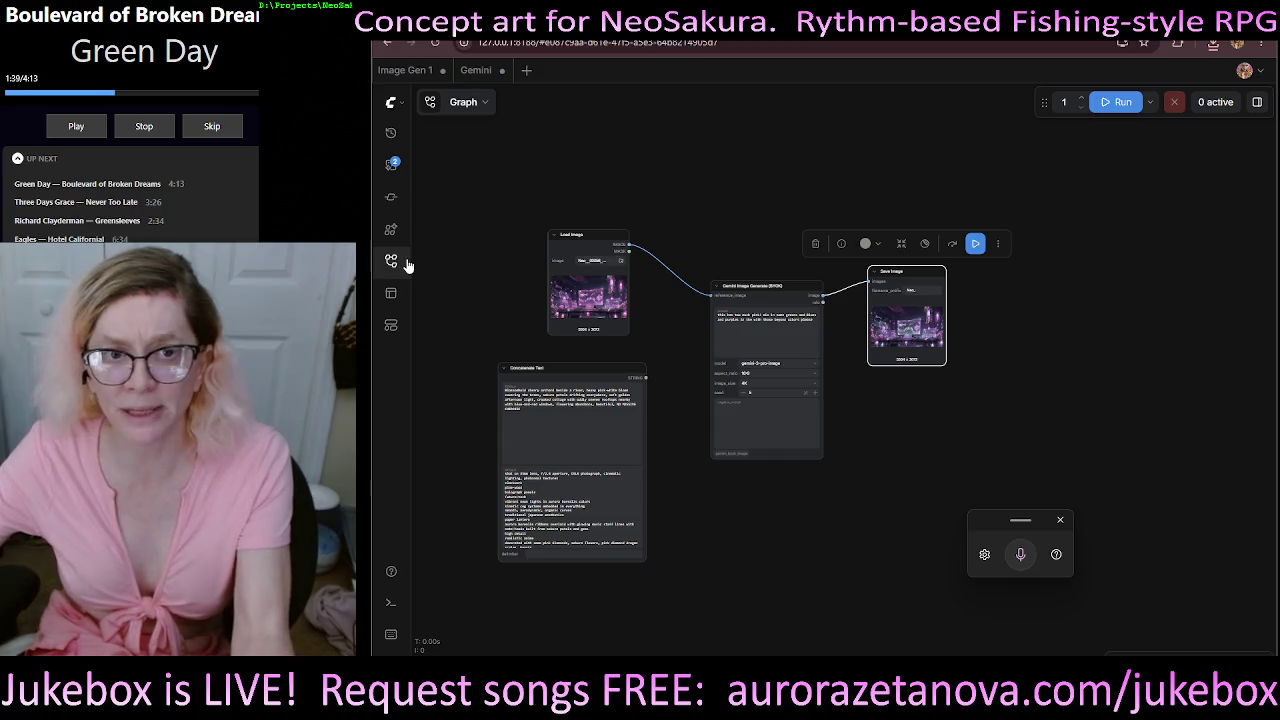
mouse_move(368, 276)
mouse_down()
mouse_move(932, 302)
mouse_move(810, 300)
mouse_up()
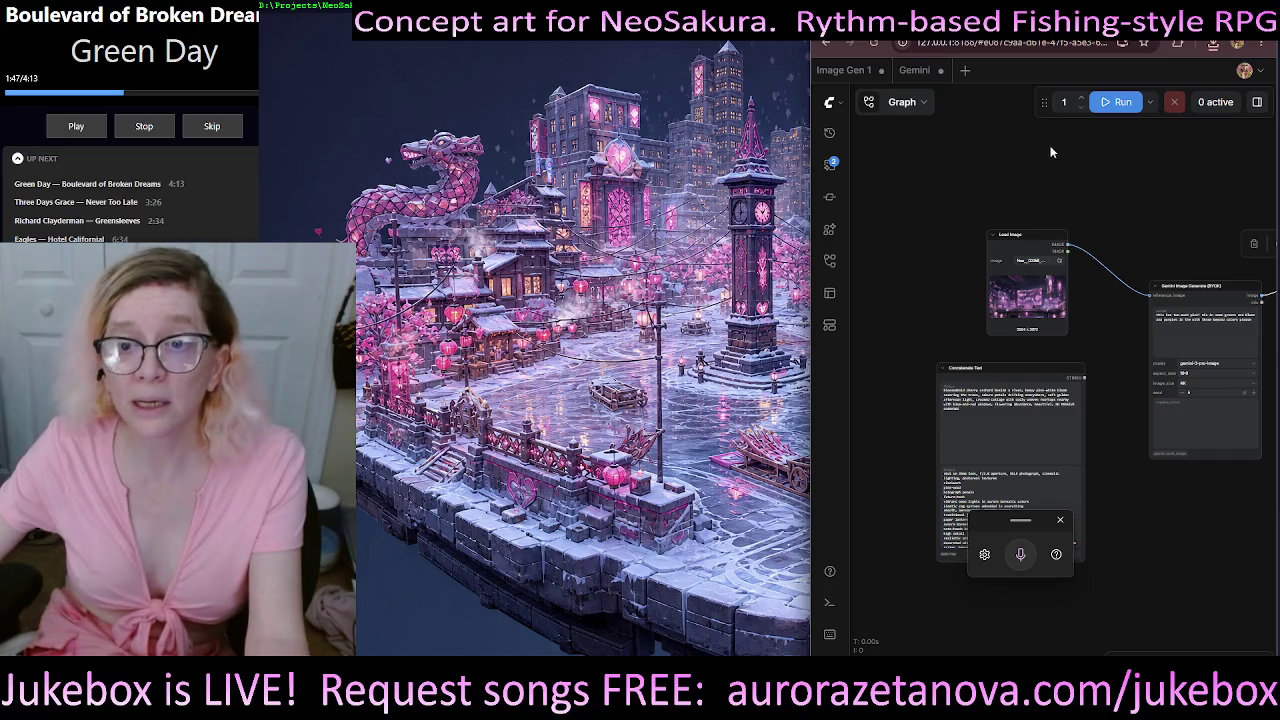
- Pan and zoom the graph toward the Load Image node
drag(1161, 209, 1037, 178)
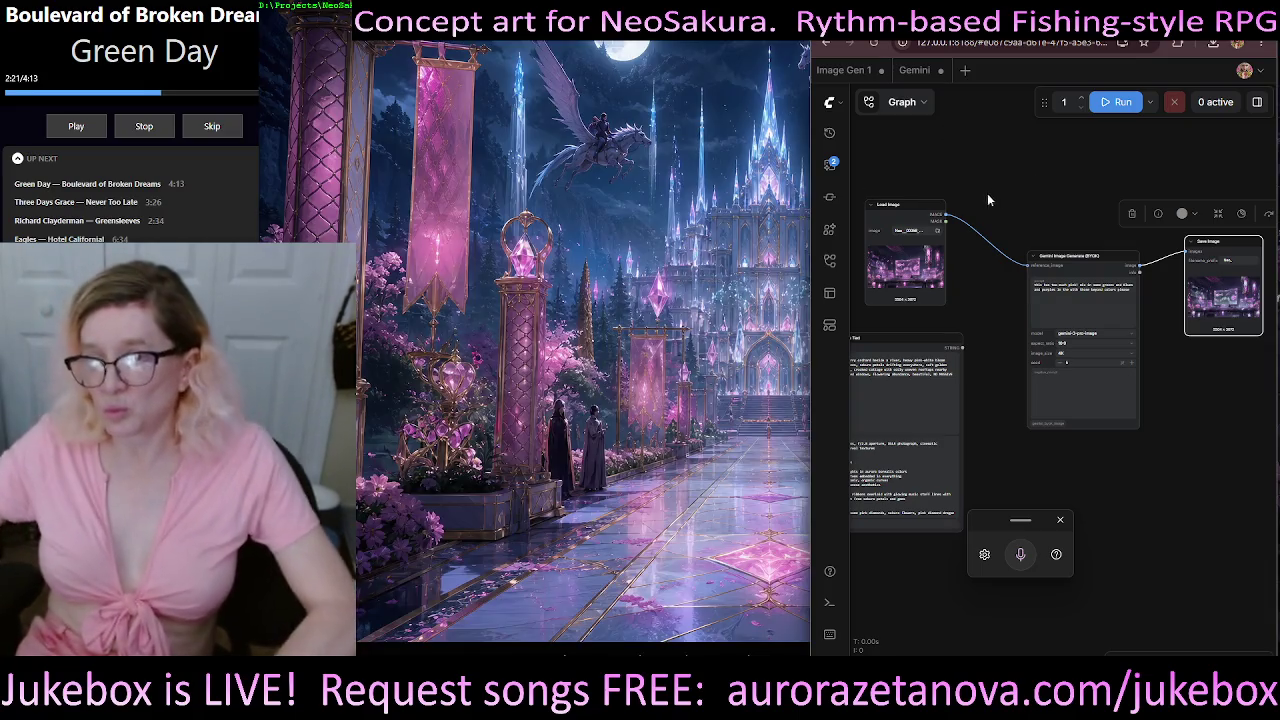
scroll(900, 277, up, 3)
scroll(900, 277, up, 2)
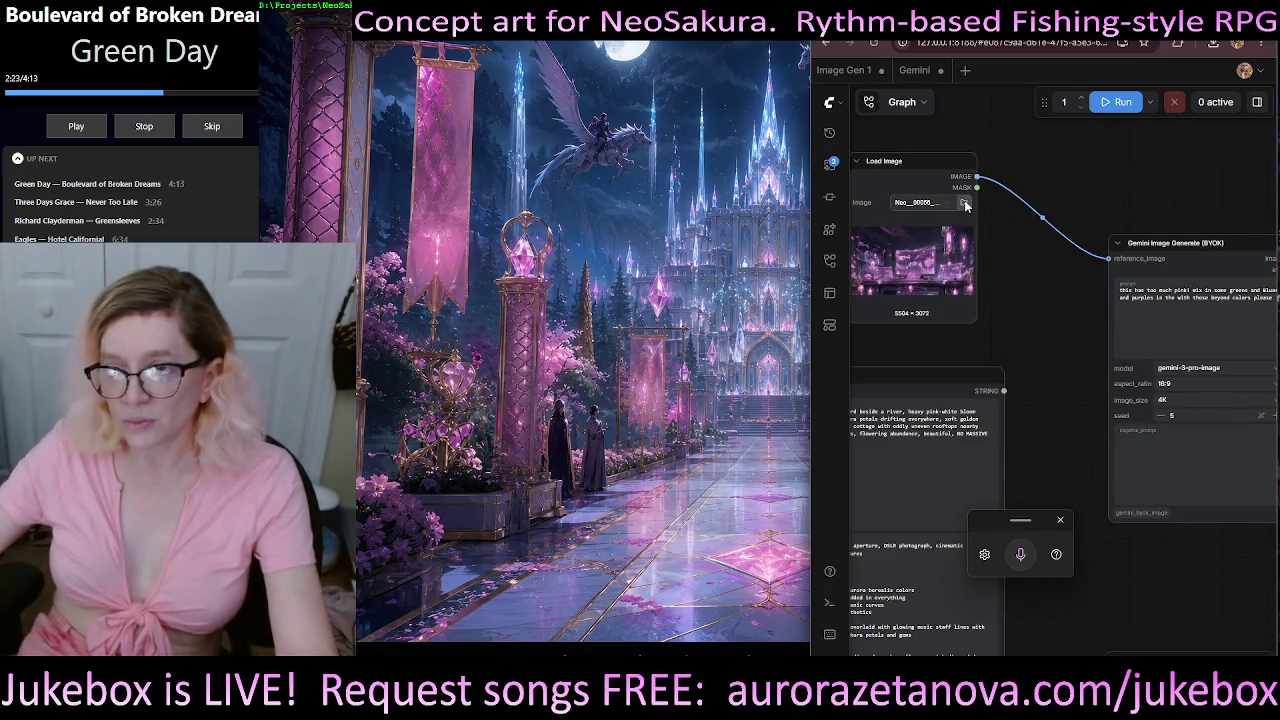
click(965, 203)
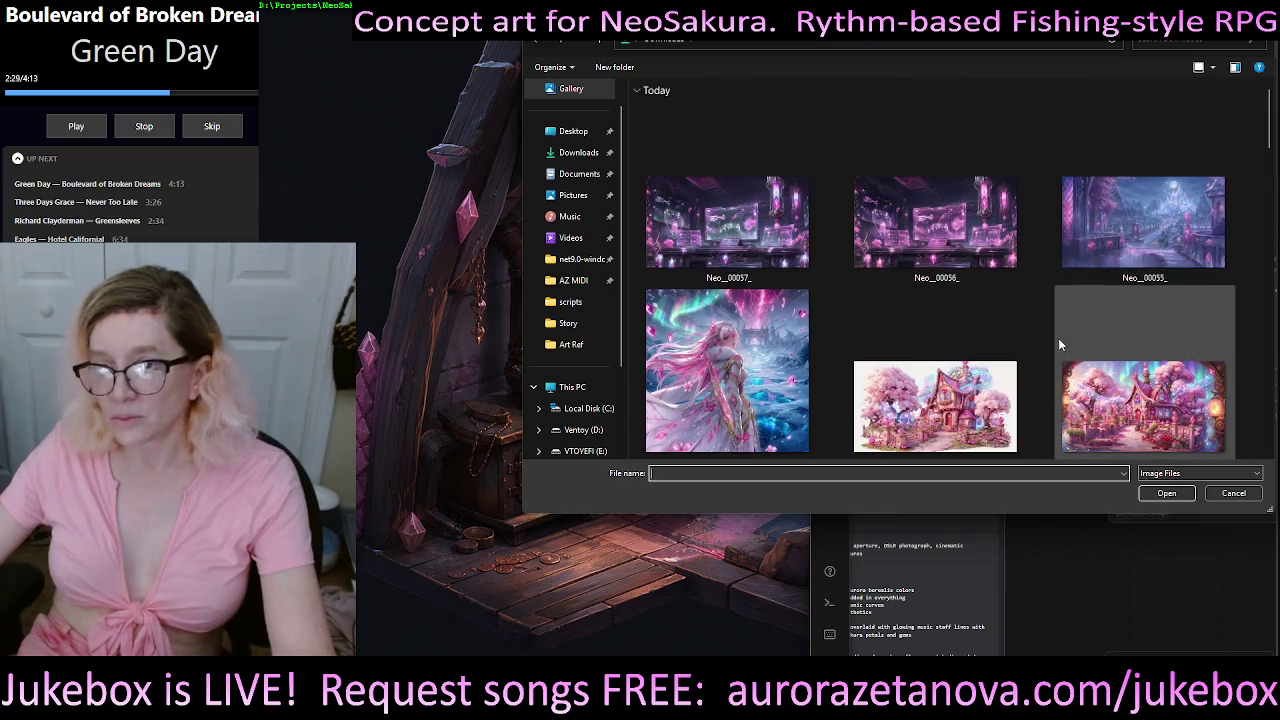
scroll(1046, 300, down, 2)
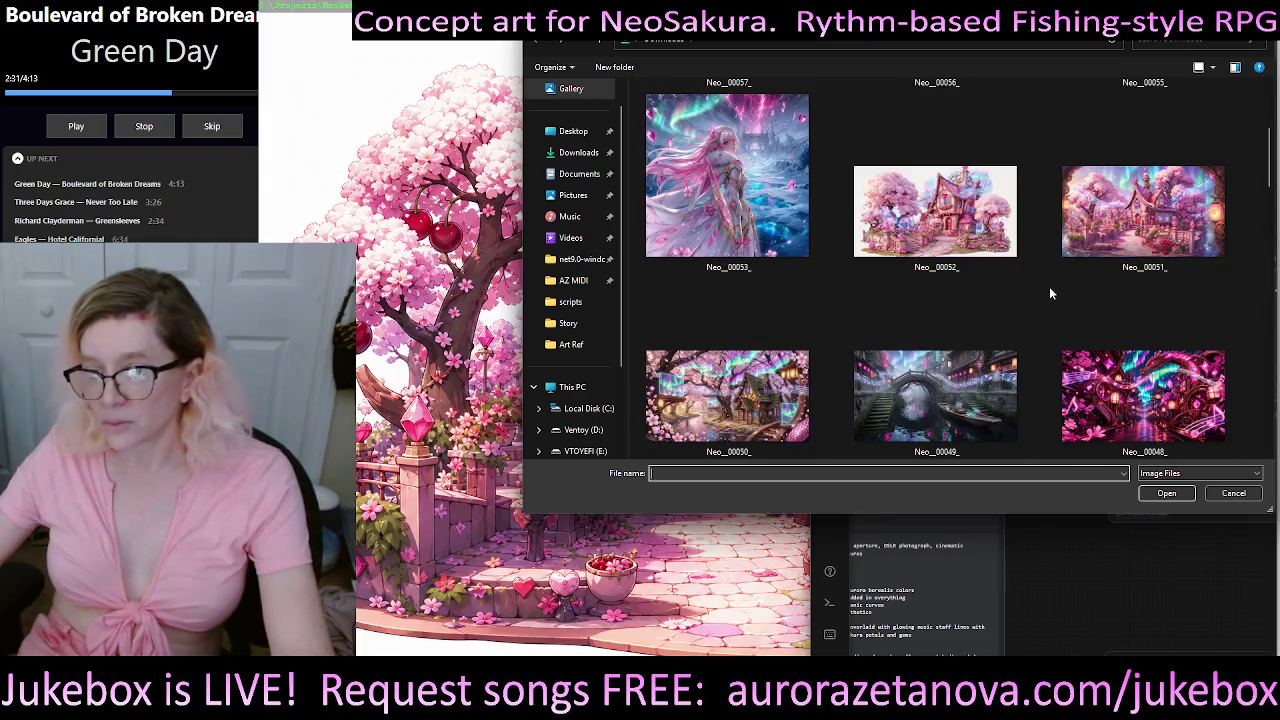
scroll(1048, 283, down, 2)
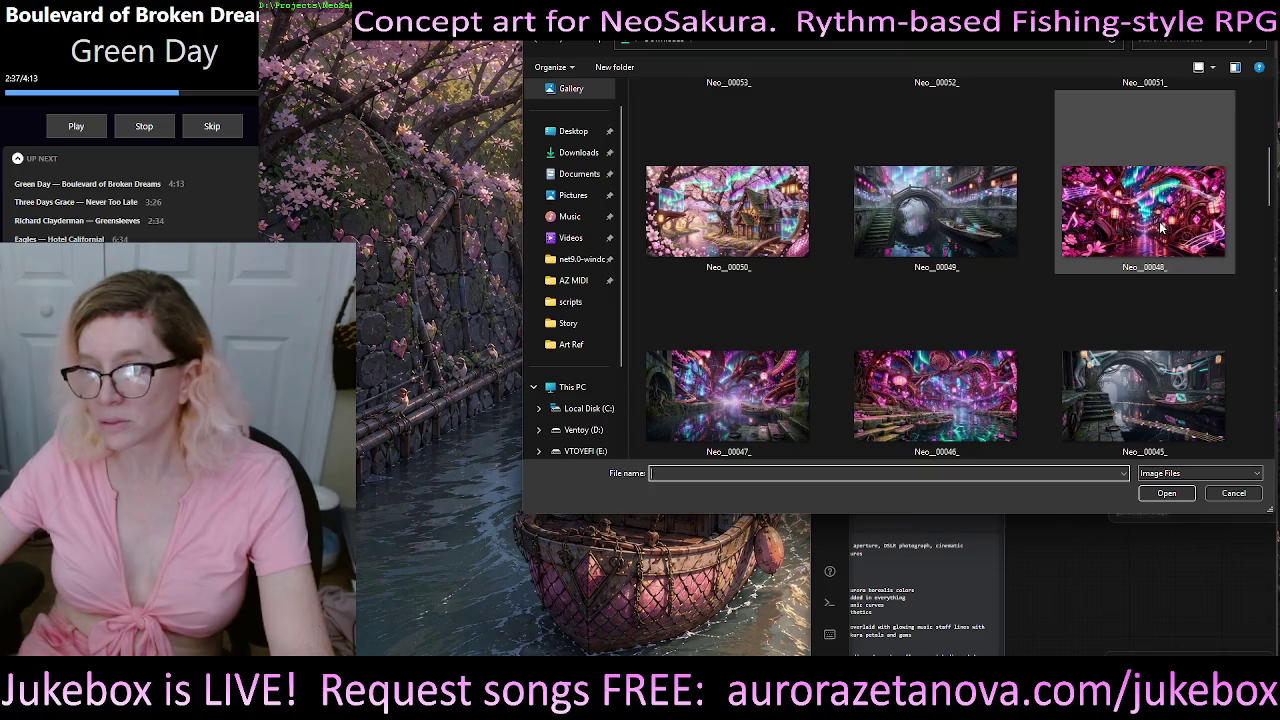
scroll(1049, 286, down, 2)
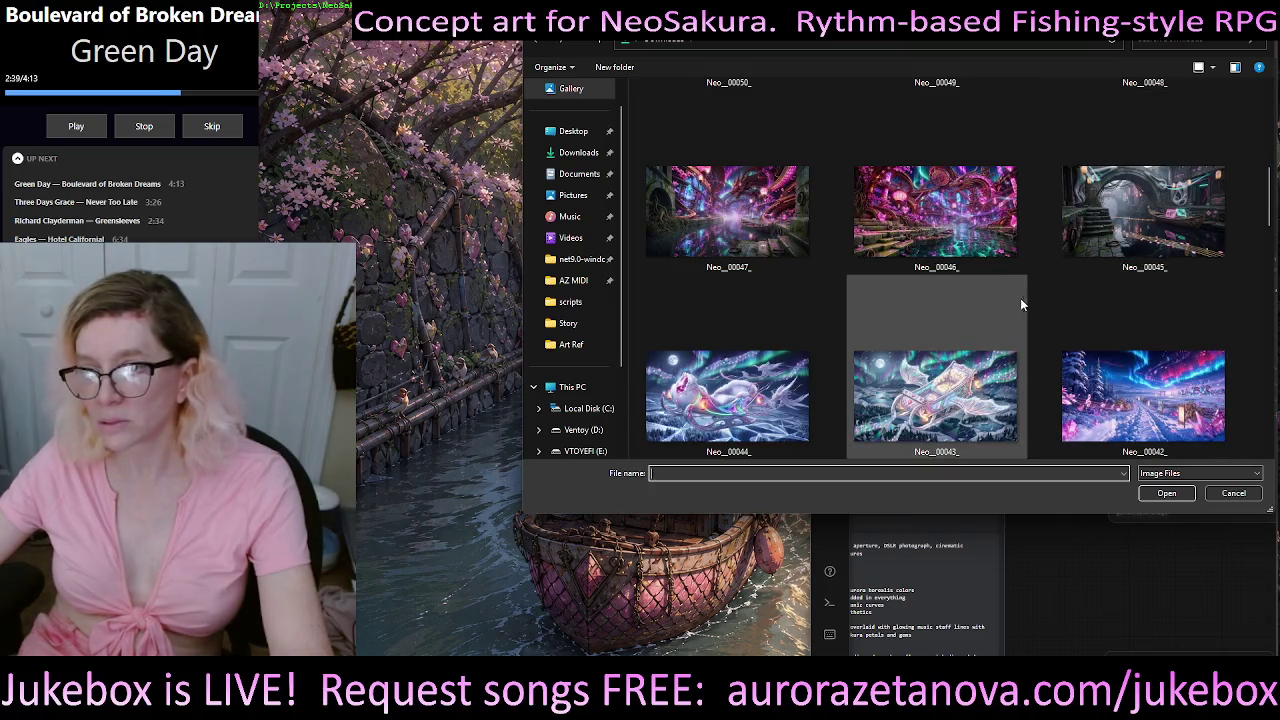
scroll(1060, 280, down, 2)
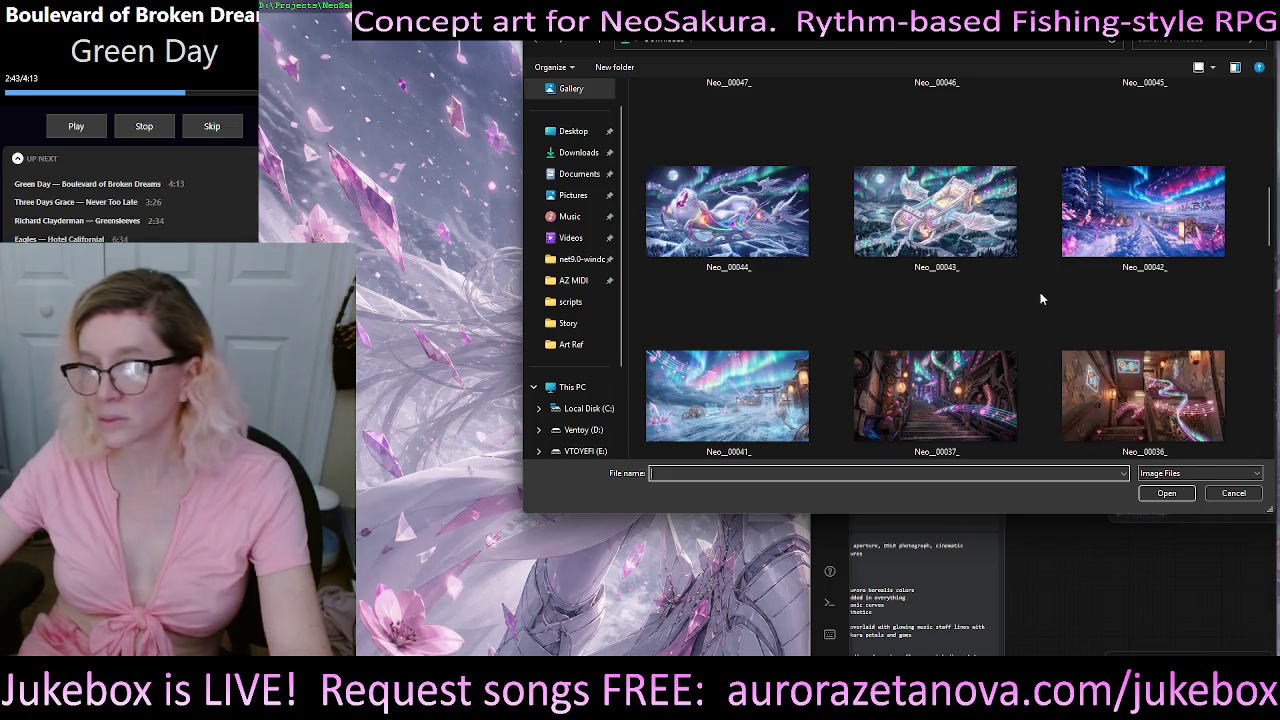
scroll(1060, 287, down, 2)
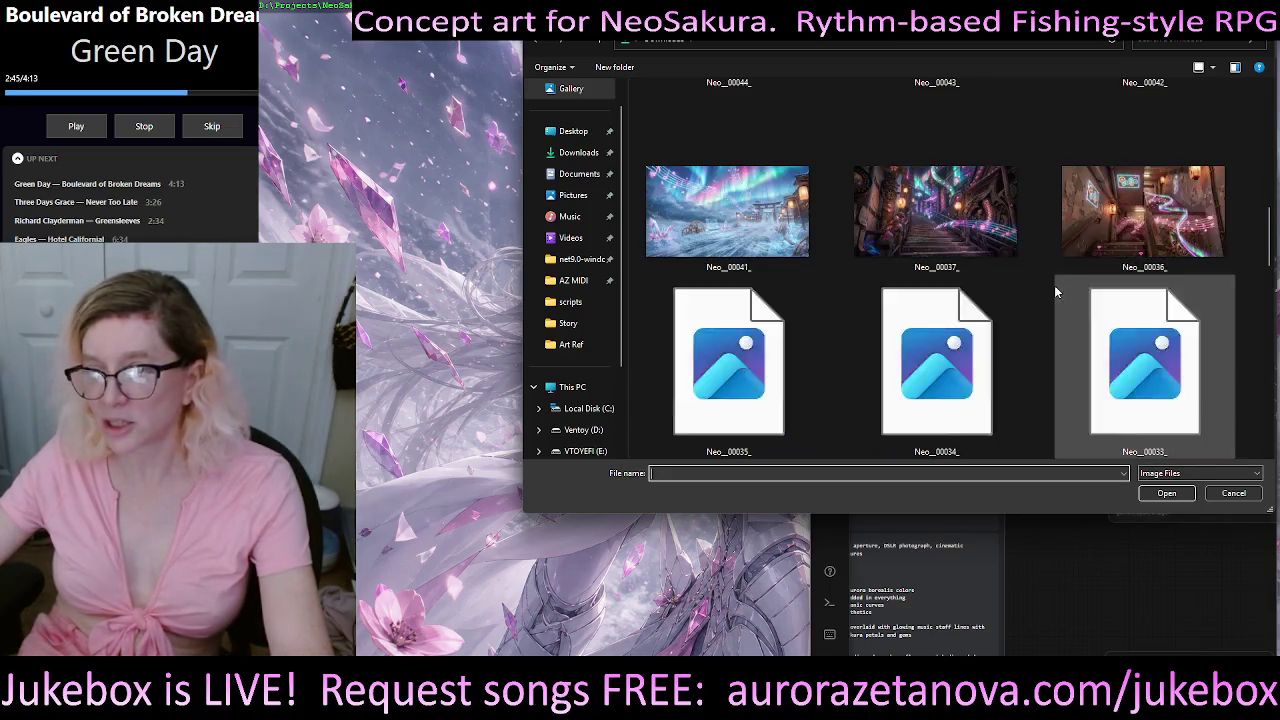
scroll(1010, 320, up, 2)
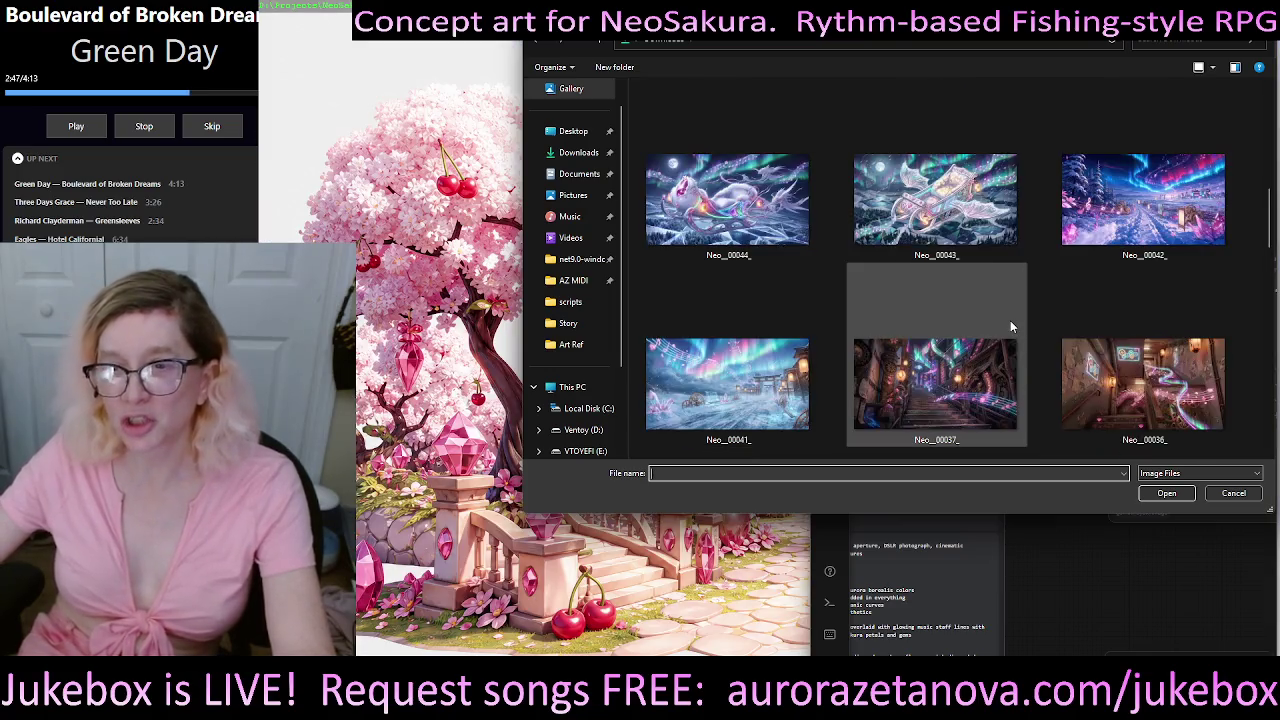
scroll(1012, 324, up, 2)
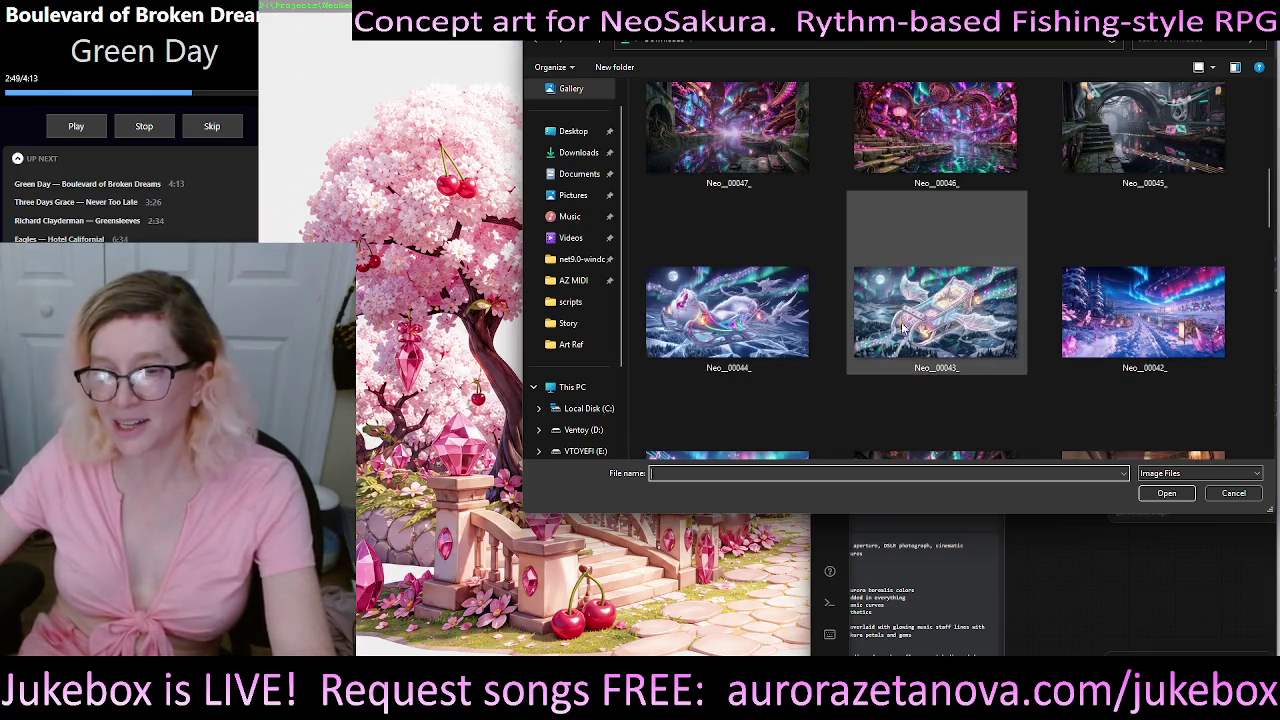
scroll(990, 324, down, 1)
scroll(1045, 296, down, 1)
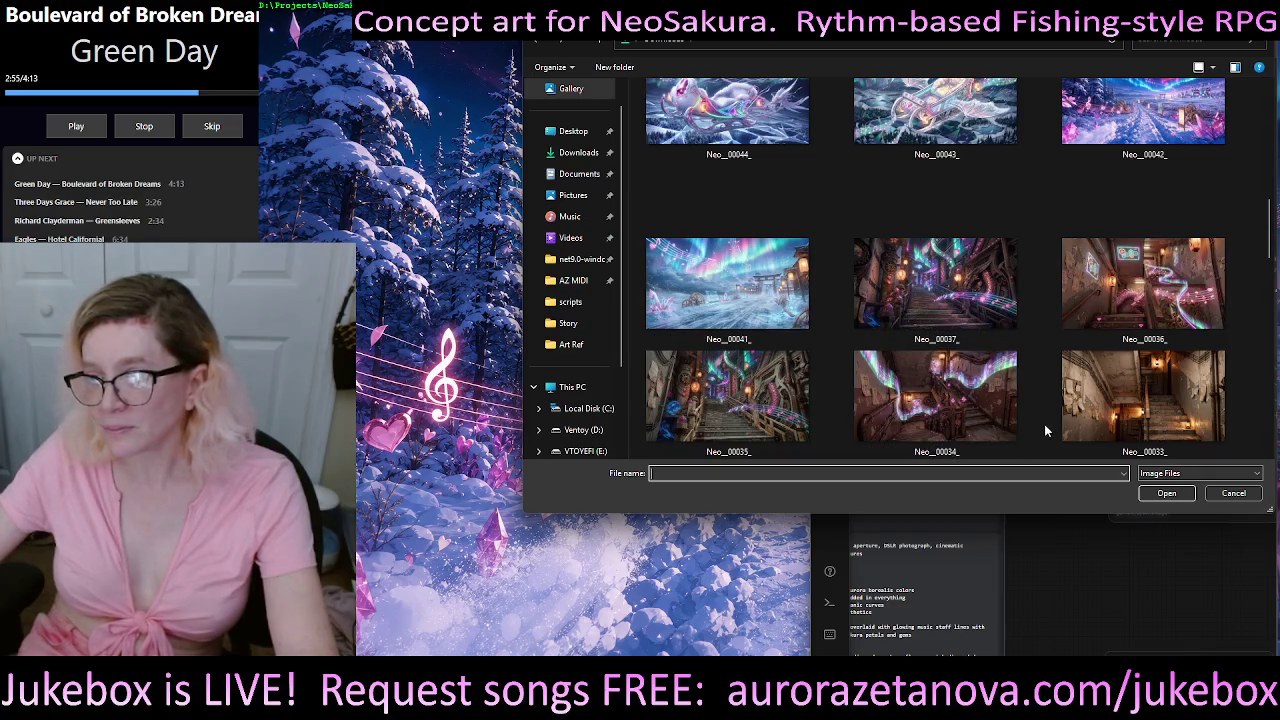
scroll(1027, 380, down, 2)
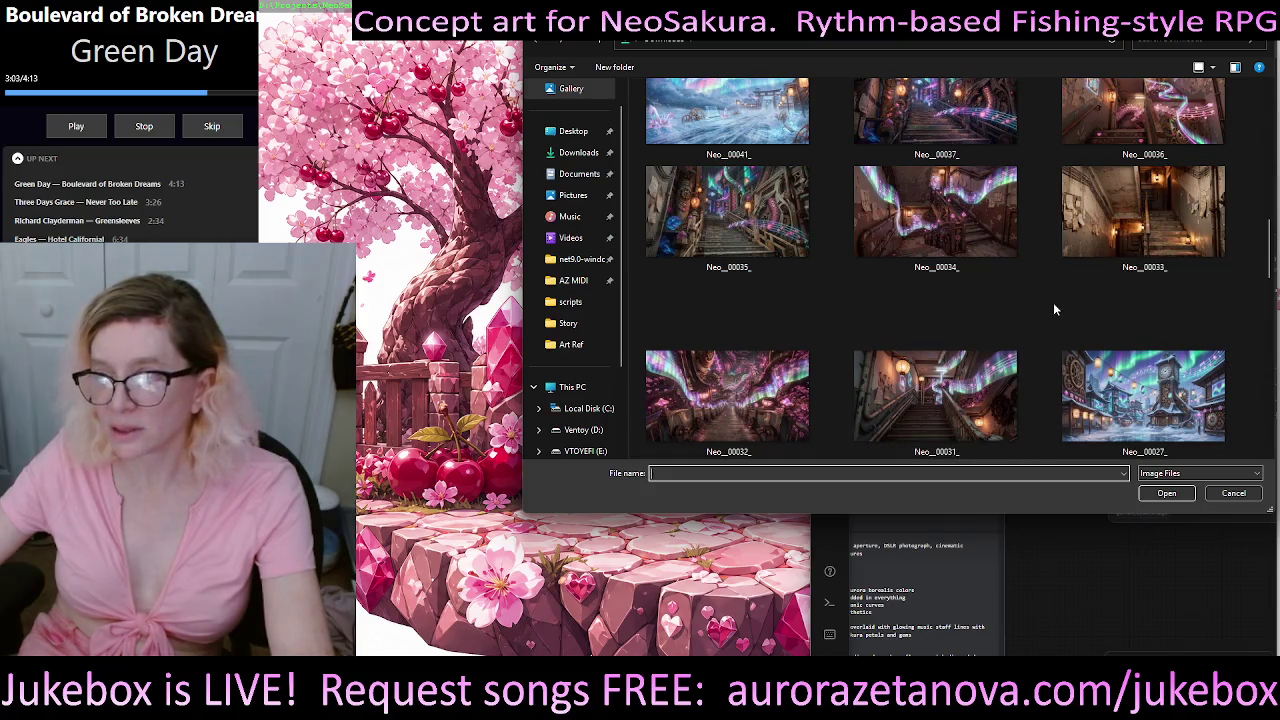
scroll(1054, 309, down, 2)
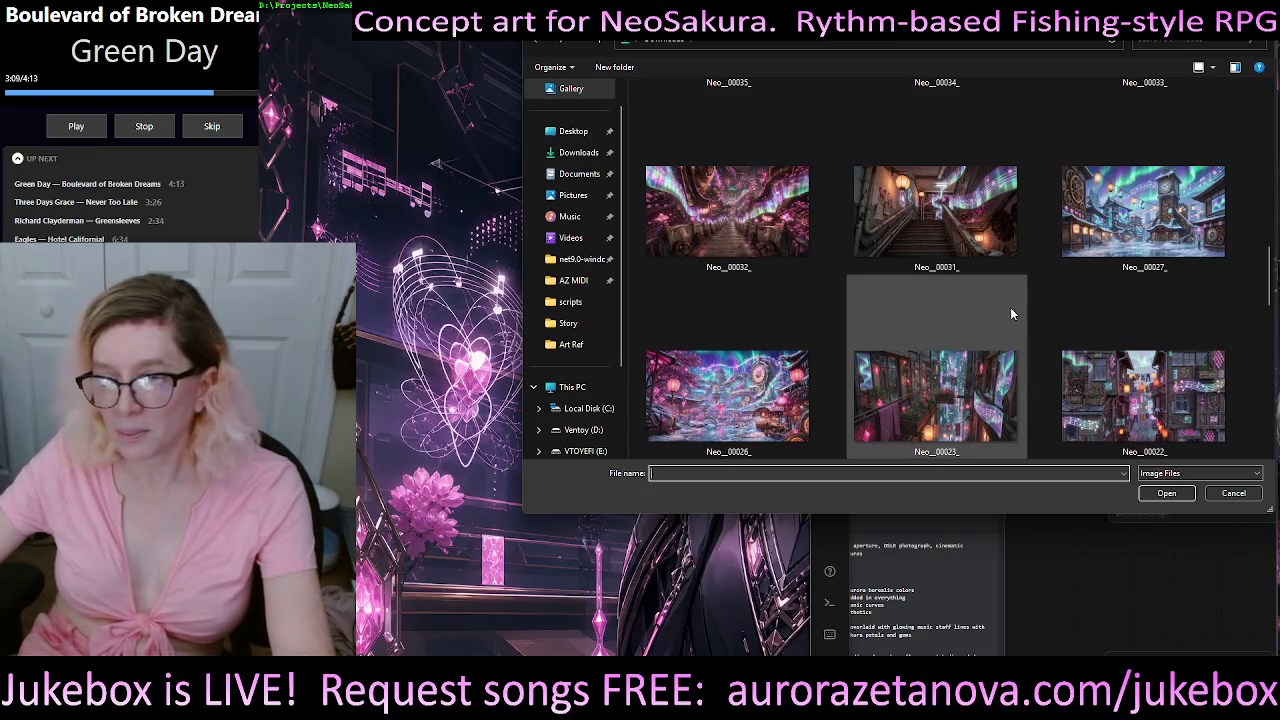
scroll(1046, 300, down, 2)
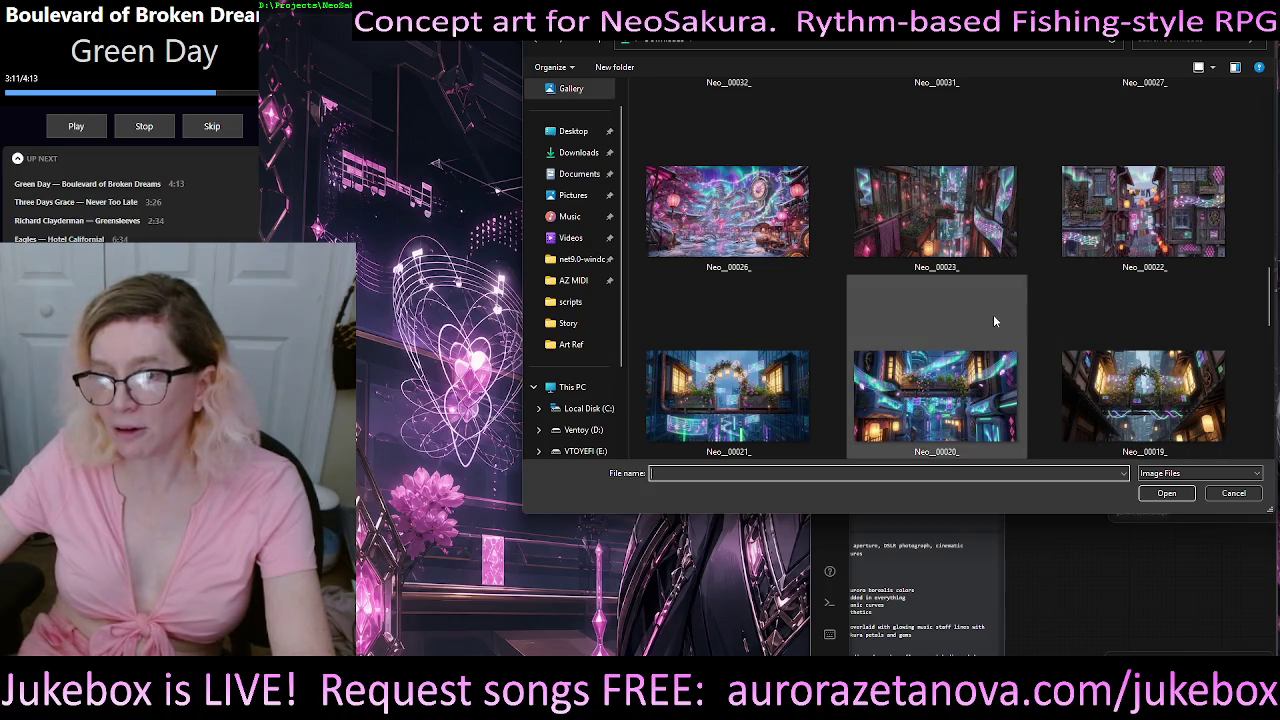
scroll(1056, 304, down, 2)
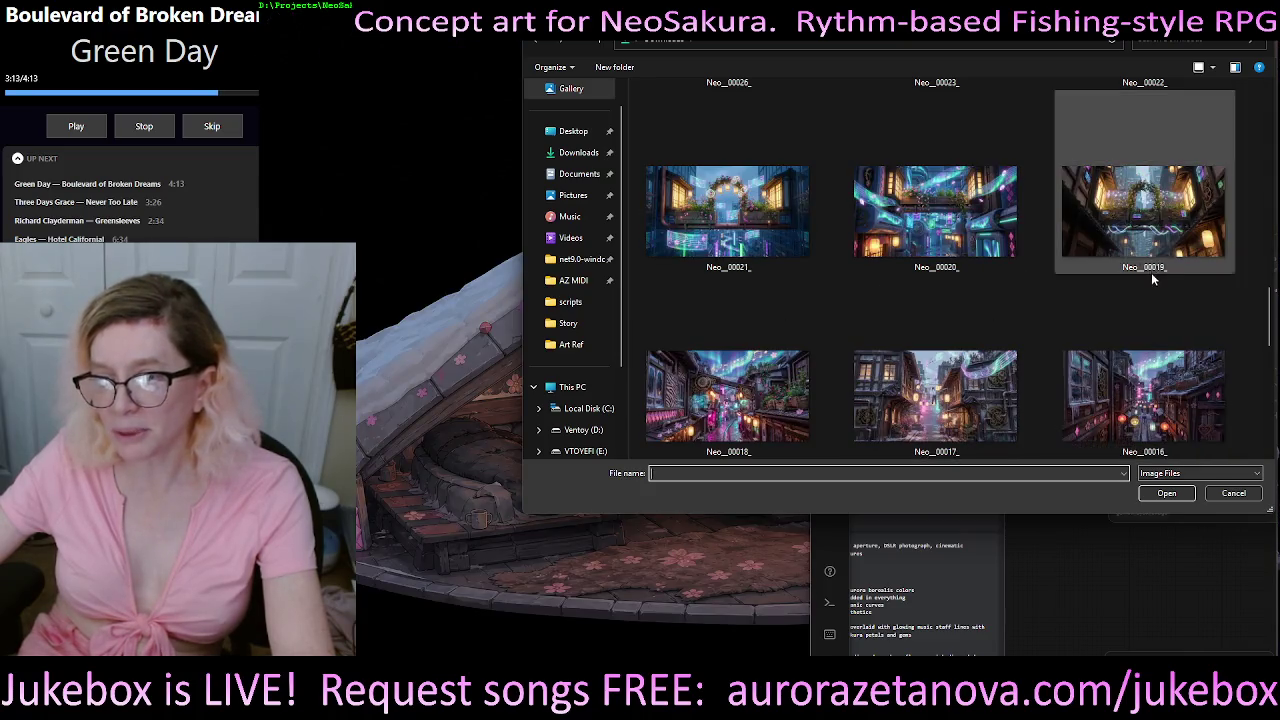
scroll(1064, 277, down, 2)
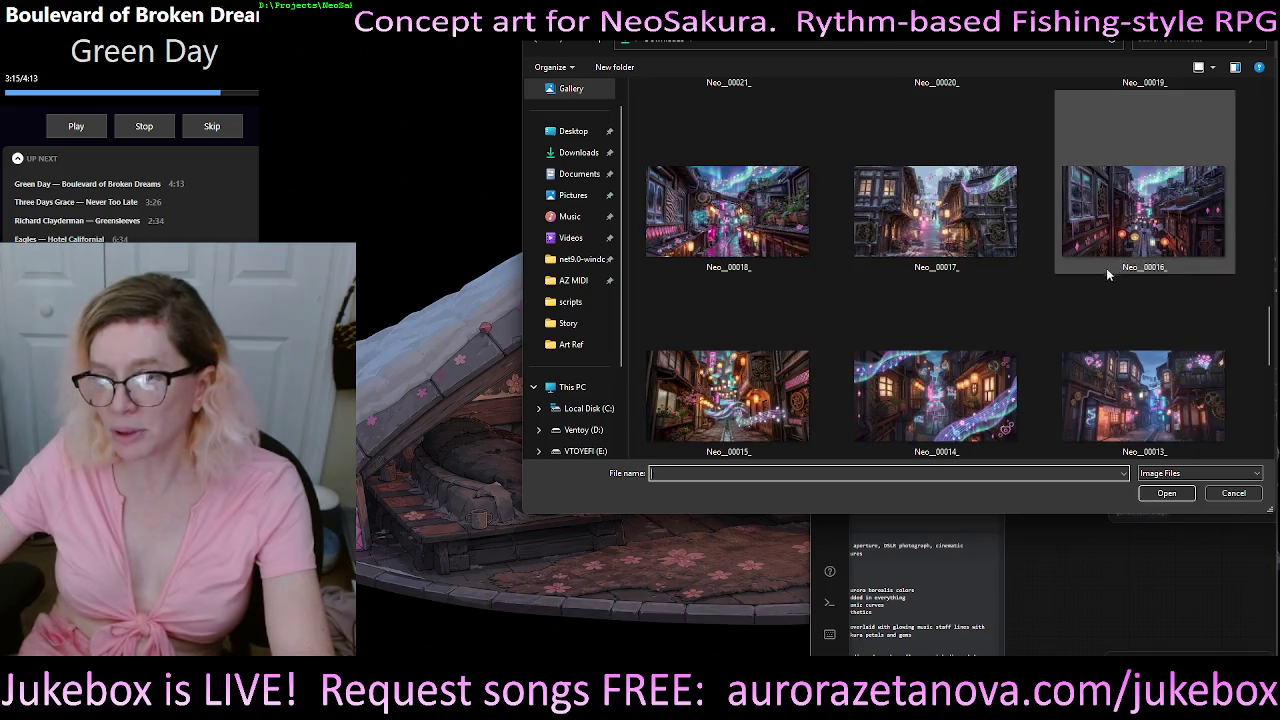
scroll(1100, 281, down, 2)
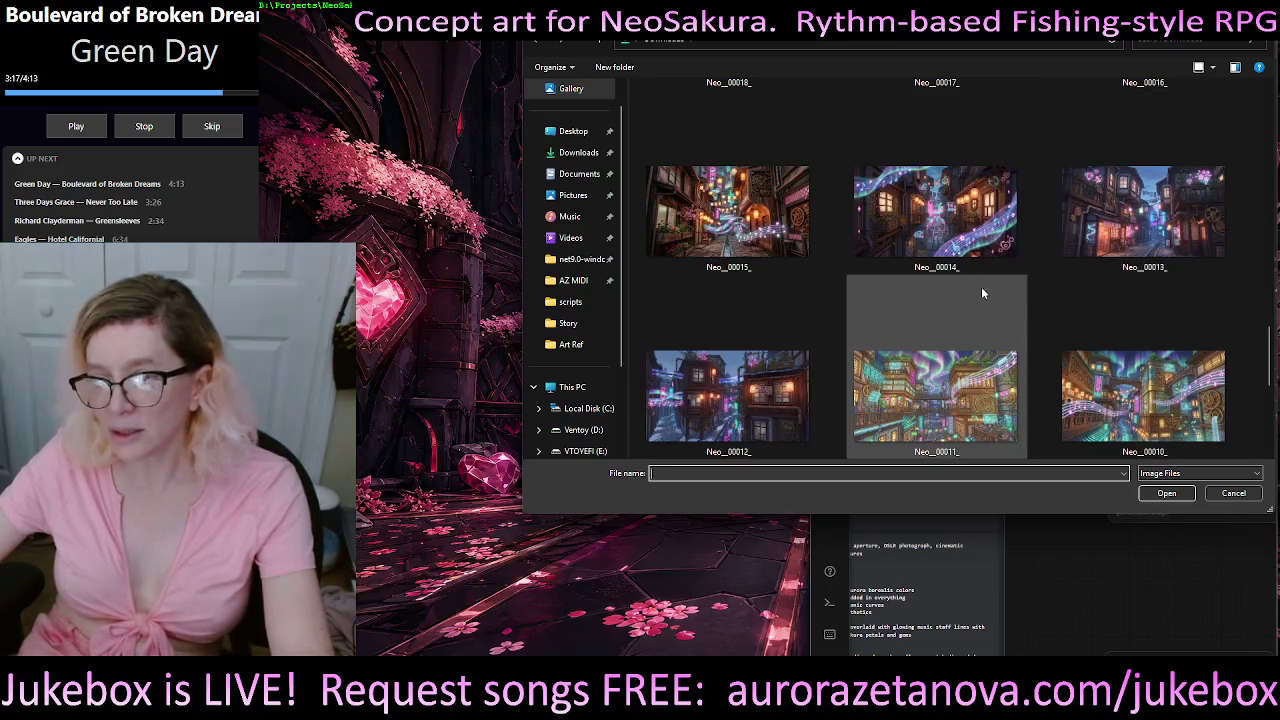
scroll(1100, 300, down, 3)
scroll(1123, 311, down, 5)
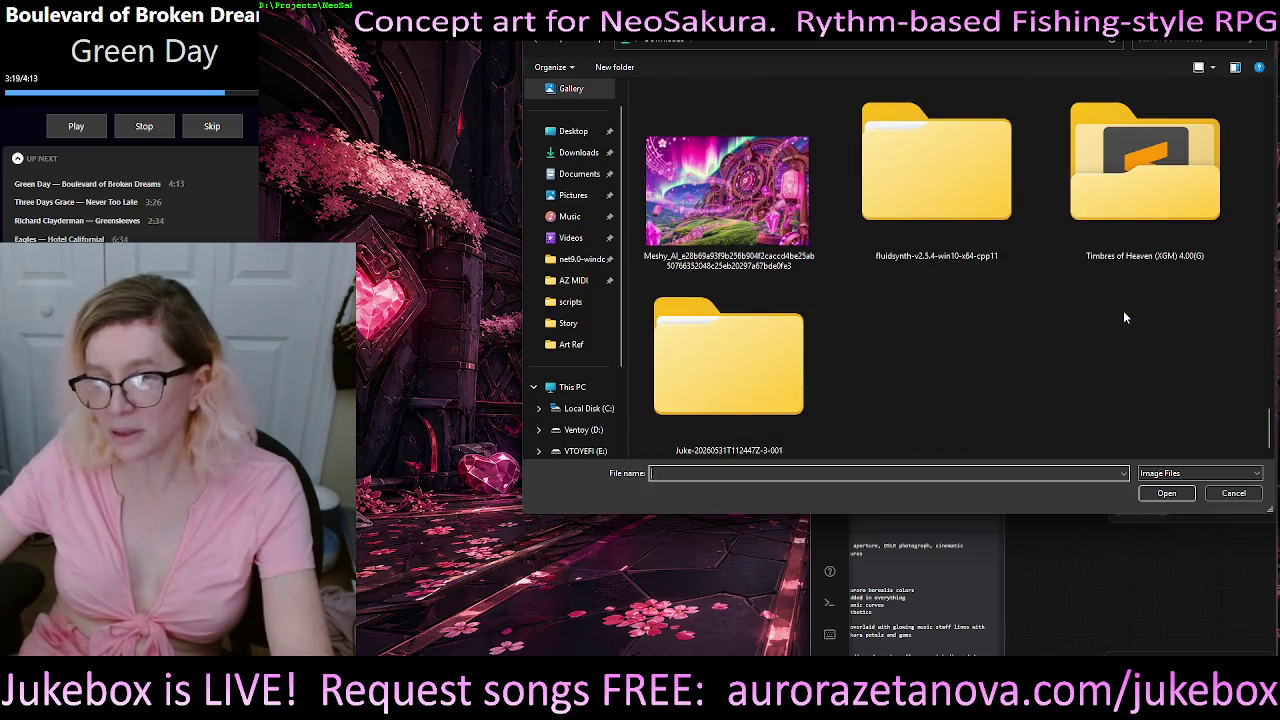
- Show the Art Ref folder and scroll its Neo thumbnails down to Neo_0057
click(589, 343)
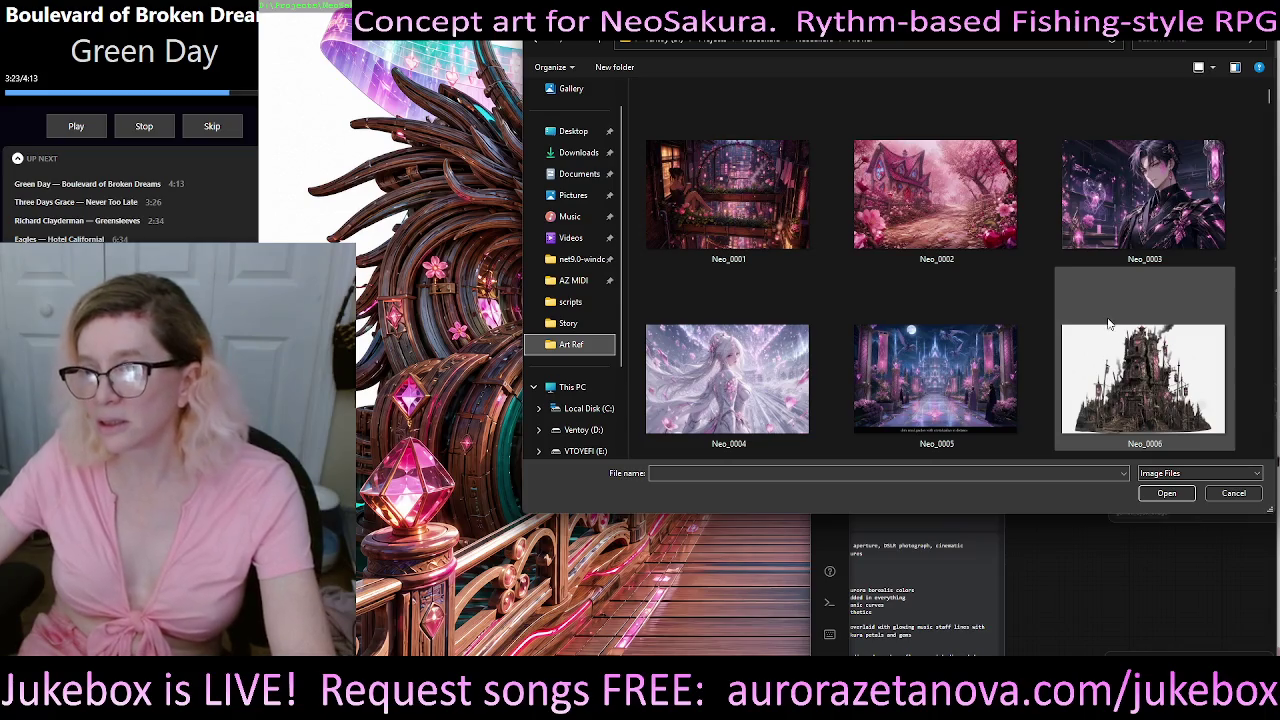
scroll(857, 364, down, 2)
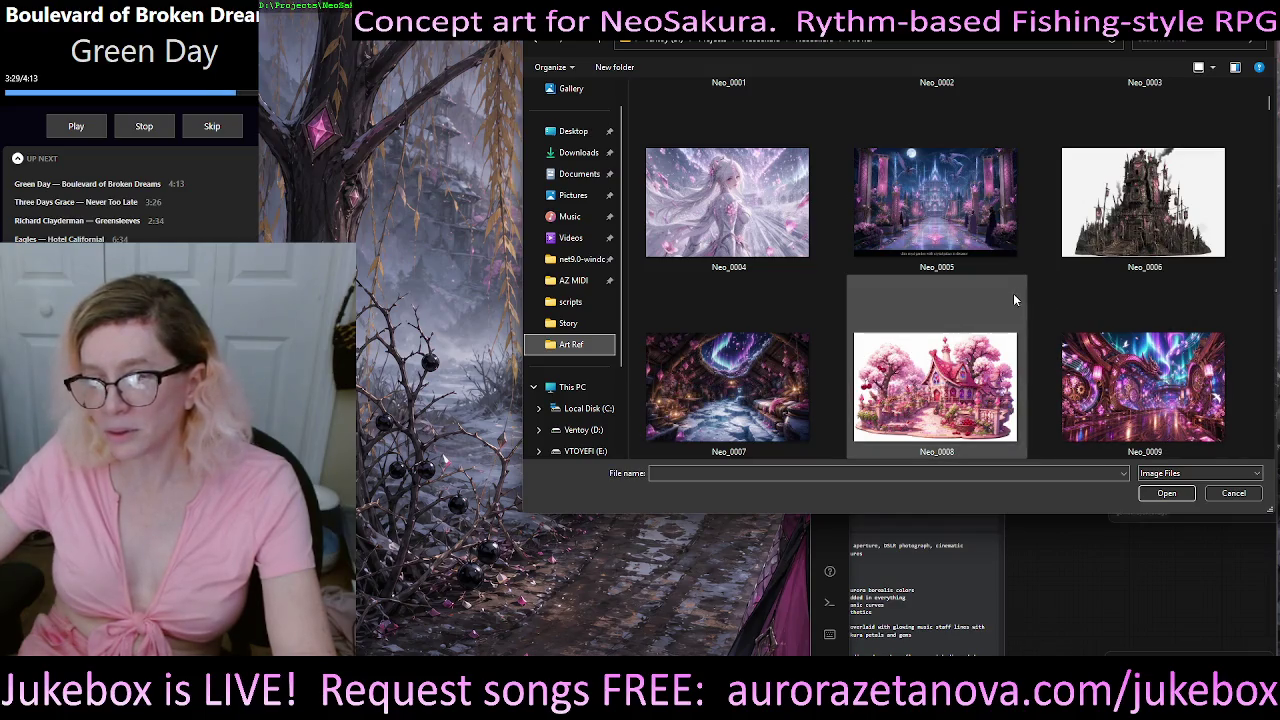
scroll(1038, 299, down, 2)
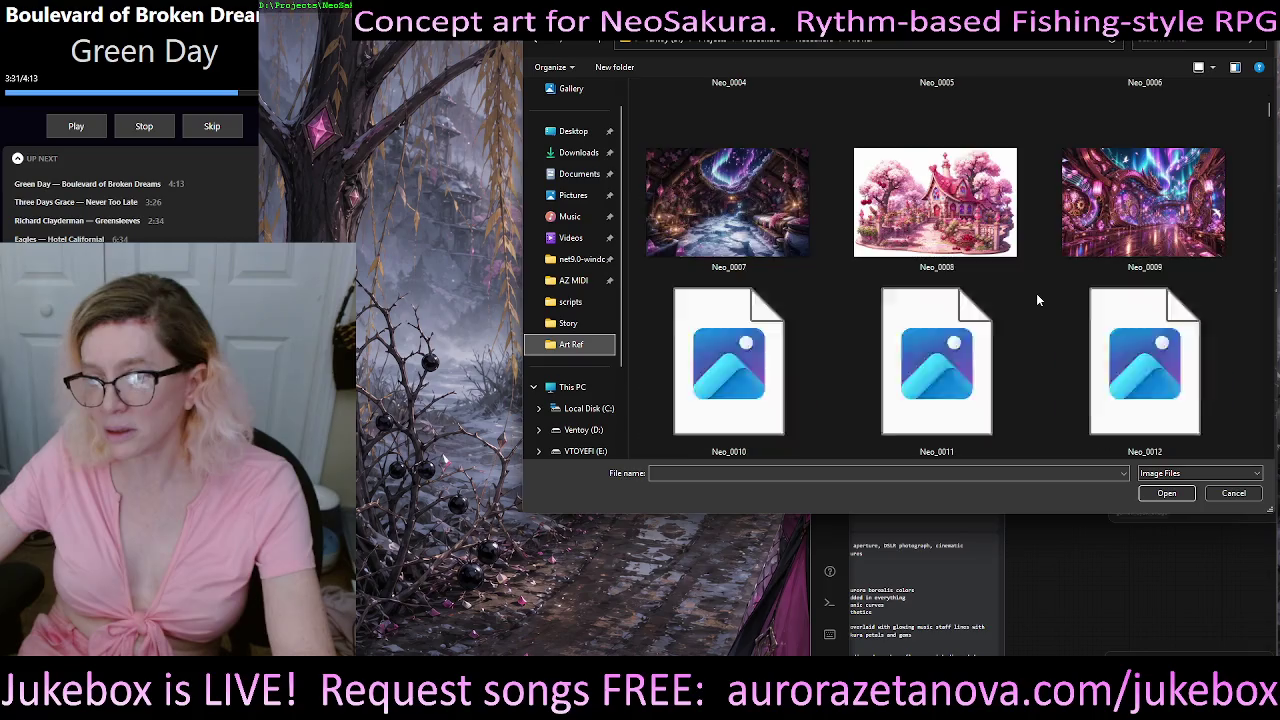
scroll(1038, 300, down, 2)
scroll(1038, 305, down, 5)
scroll(1038, 300, down, 5)
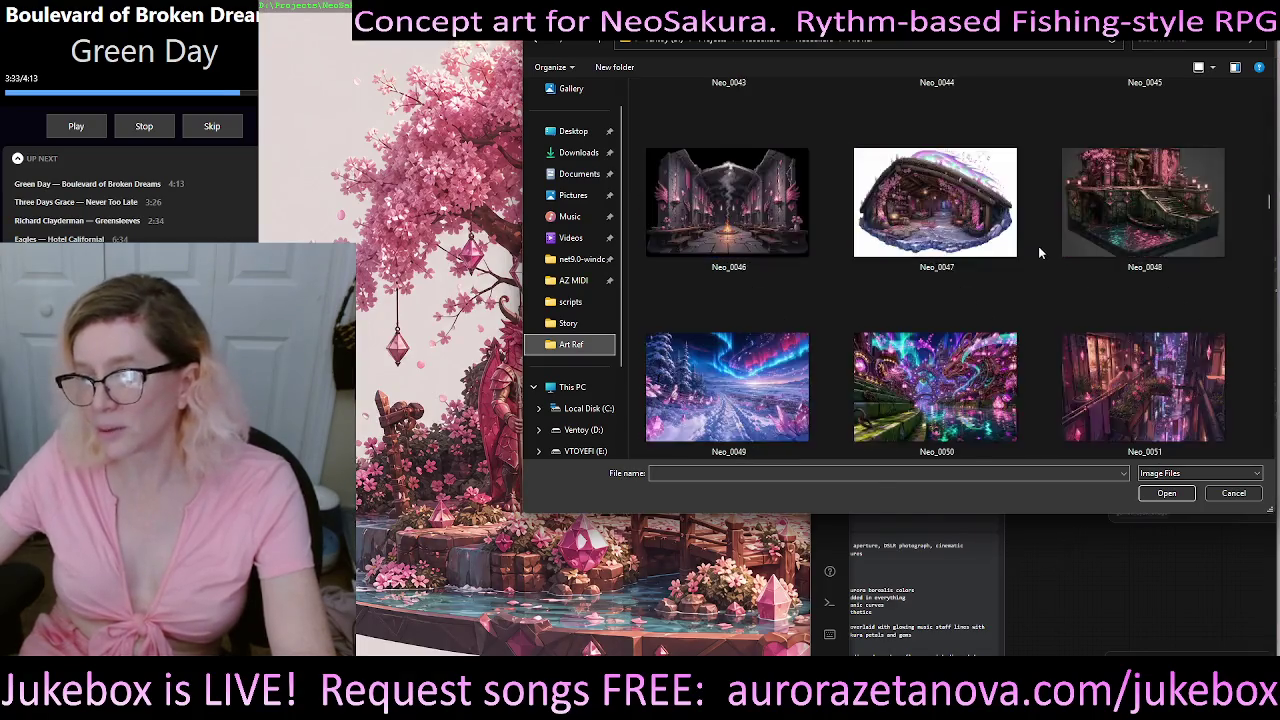
scroll(1040, 250, down, 5)
scroll(1050, 252, down, 4)
scroll(1048, 249, down, 4)
scroll(1048, 242, up, 5)
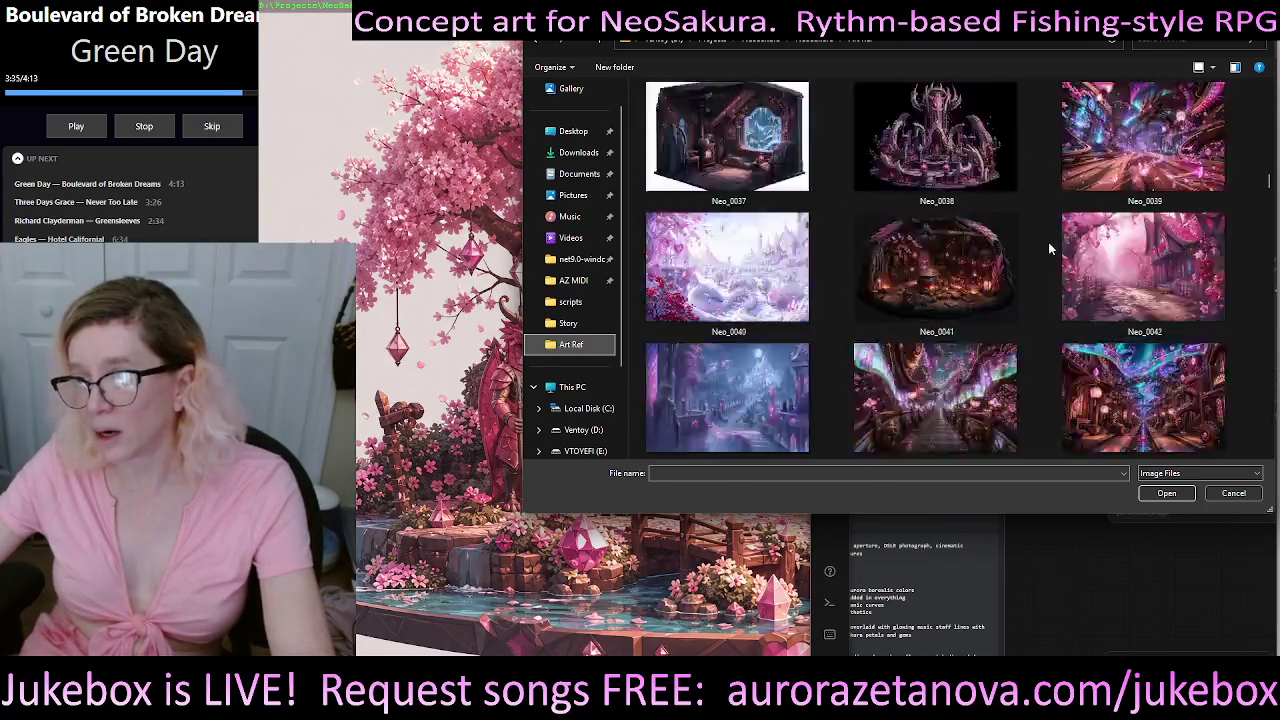
scroll(1048, 242, up, 4)
scroll(1048, 241, up, 4)
scroll(1048, 241, down, 3)
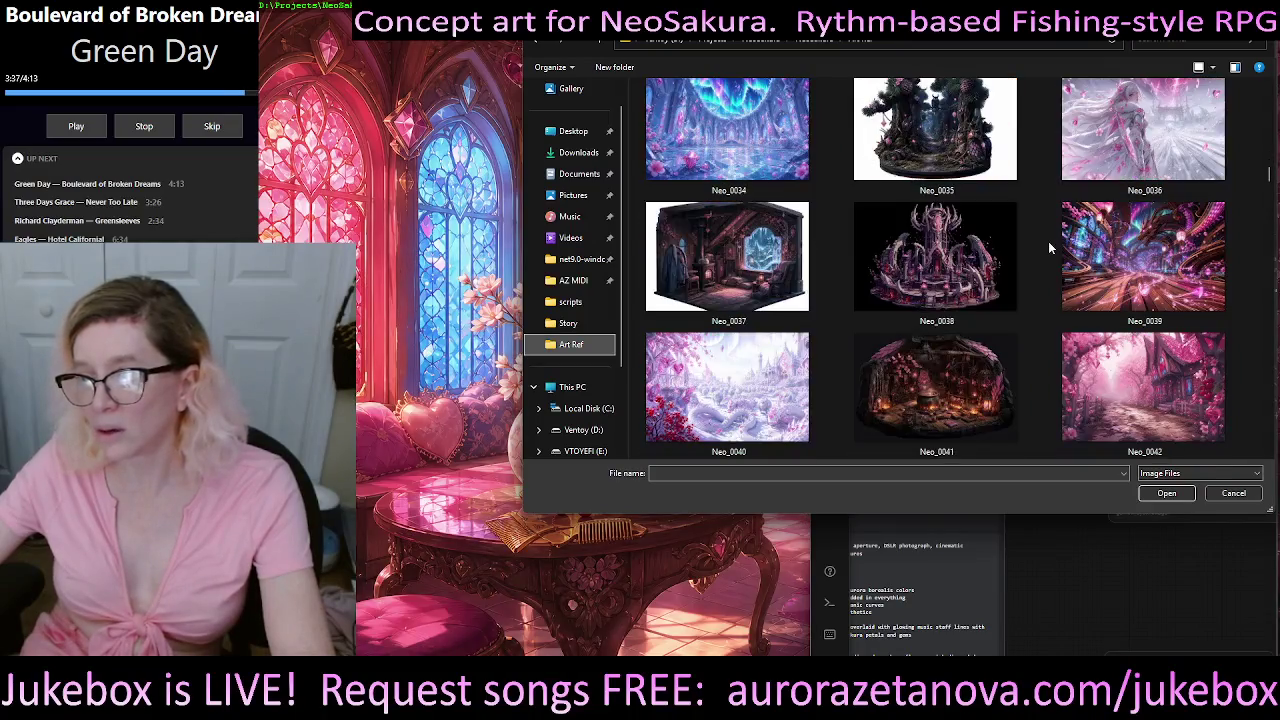
scroll(1048, 241, down, 2)
scroll(1048, 241, down, 2)
scroll(1048, 241, down, 2)
scroll(1048, 241, down, 2)
scroll(1049, 243, down, 2)
scroll(1050, 243, down, 2)
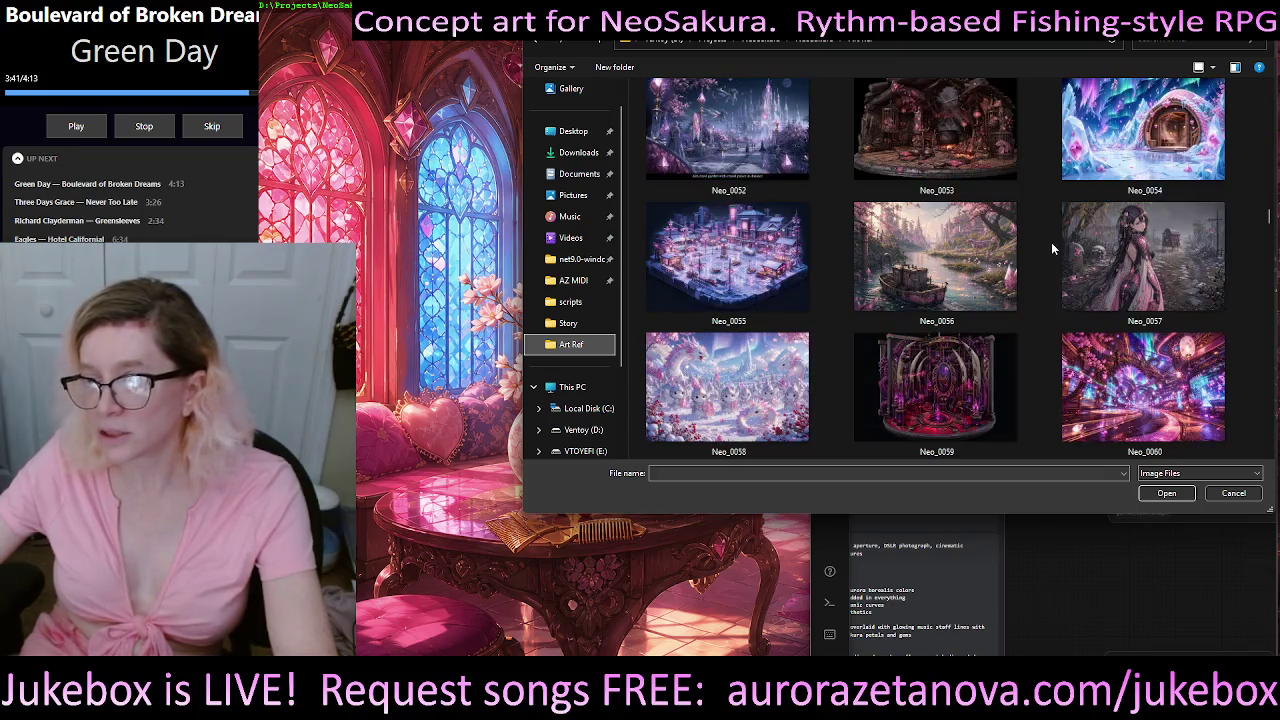
- Load Neo_0057.png, the 1536×1024 snowy-road image, and zoom in to inspect its preview
double_click(1170, 254)
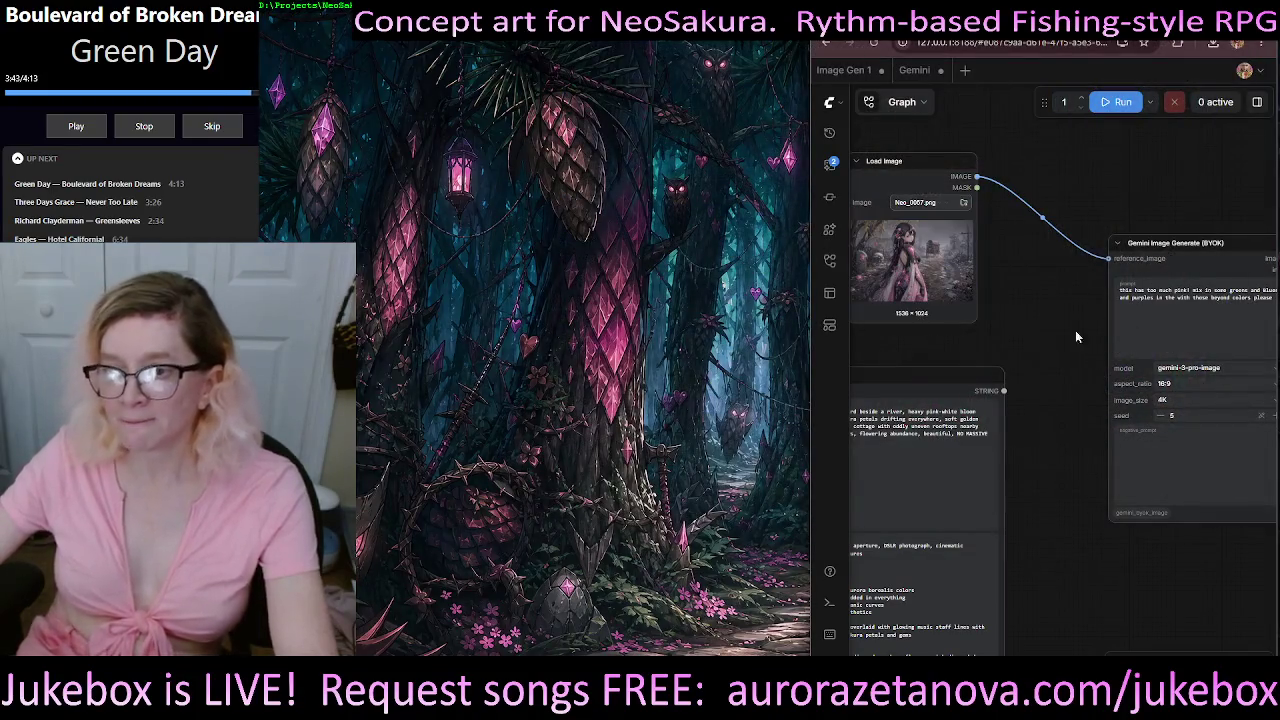
scroll(1000, 268, up, 2)
scroll(960, 268, up, 2)
scroll(941, 268, up, 2)
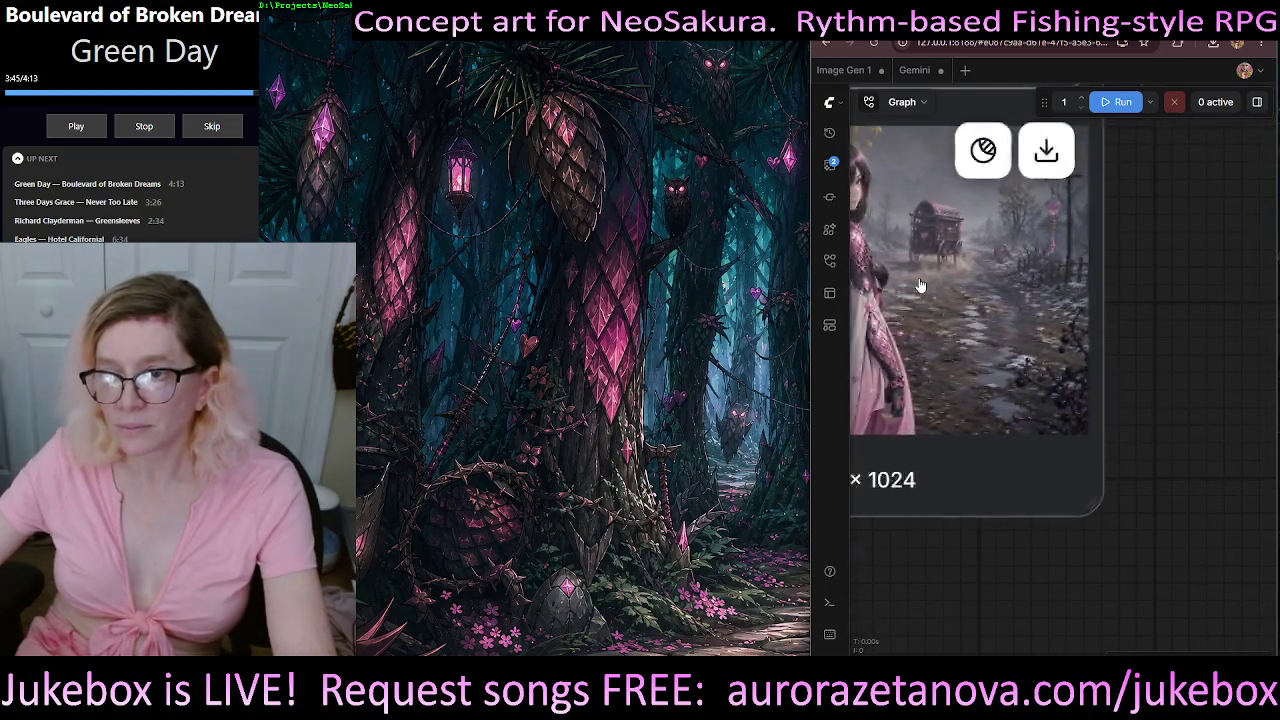
scroll(941, 268, up, 2)
scroll(941, 269, up, 2)
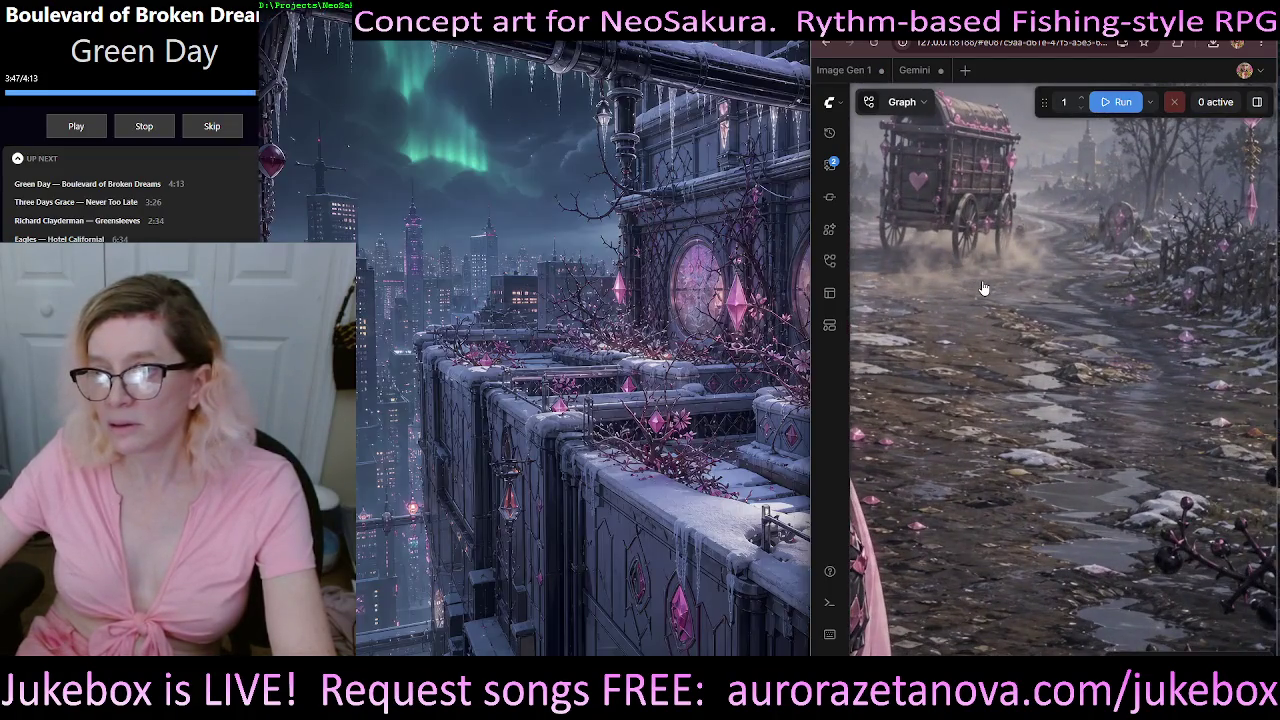
scroll(975, 295, down, 3)
scroll(960, 303, down, 2)
scroll(960, 305, up, 2)
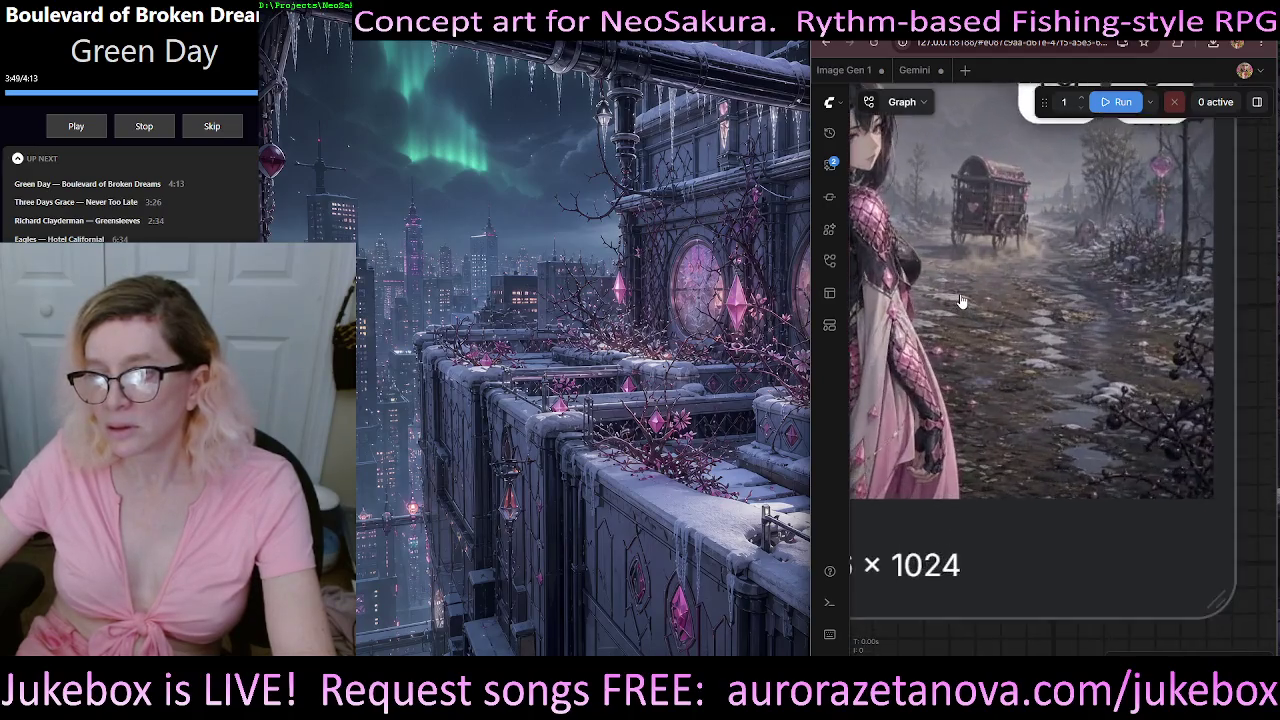
scroll(960, 300, down, 3)
drag(941, 333, 1057, 323)
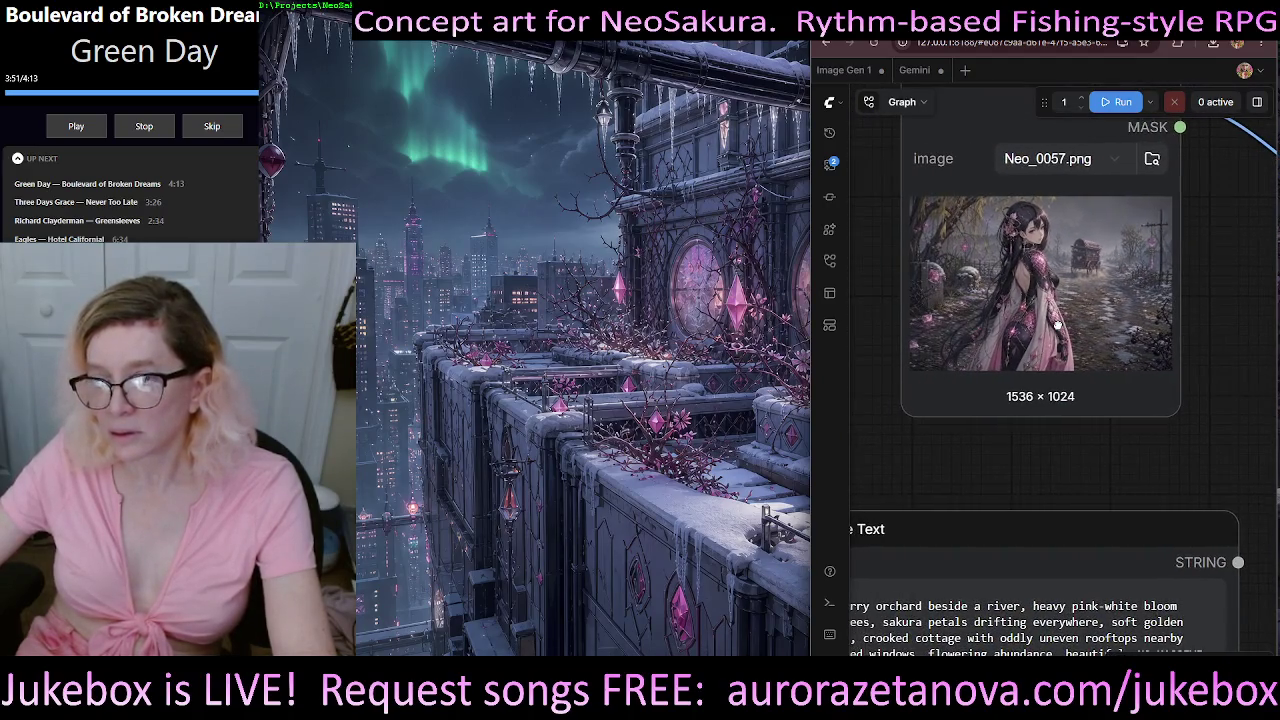
scroll(1120, 340, up, 2)
scroll(1180, 370, up, 2)
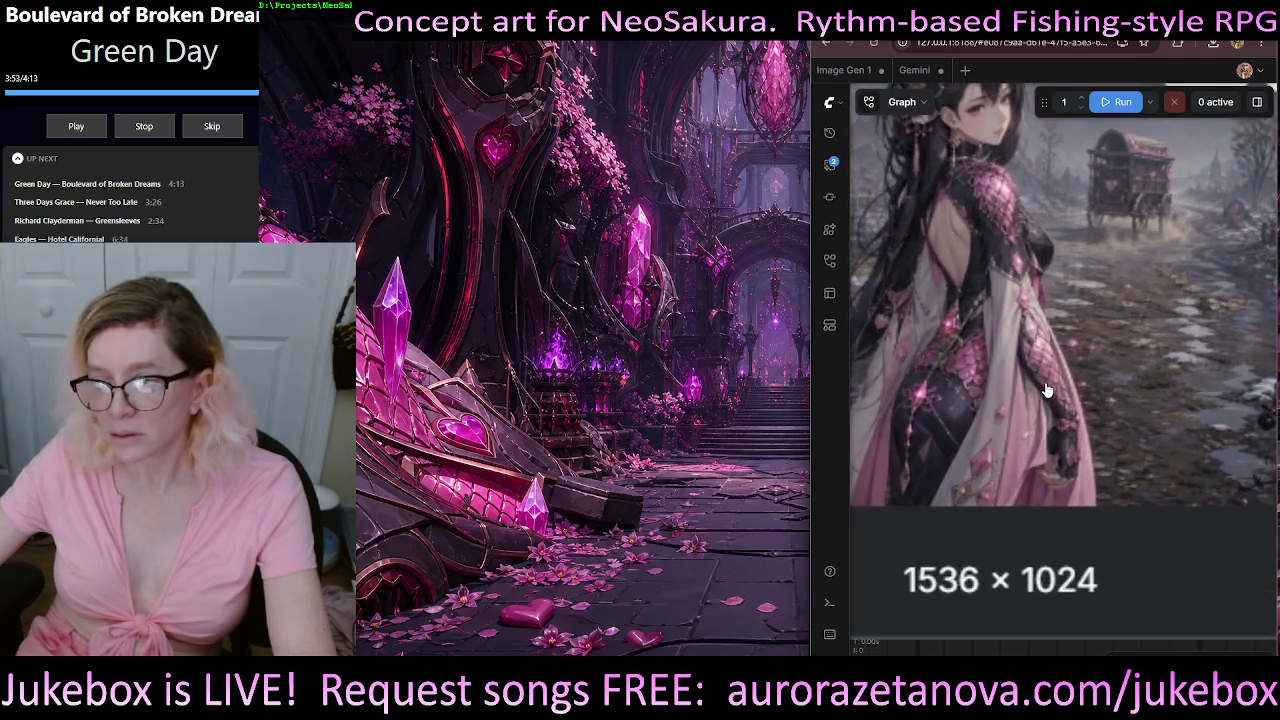
scroll(1205, 385, up, 2)
scroll(1150, 420, up, 2)
scroll(1080, 470, down, 3)
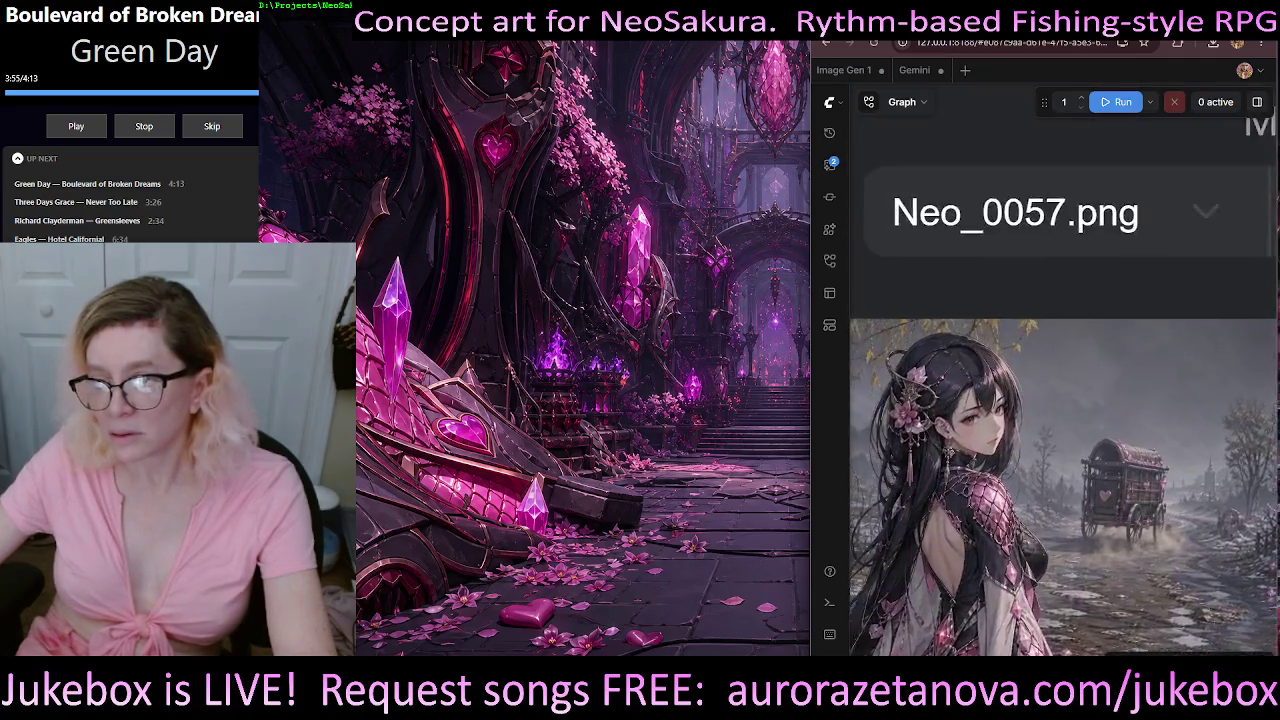
scroll(1013, 528, up, 1)
scroll(1013, 528, down, 1)
scroll(1080, 460, down, 1)
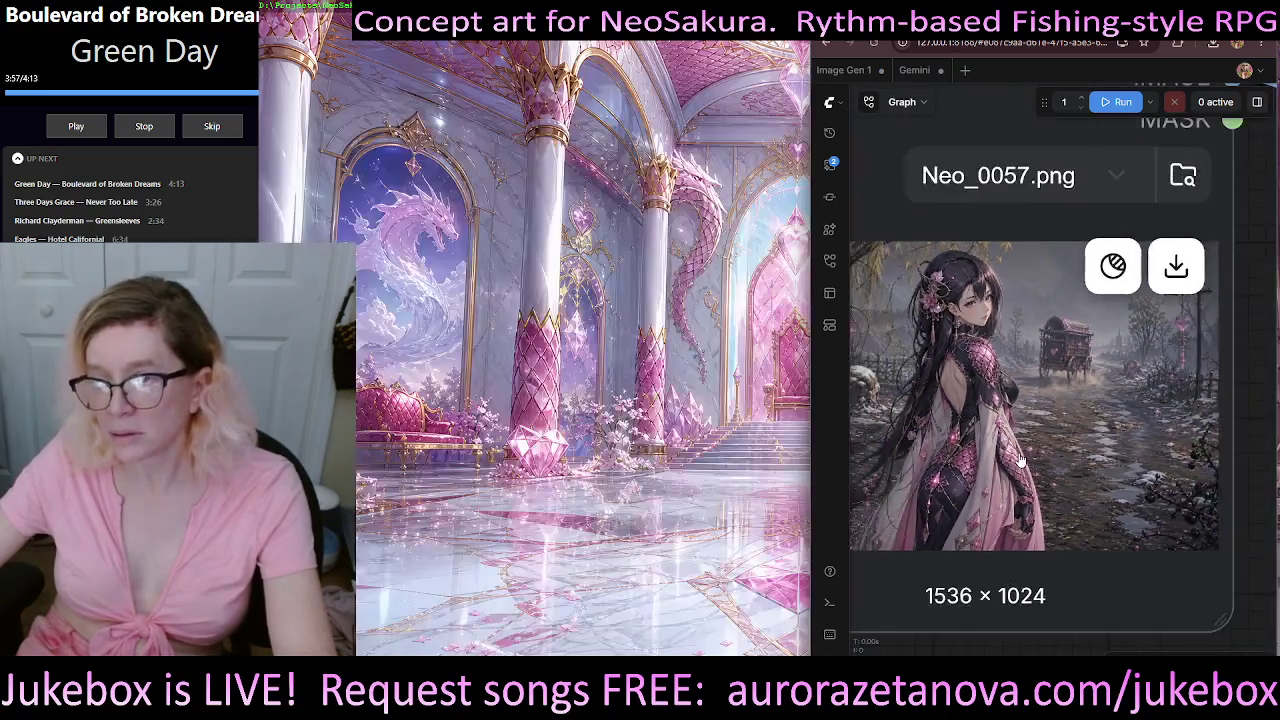
scroll(1124, 398, down, 1)
scroll(1124, 398, down, 1)
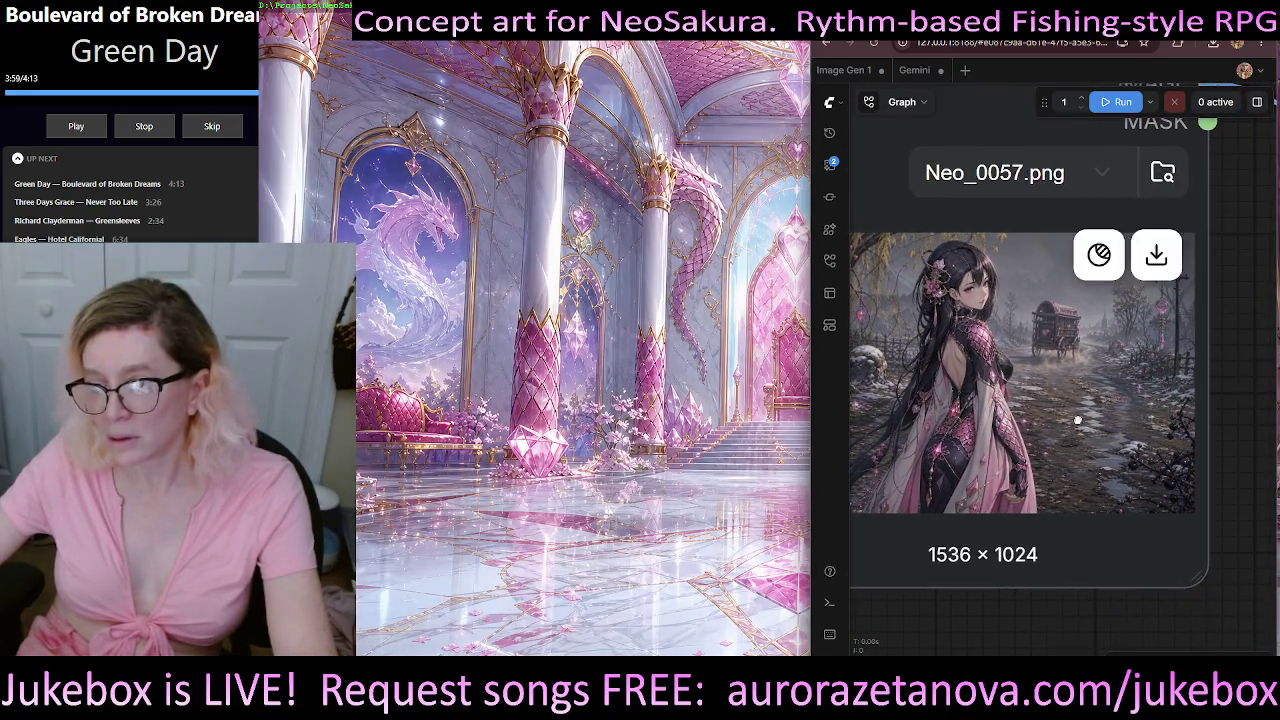
- Replace the Gemini prompt with 'Remove the girl from this scene' using typing and voice dictation
drag(1124, 398, 851, 104)
scroll(851, 104, up, 2)
scroll(1015, 371, down, 1)
scroll(1080, 385, down, 2)
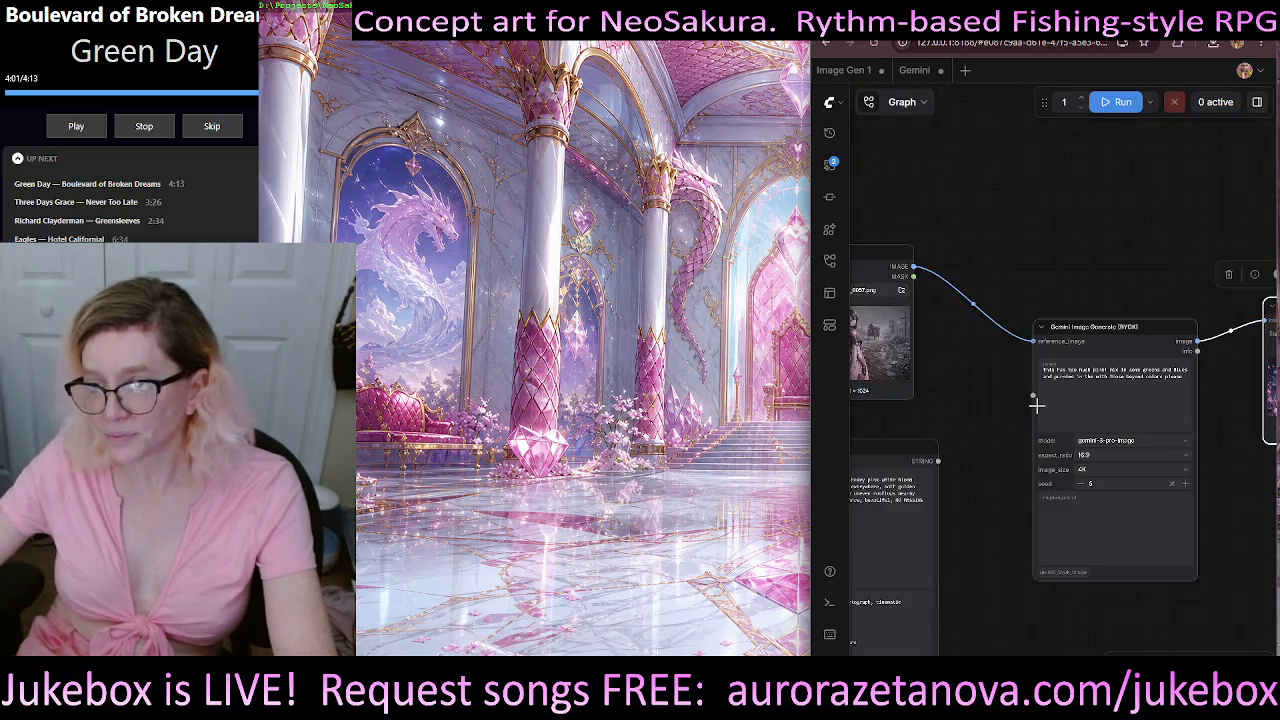
scroll(1122, 392, down, 1)
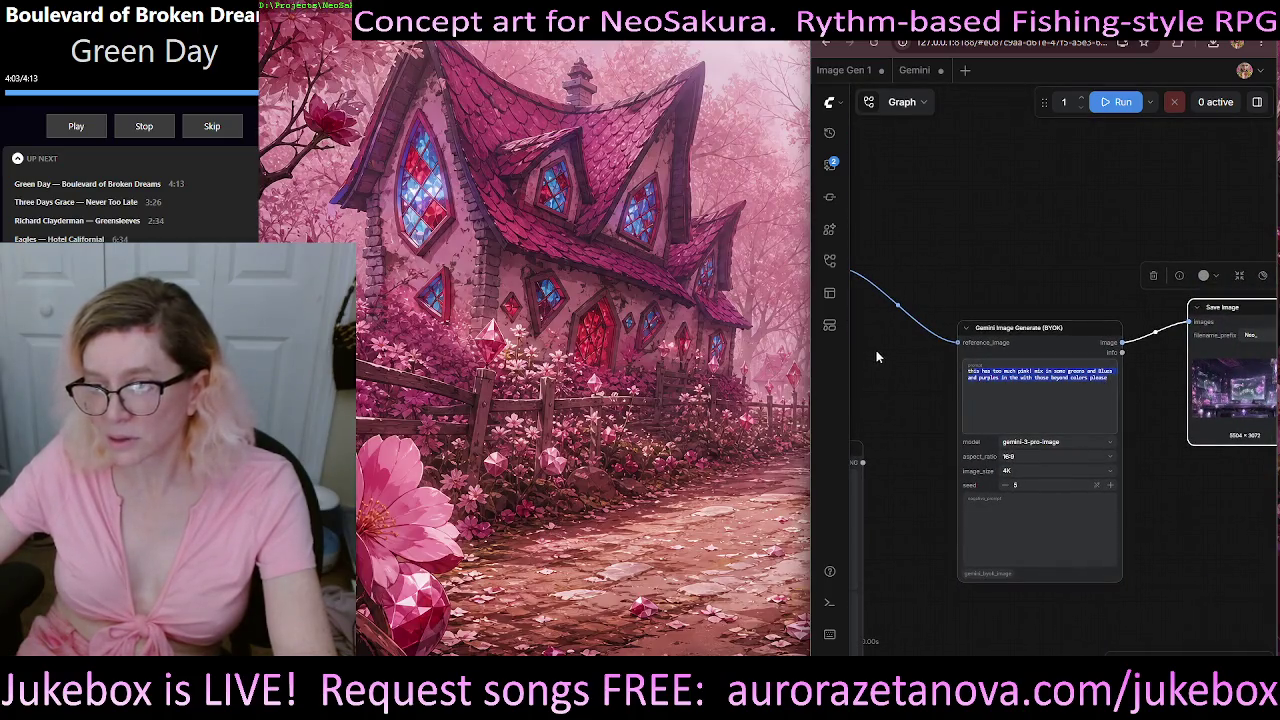
text(th)
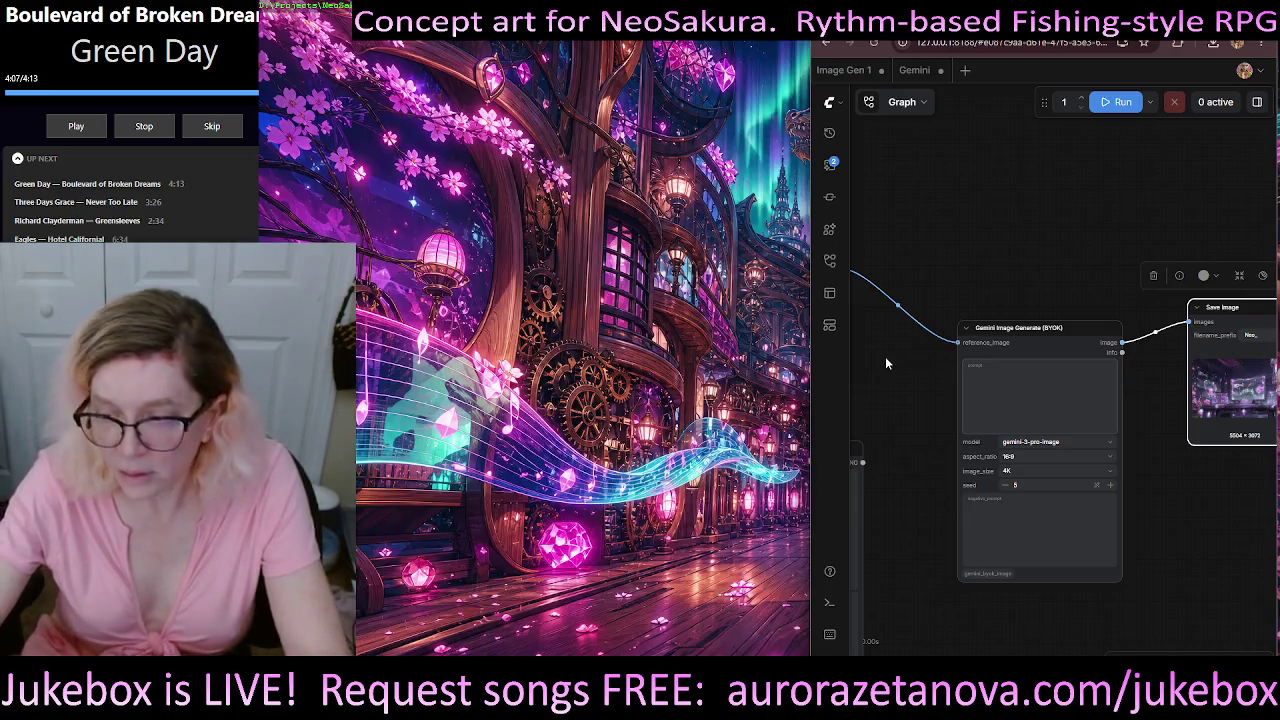
key(super+h)
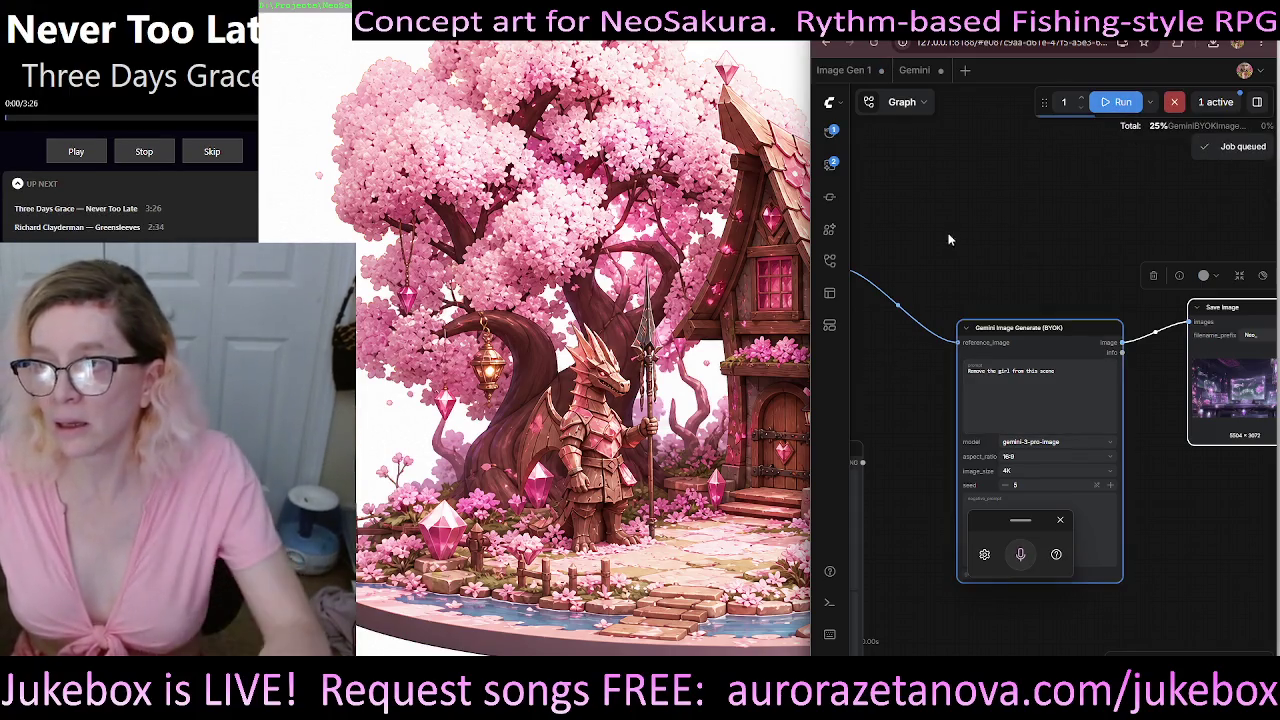
drag(874, 185, 1045, 144)
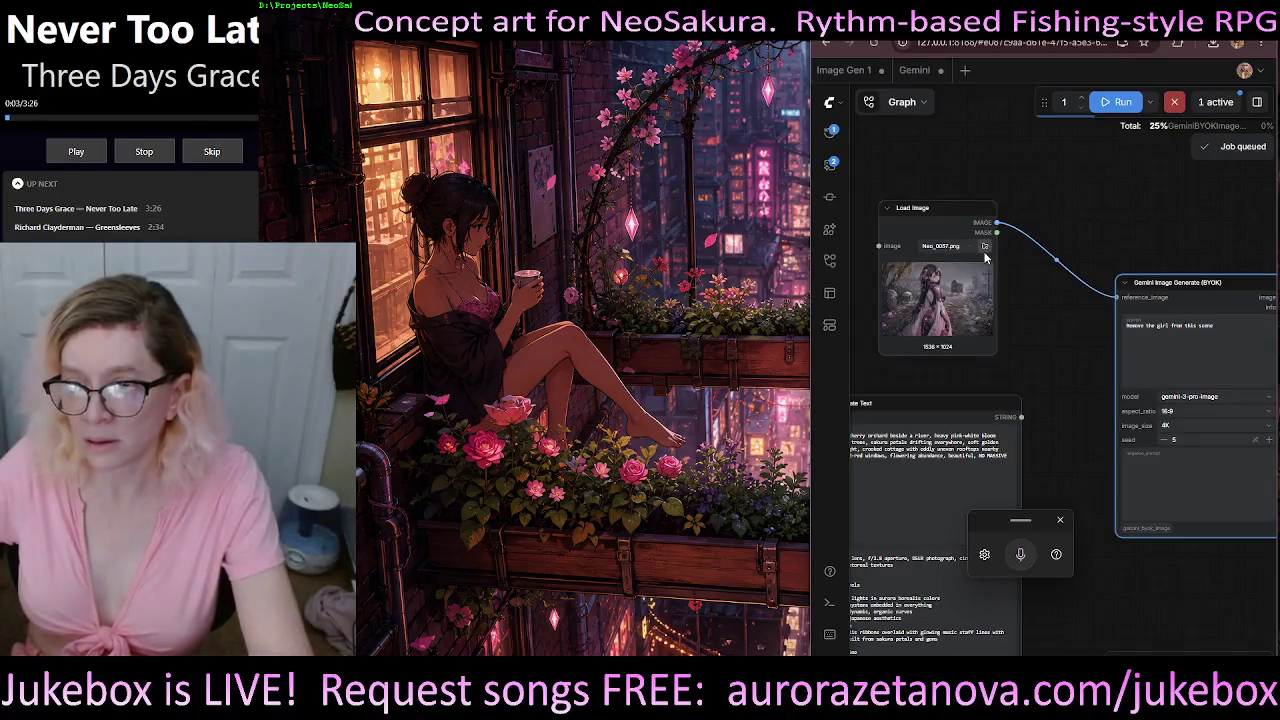
- Swap the Load Image source to Neo_0001.png and return to the Gemini and Save Image nodes
click(985, 246)
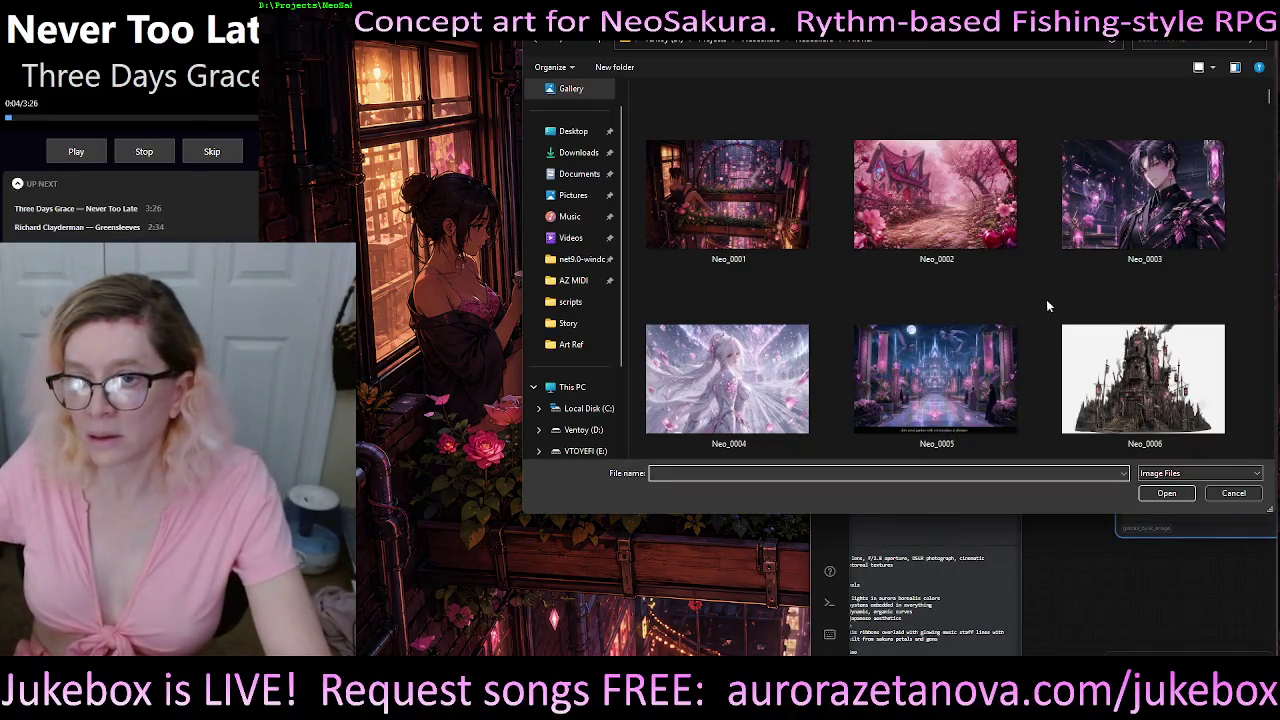
double_click(720, 193)
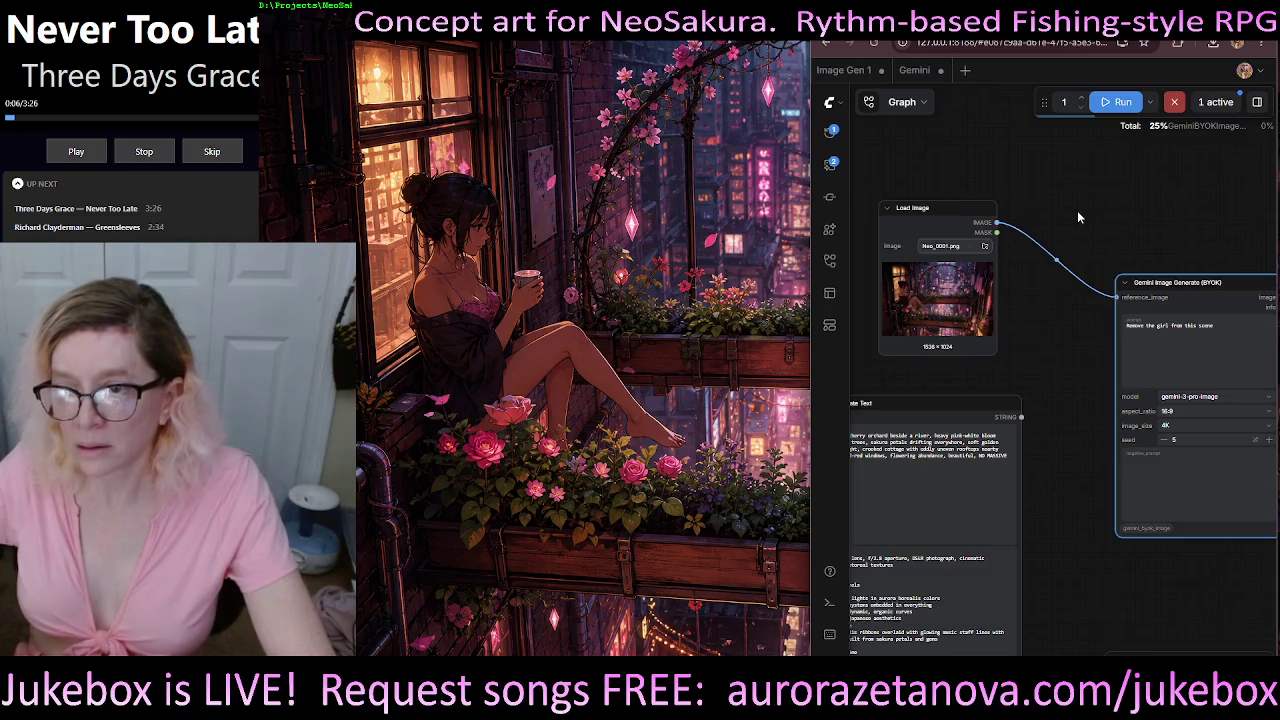
drag(1077, 217, 919, 179)
mouse_move(1095, 376)
mouse_down()
mouse_move(1064, 415)
mouse_move(1120, 385)
mouse_up()
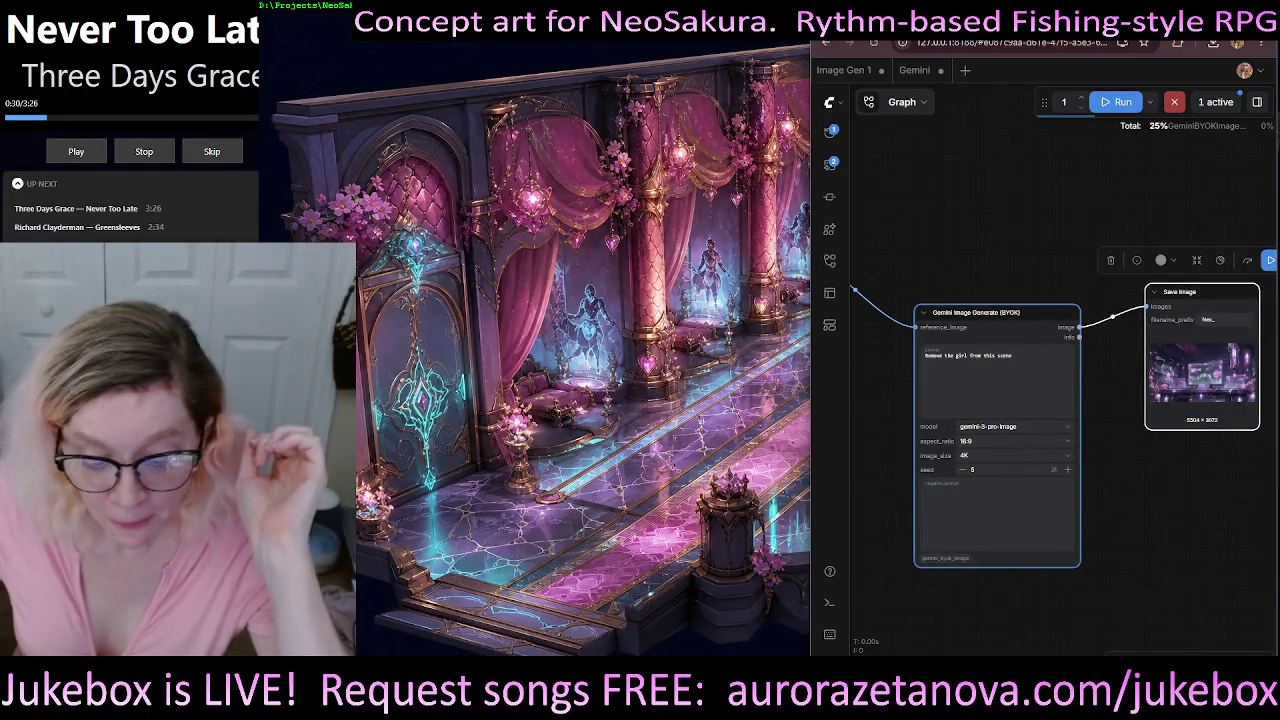
- Glance at the locations notes and concept art in Photos, then return to ComfyUI
key(alt+Tab)
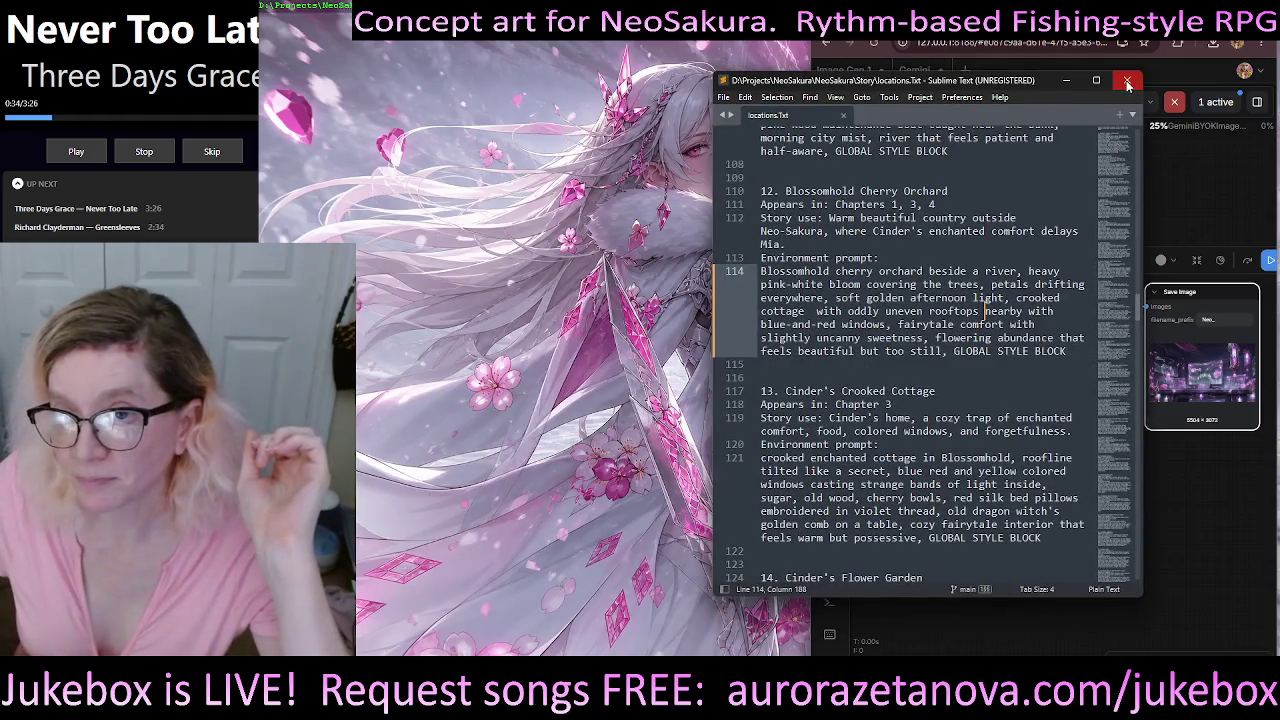
click(1127, 81)
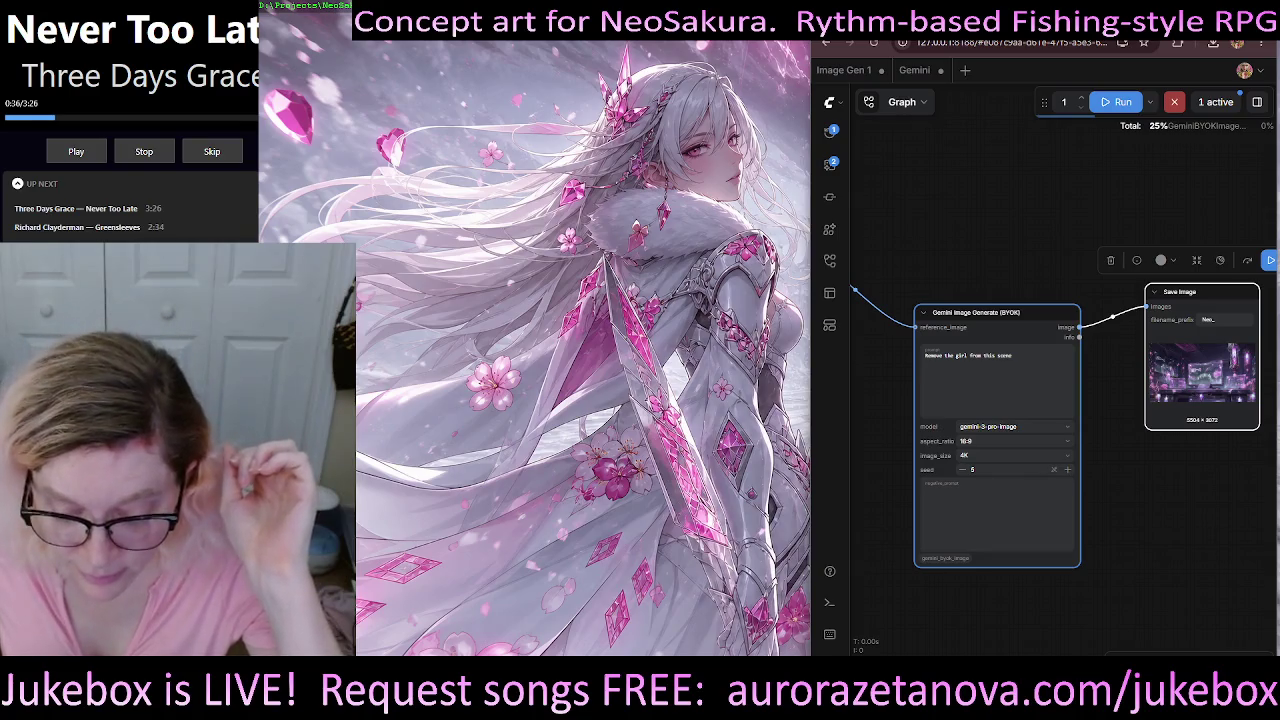
key(alt+Tab)
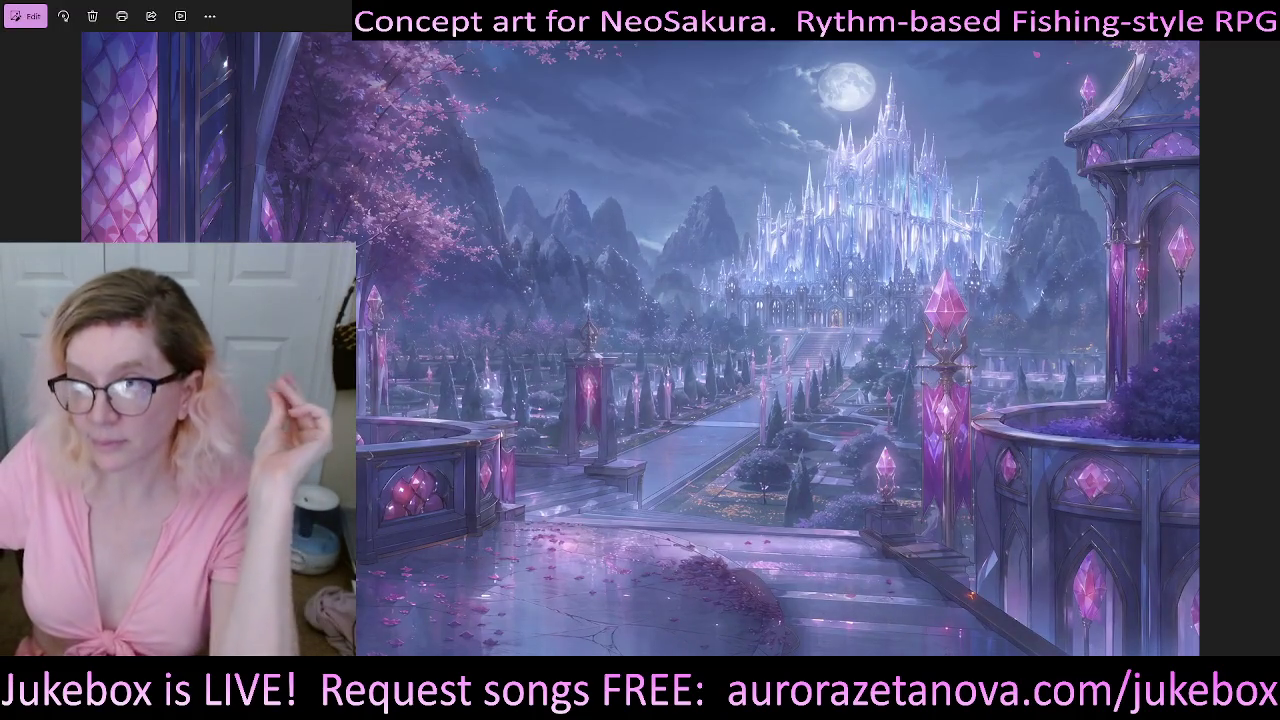
key(alt+Tab)
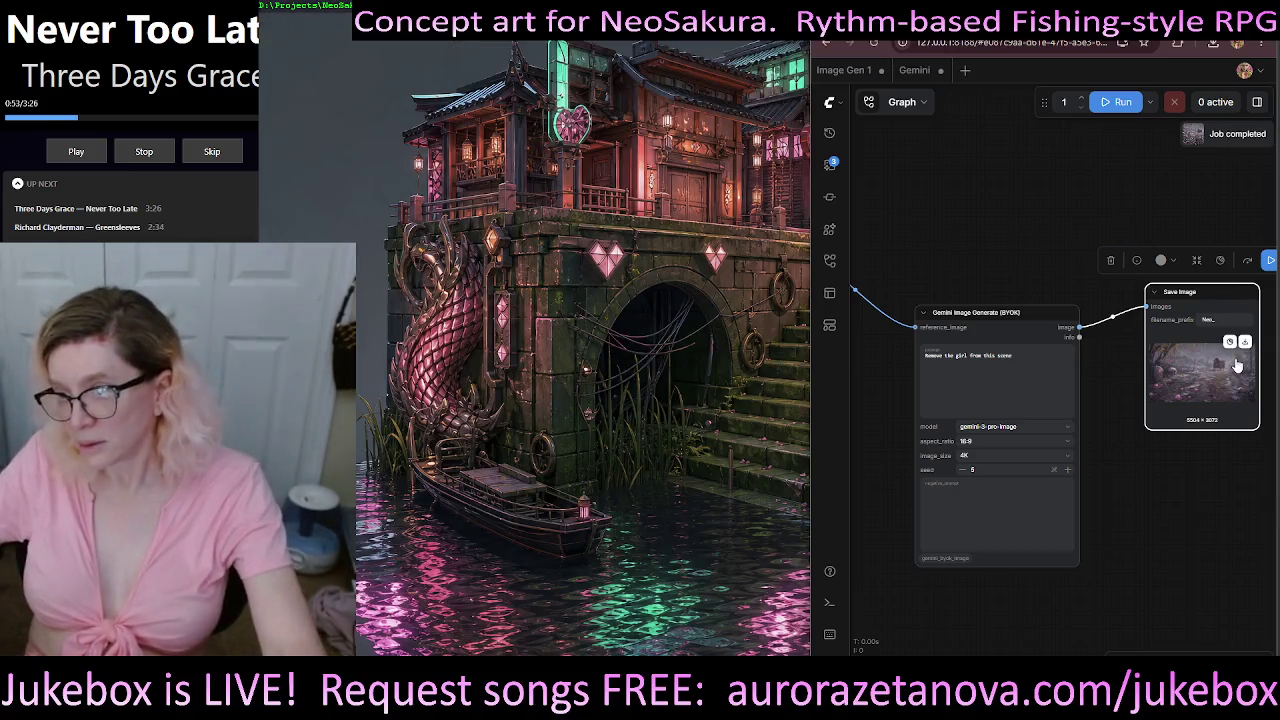
- Download Neo_00058.png, queue the next girl-removal run, and shrink the browser window
click(1245, 342)
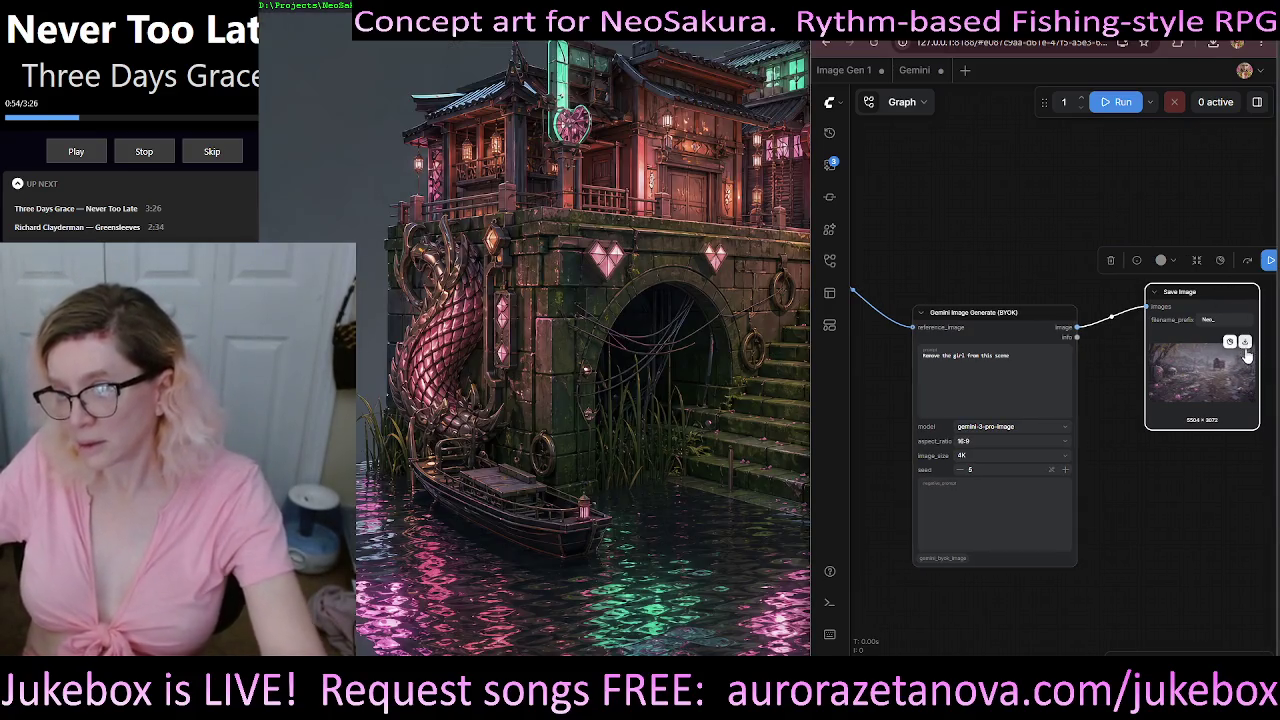
drag(940, 226, 1125, 241)
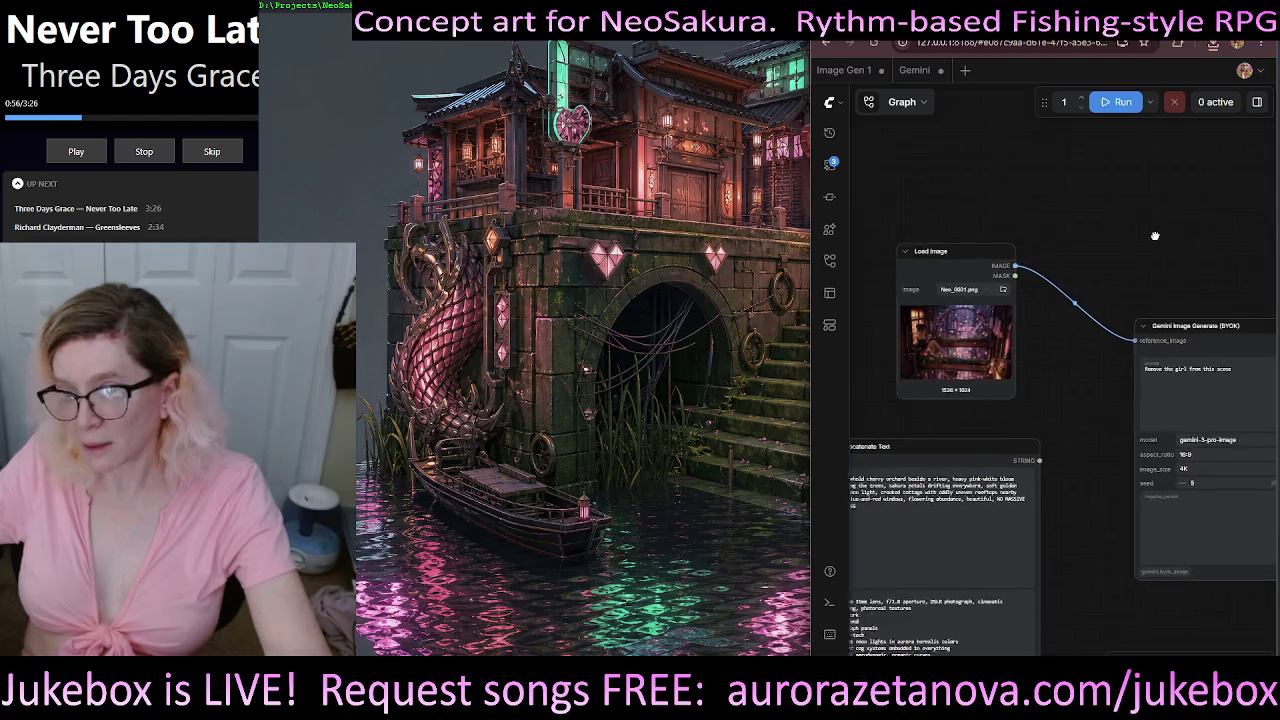
click(1122, 102)
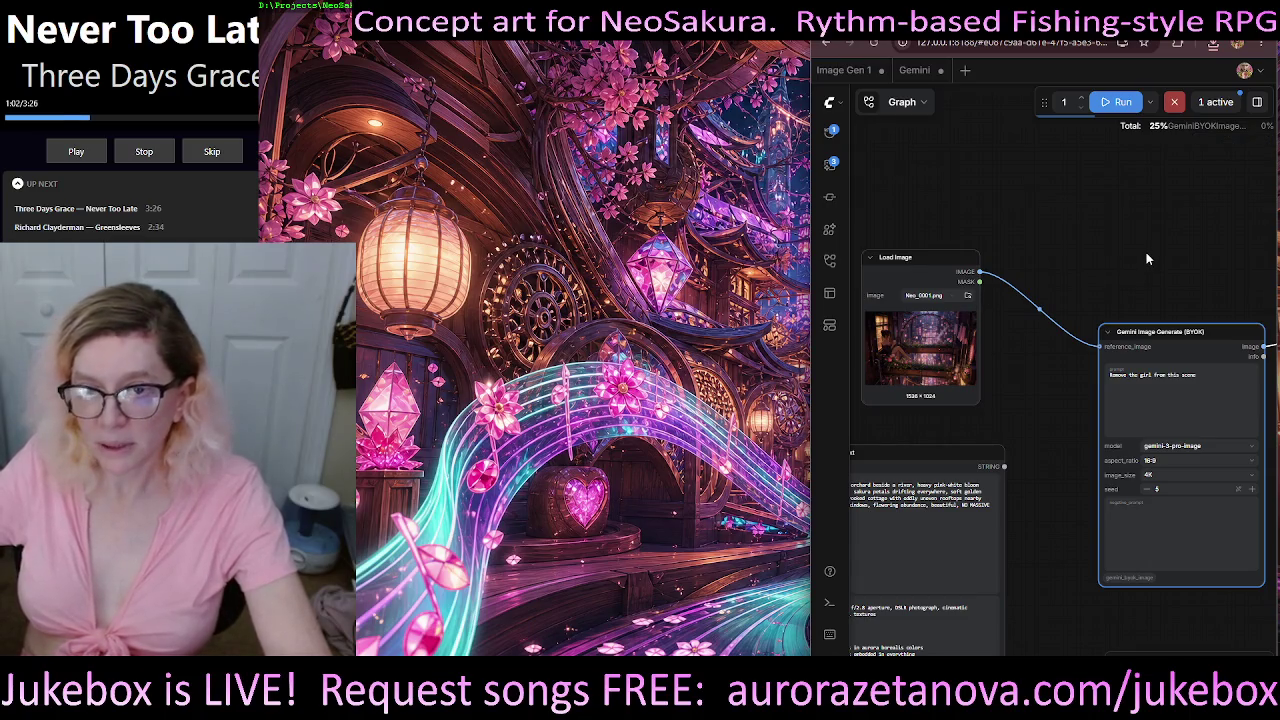
key(super+Down)
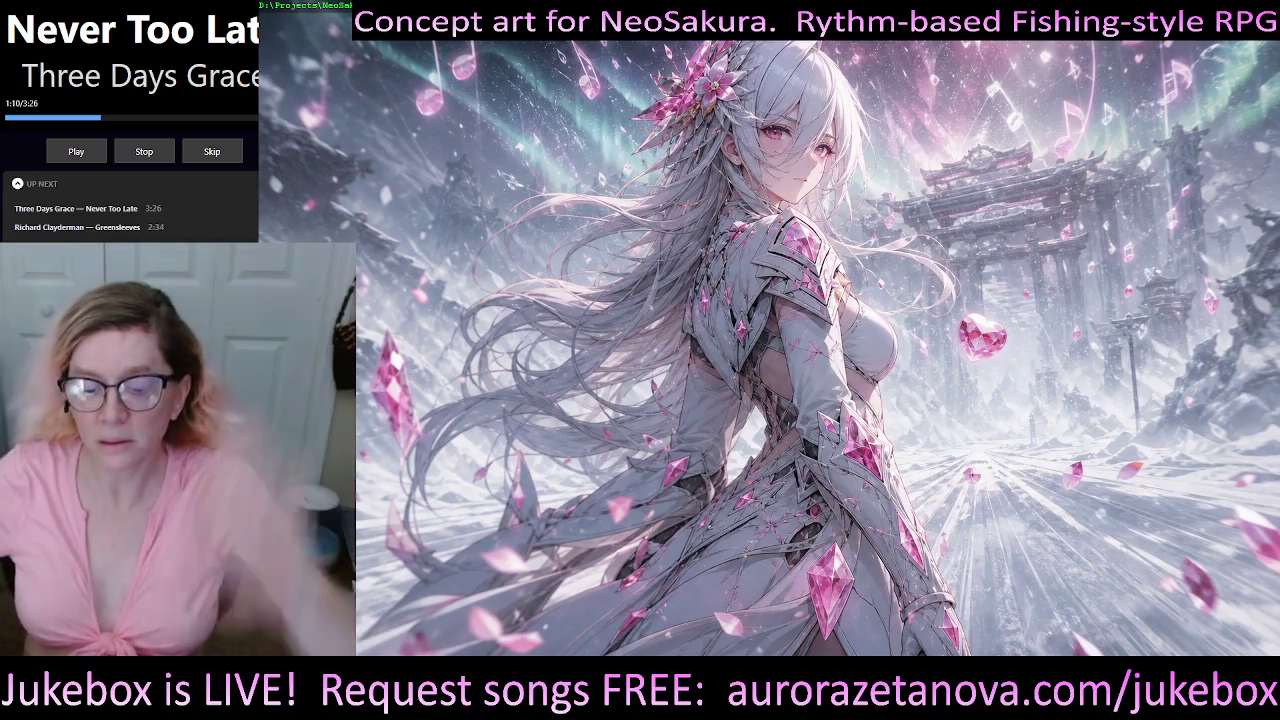
mouse_move(699, 498)
mouse_down()
mouse_move(410, 198)
mouse_move(332, 220)
mouse_move(255, 134)
mouse_up()
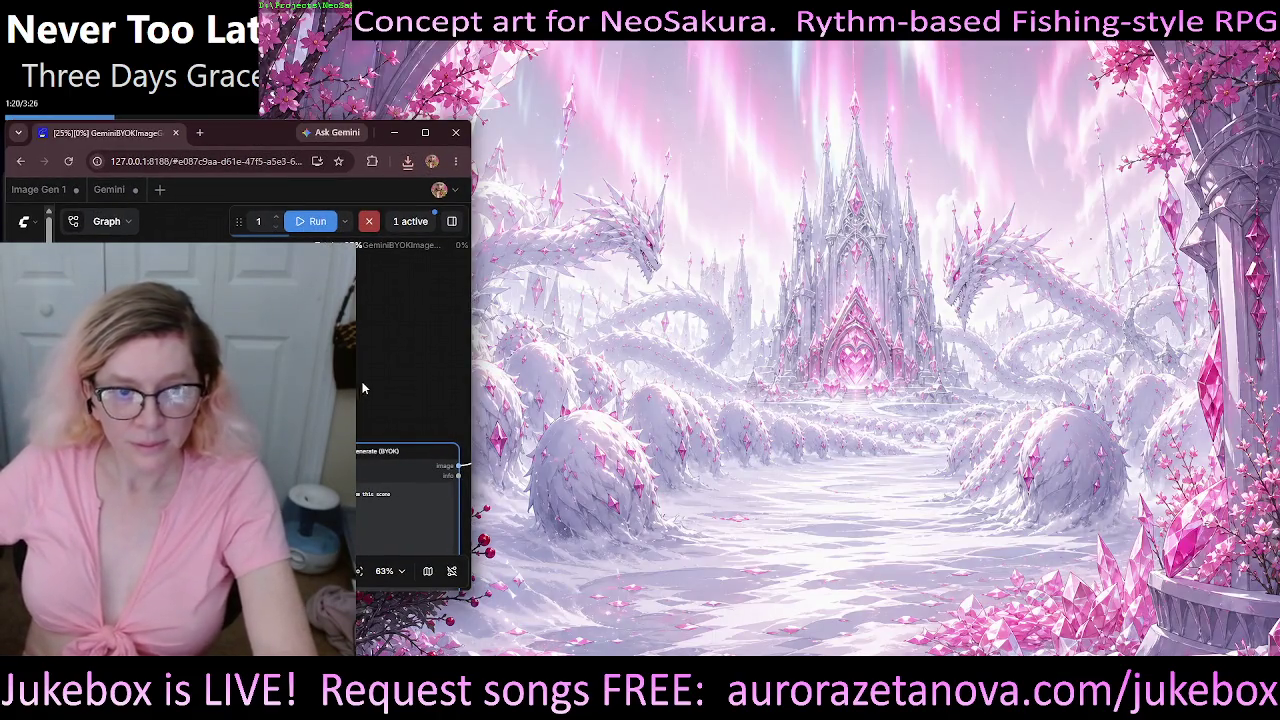
- Open the previous download from the downloads list to inspect it, then close the viewer
scroll(413, 450, down, 3)
scroll(413, 400, down, 1)
scroll(417, 450, right, 2)
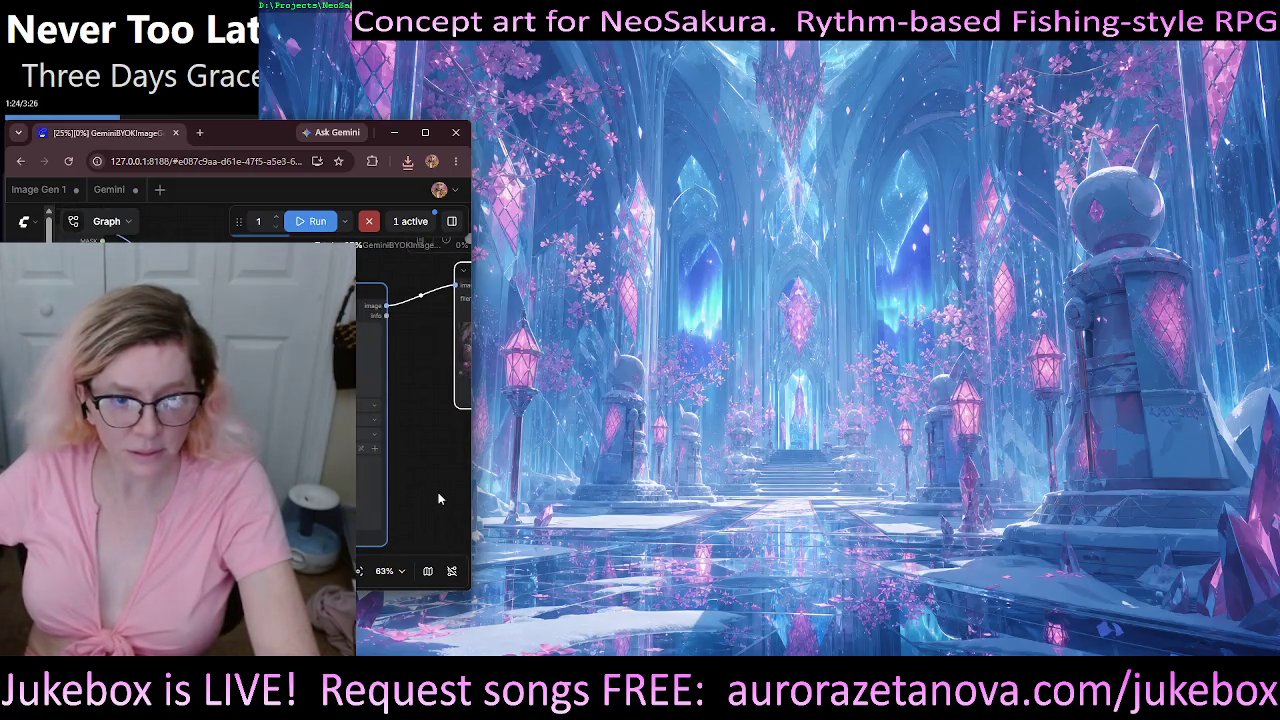
scroll(439, 498, down, 5)
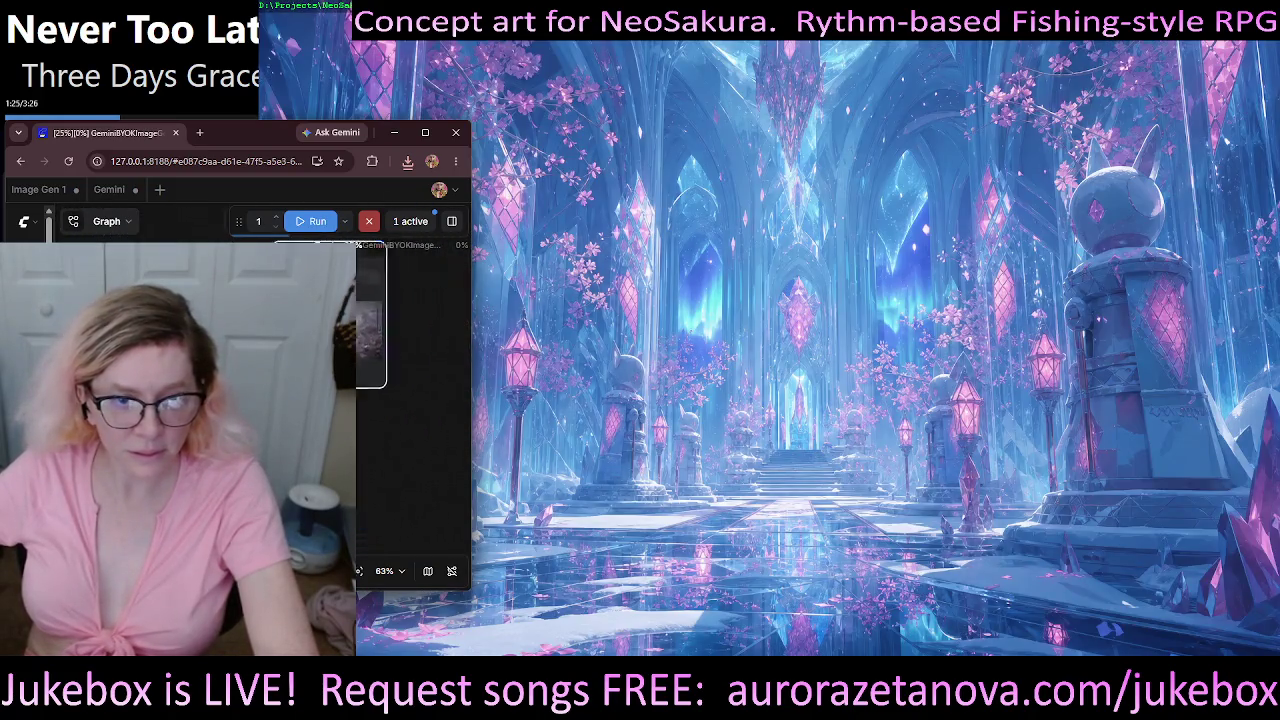
click(407, 166)
click(295, 180)
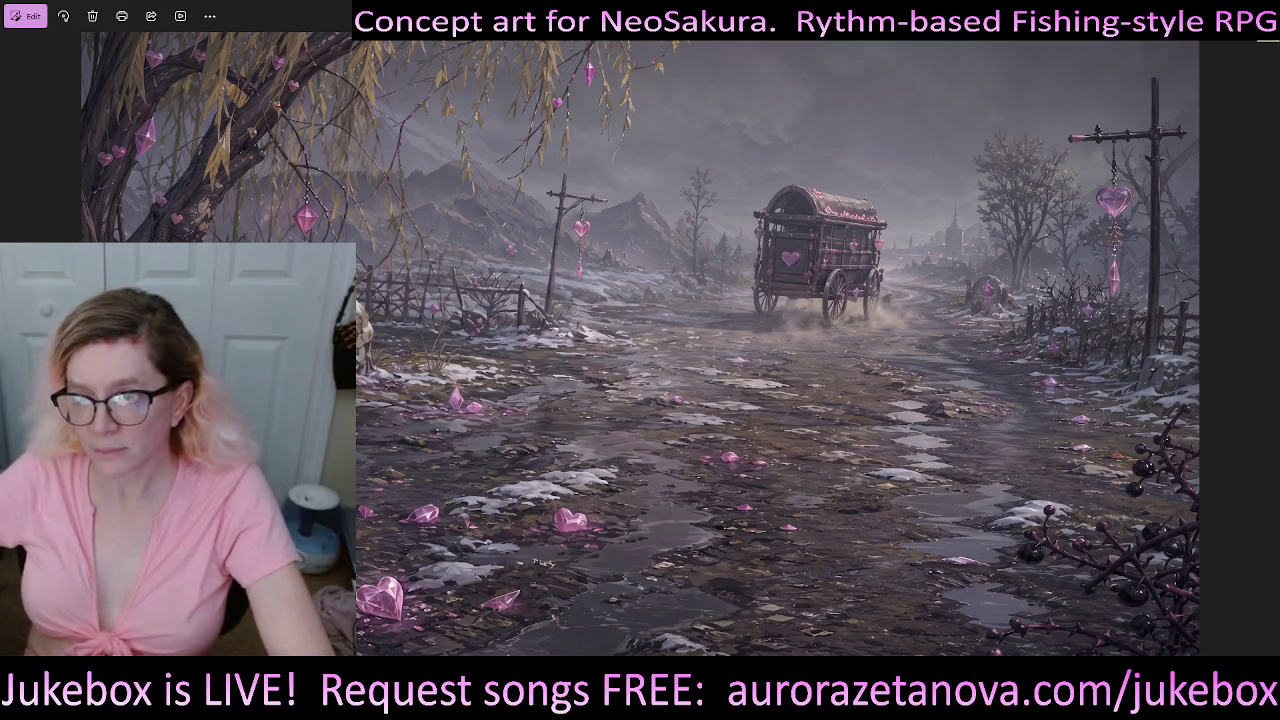
key(alt+F4)
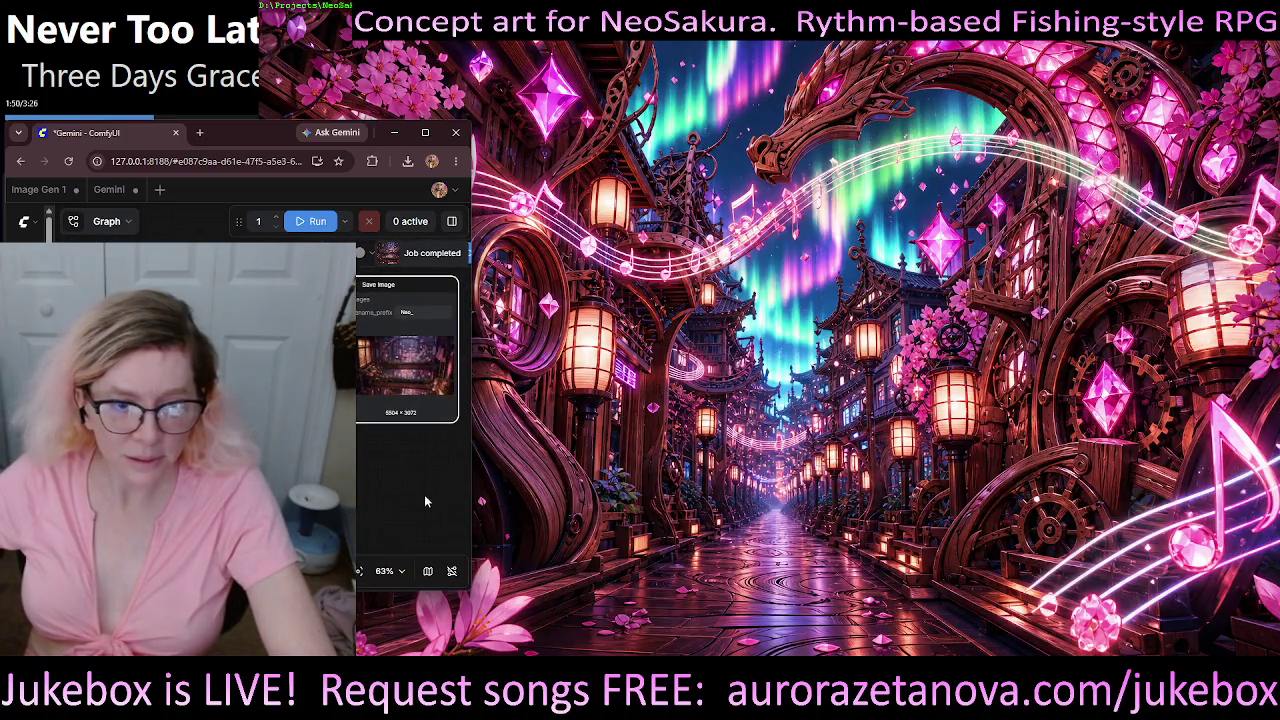
- Download the girl-free result as Neo_00059_.png and check it in the image viewer
drag(424, 500, 360, 500)
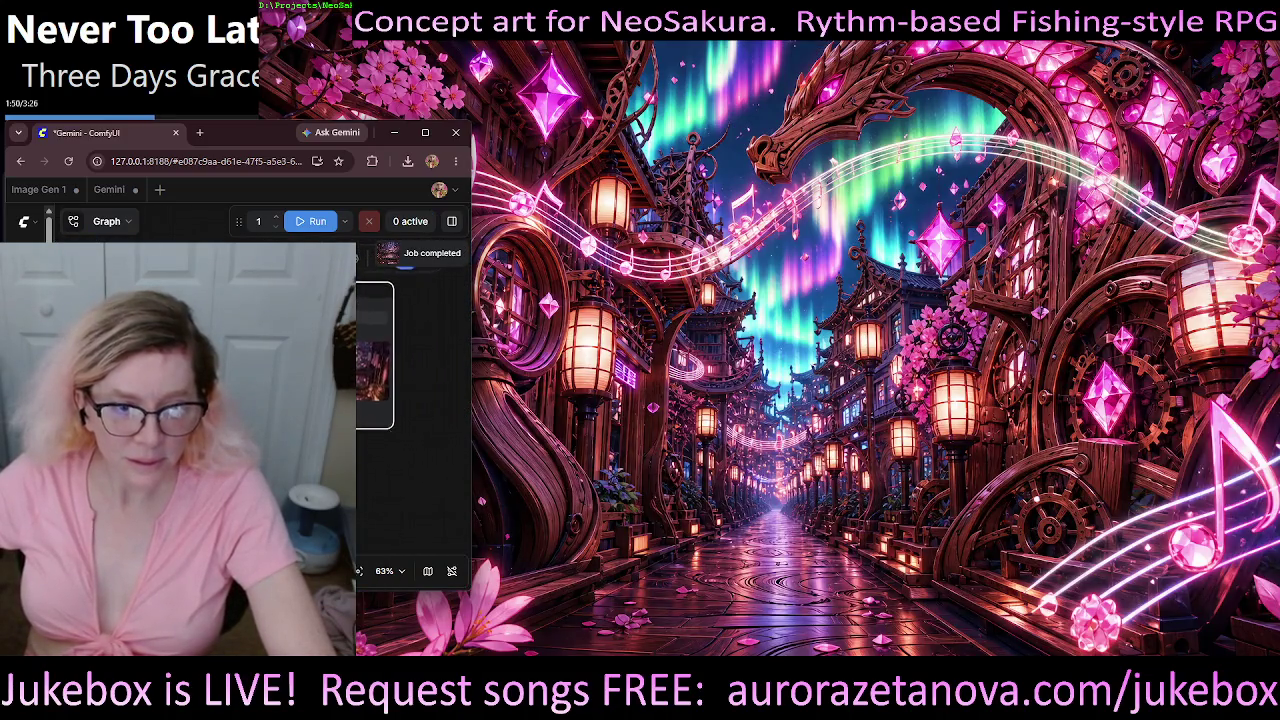
click(378, 340)
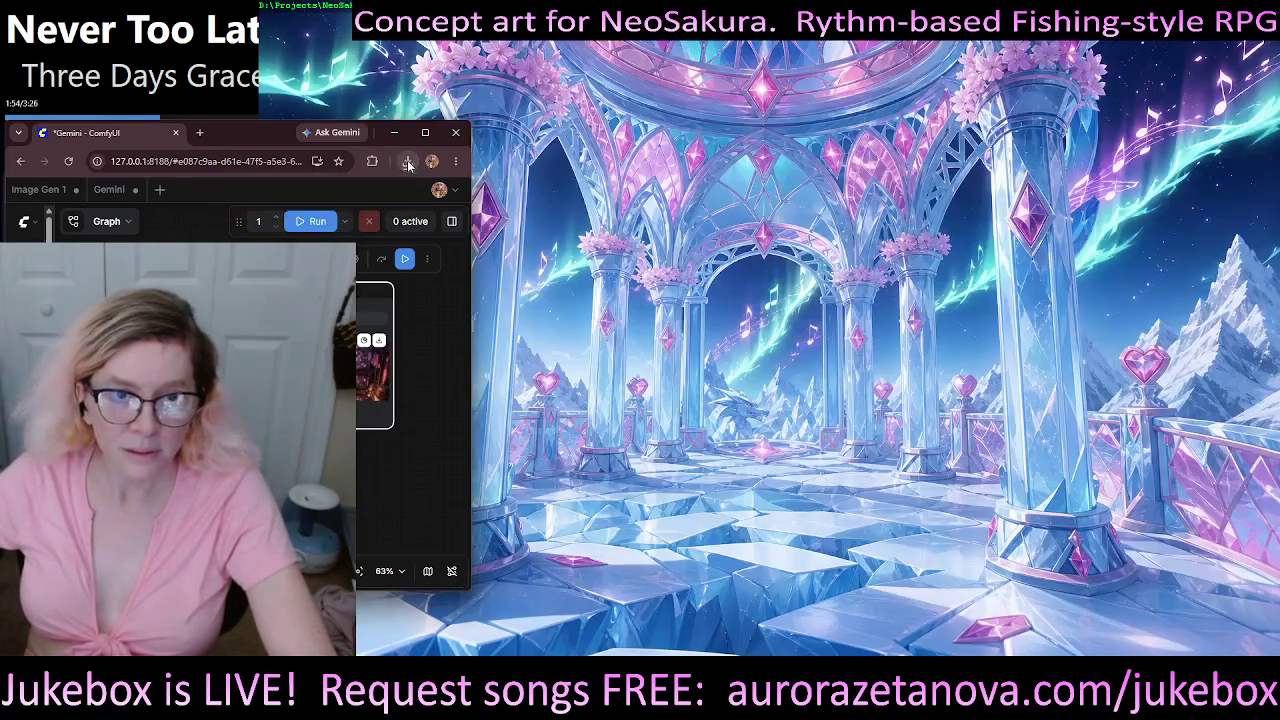
click(407, 163)
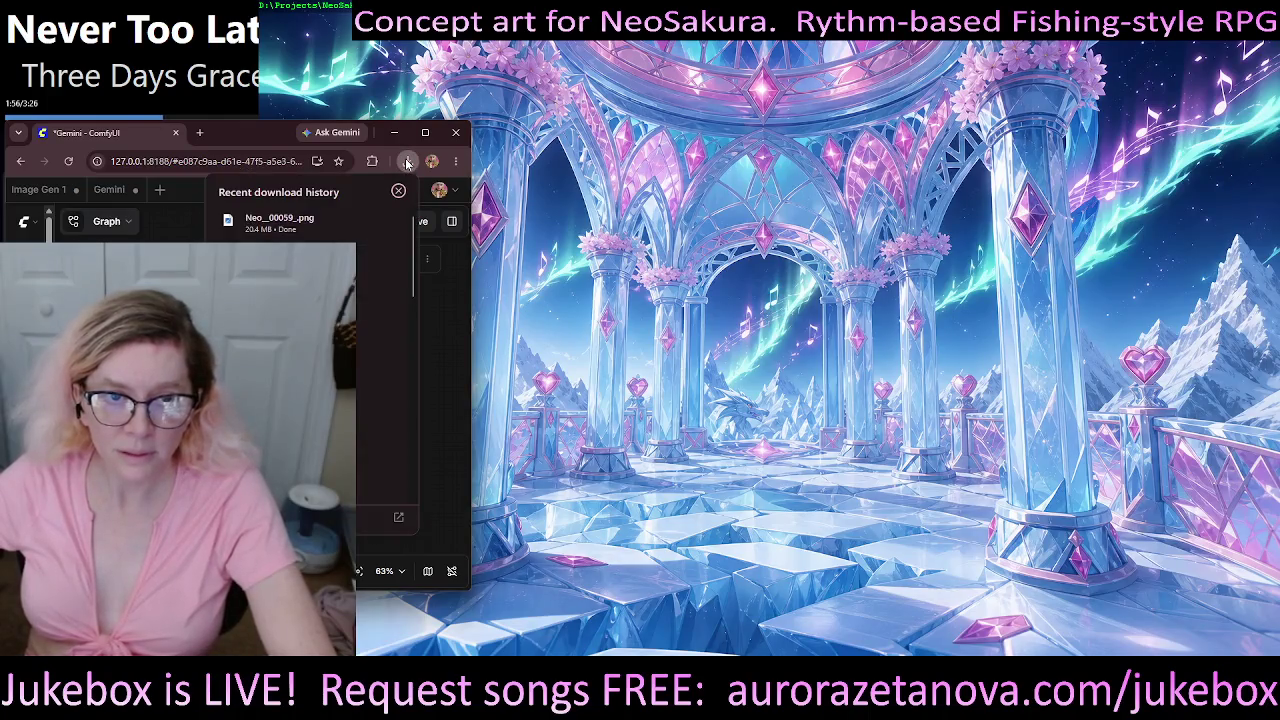
click(290, 215)
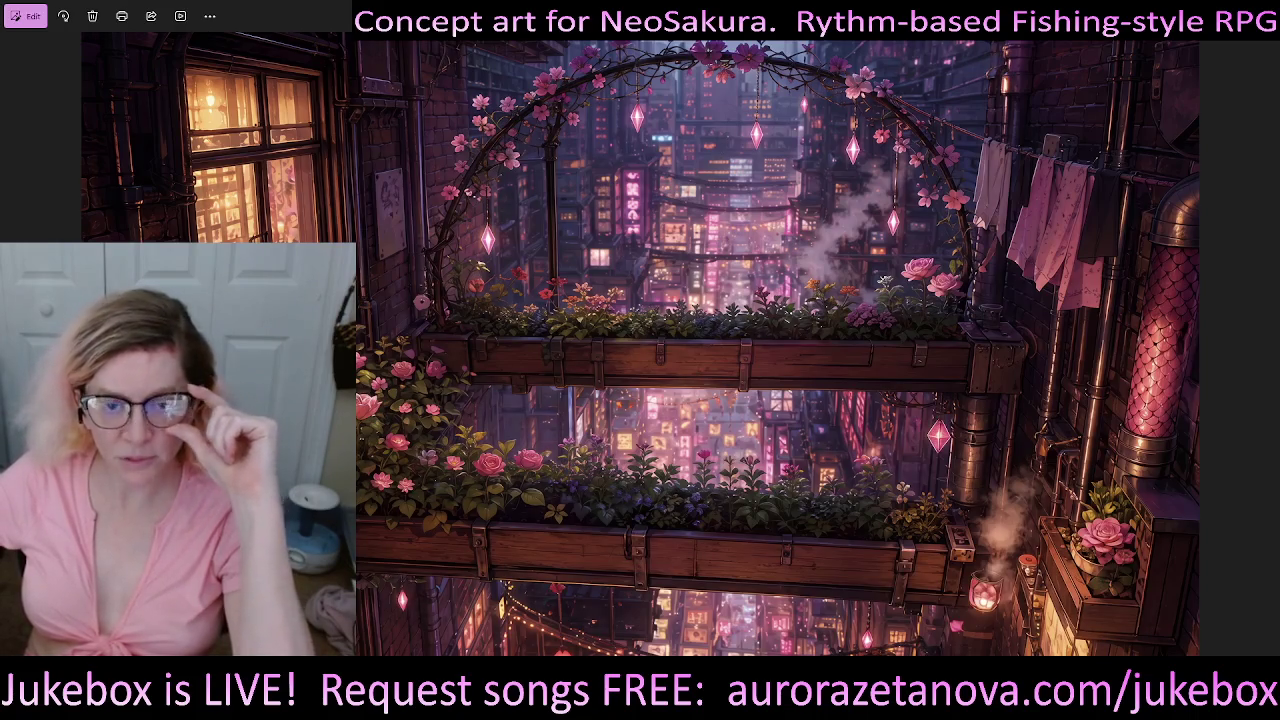
key(alt+F4)
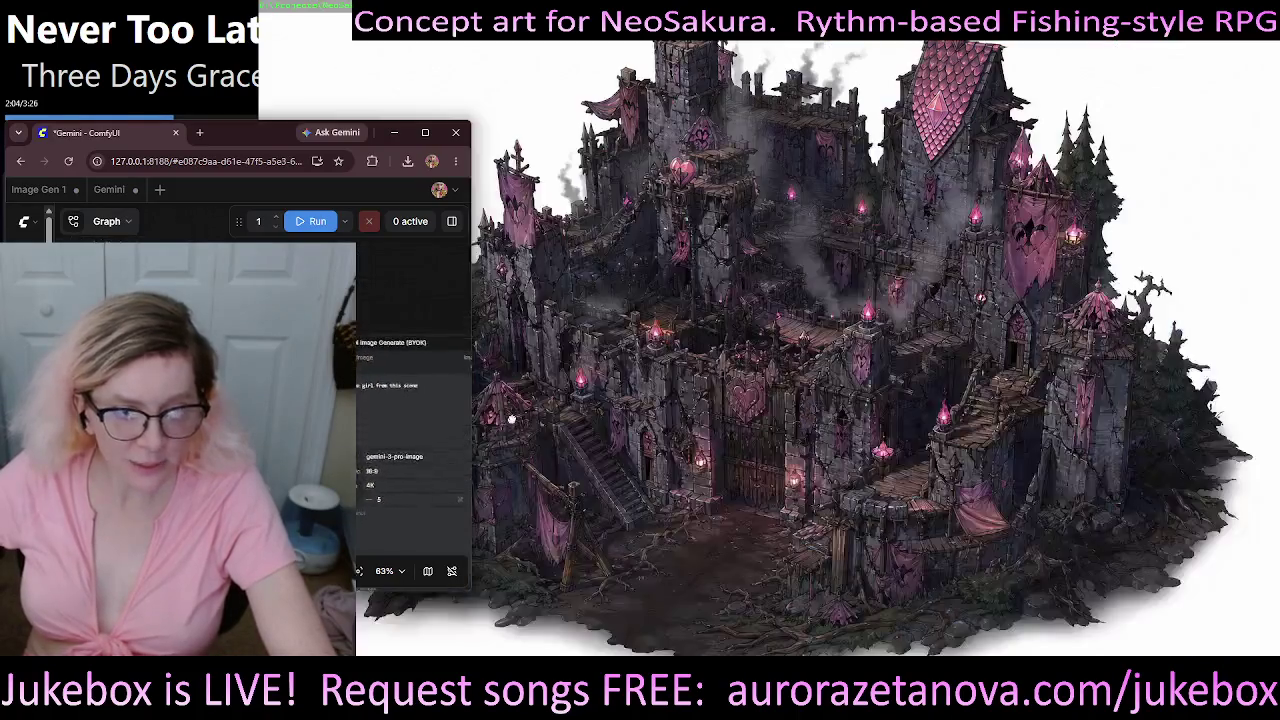
- Load the next Neo source image, run the girl-removal edit and pan to the Save Image node
click(250, 420)
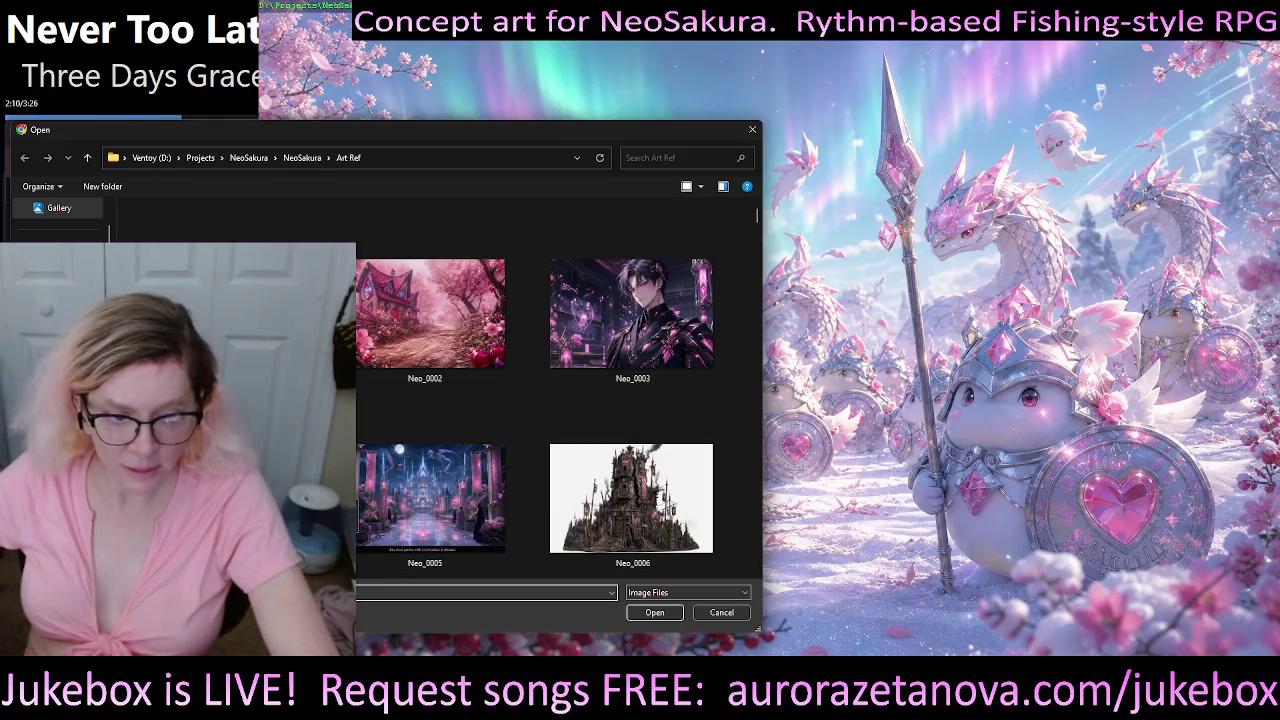
key(Escape)
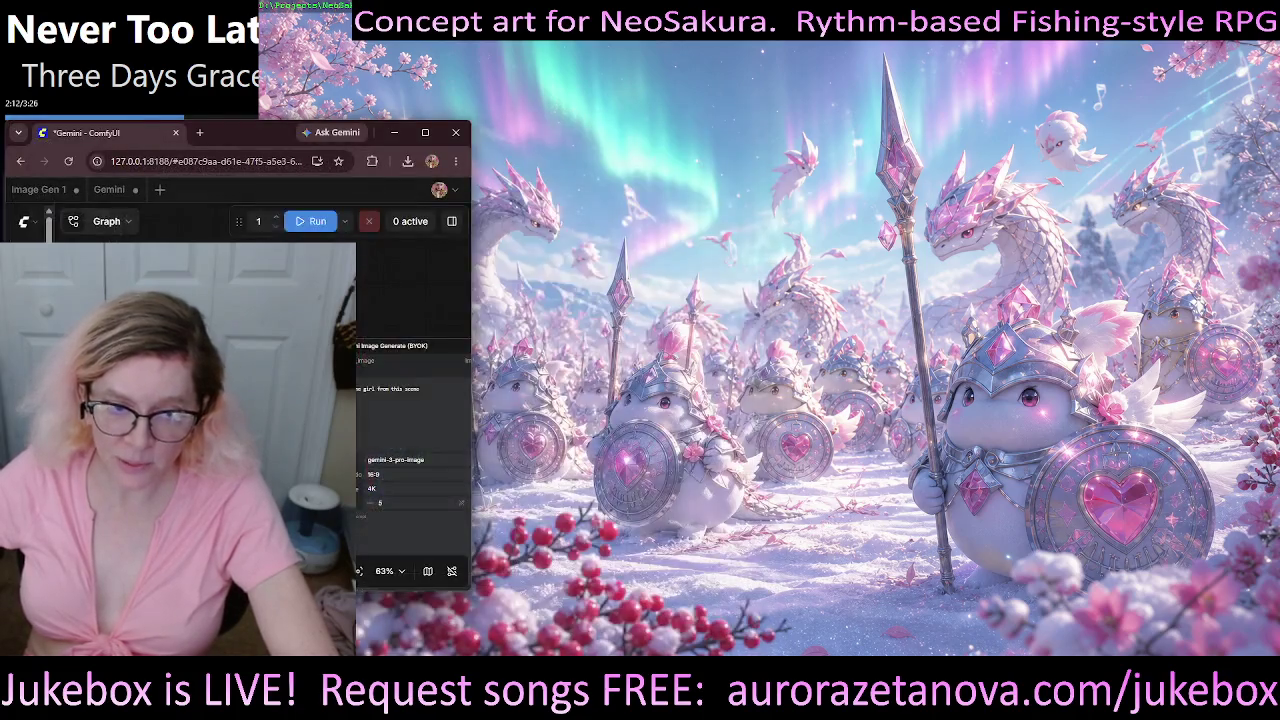
drag(434, 299, 329, 254)
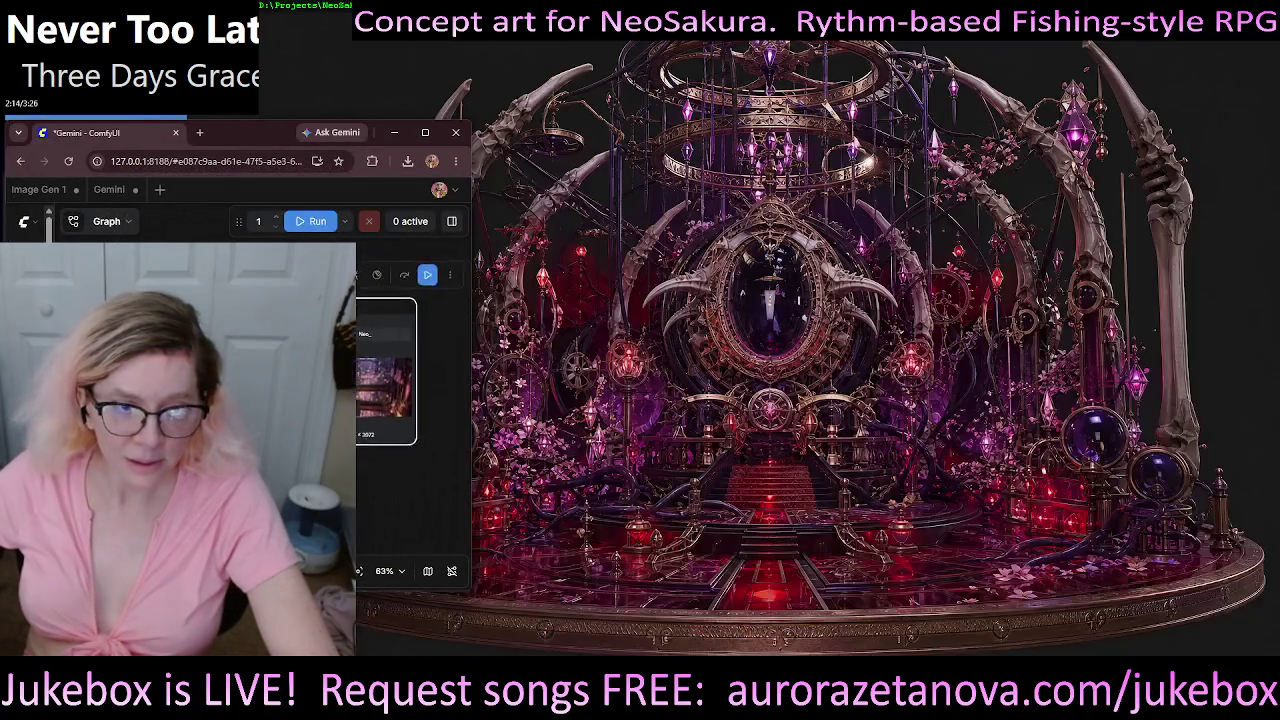
click(376, 278)
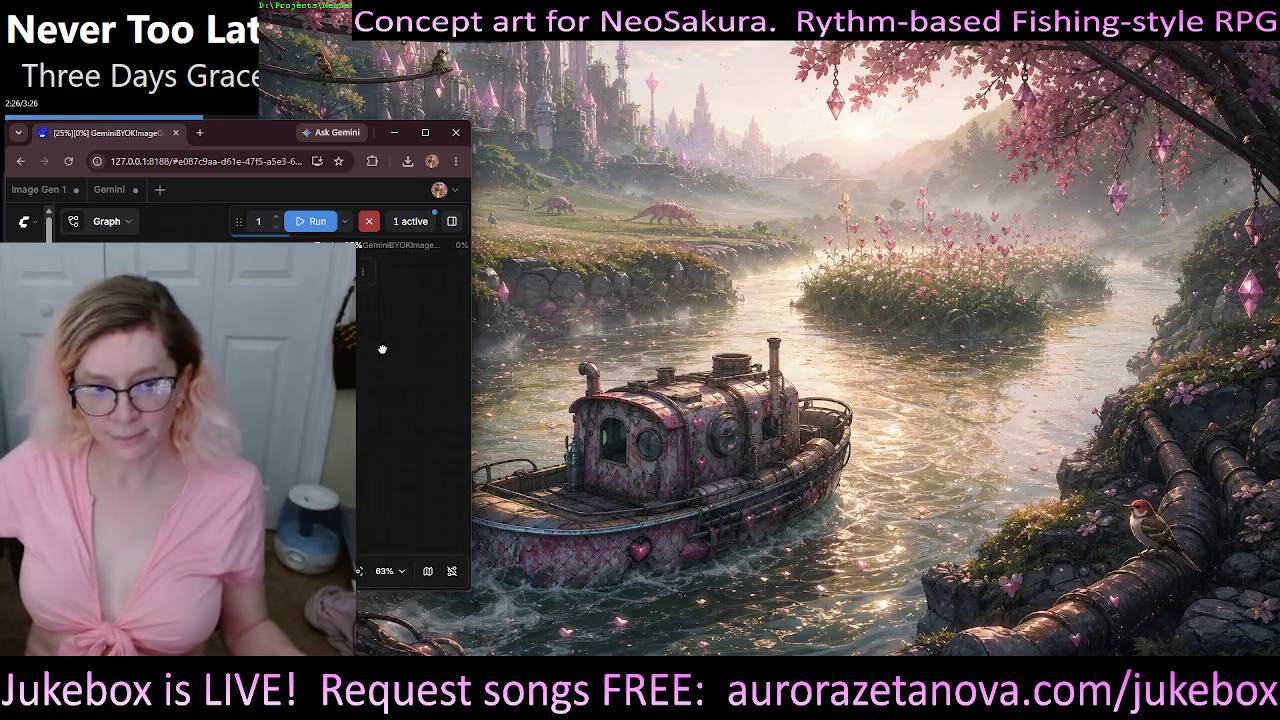
drag(386, 349, 507, 352)
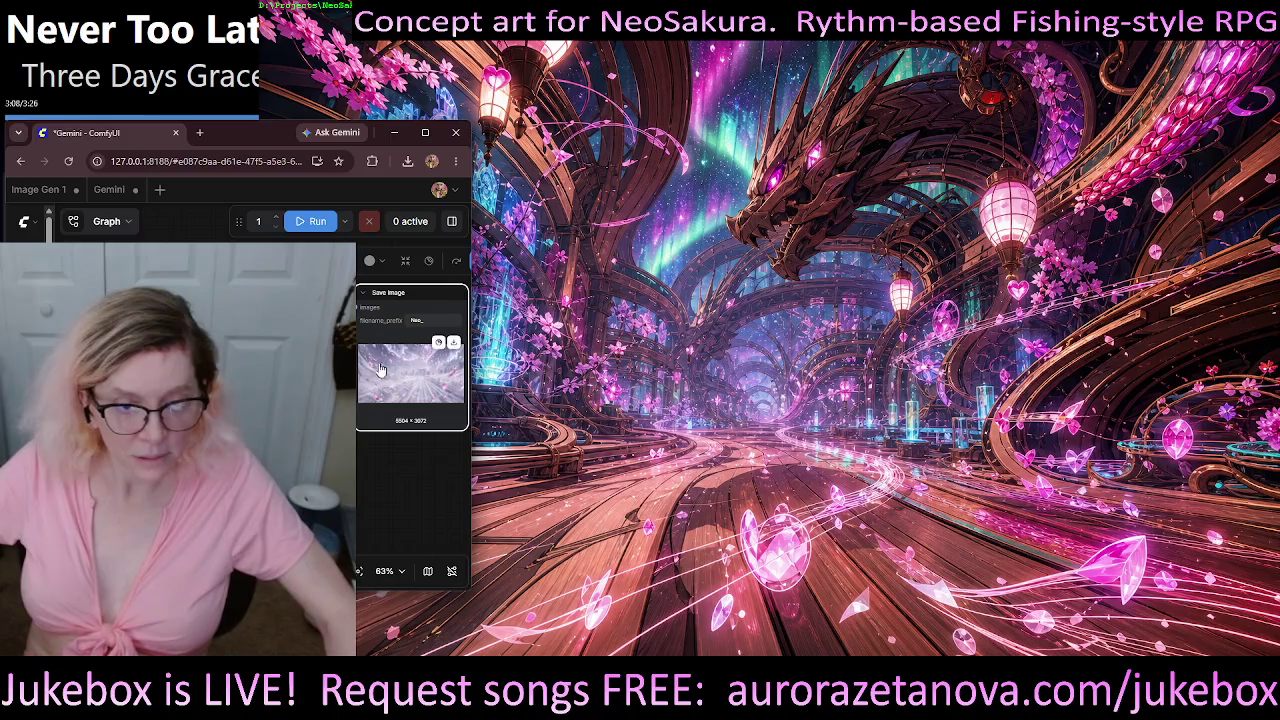
- Download the newest result and open Neo_00060_.png, the snowy torii-gate image, in a photo viewer
click(453, 342)
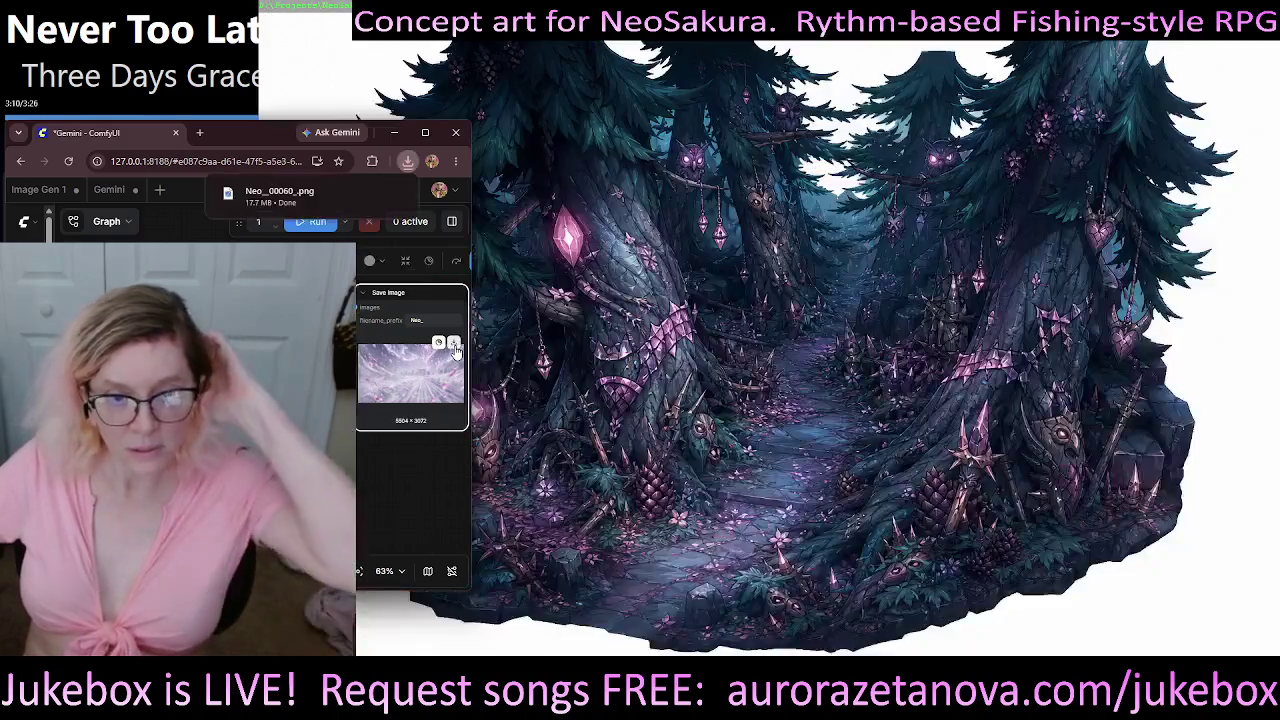
click(279, 192)
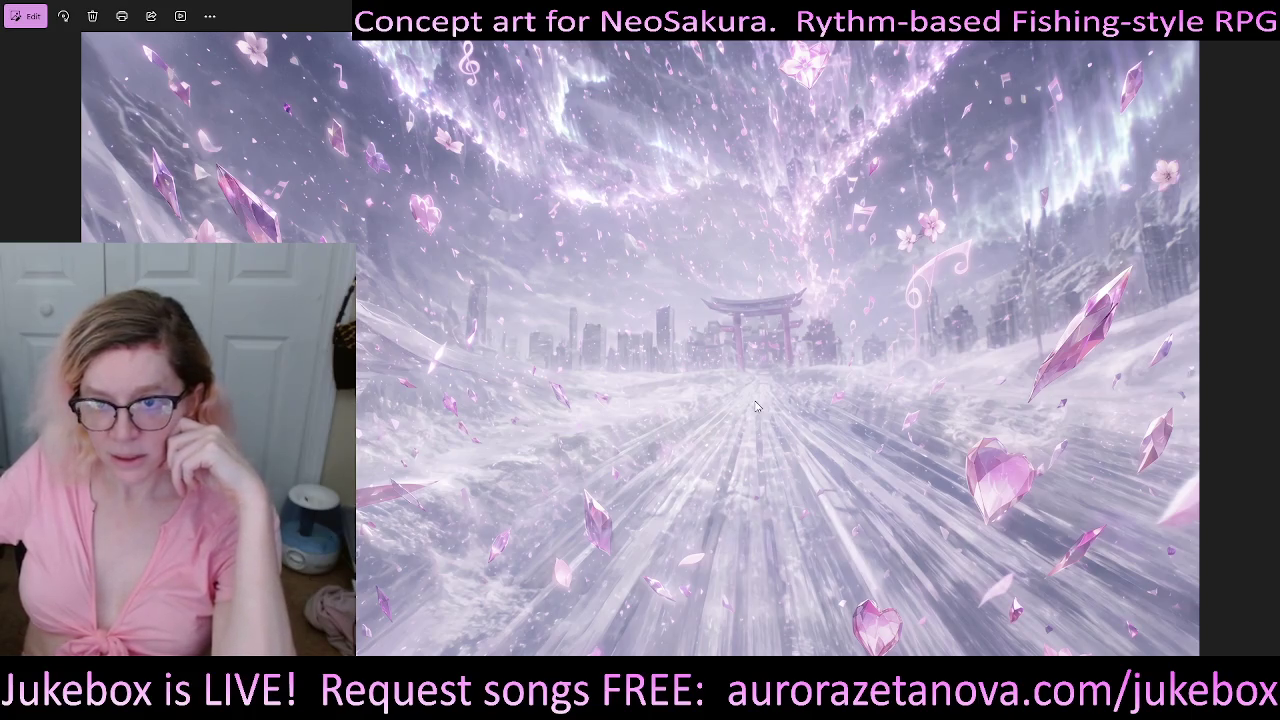
scroll(757, 405, up, 3)
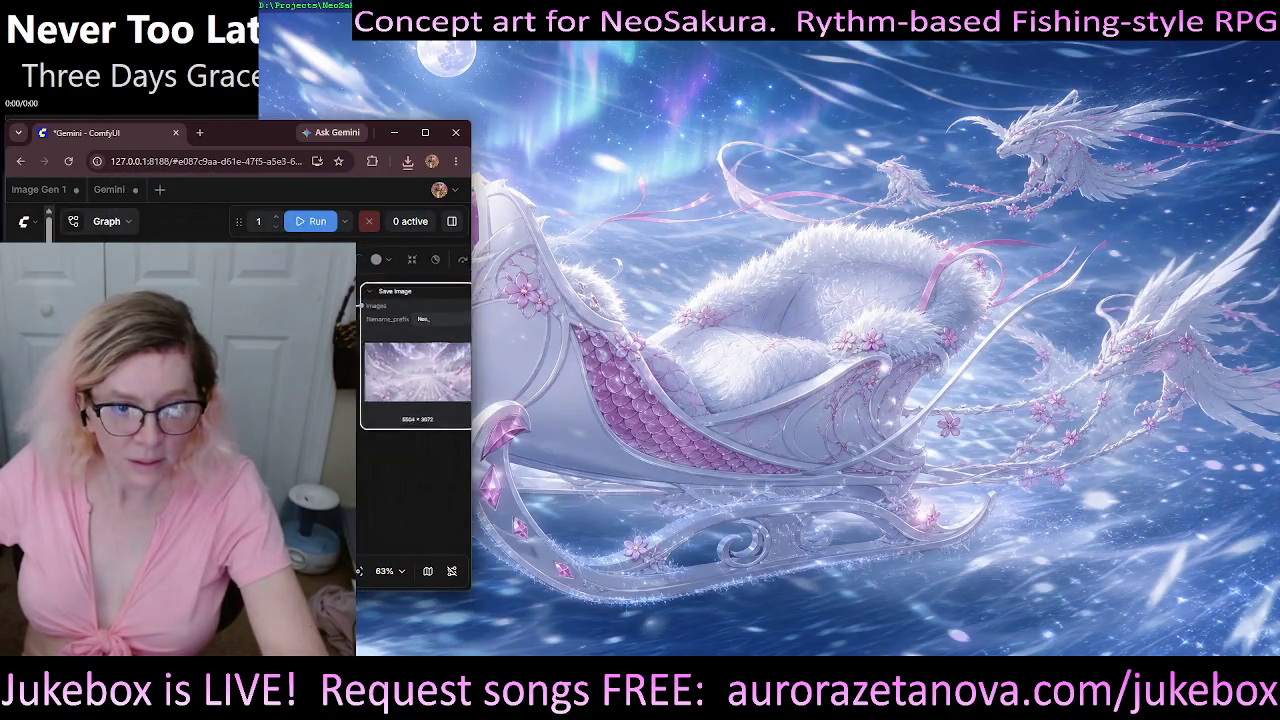
drag(359, 305, 443, 291)
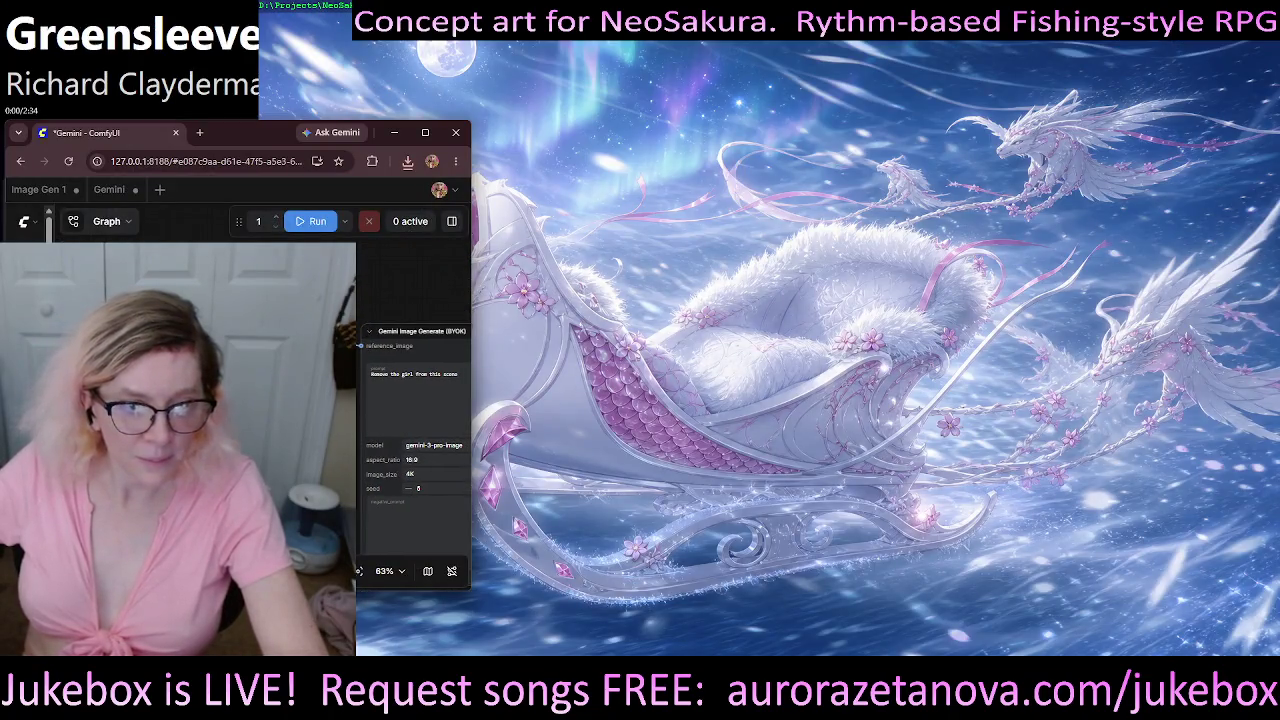
drag(400, 400, 534, 318)
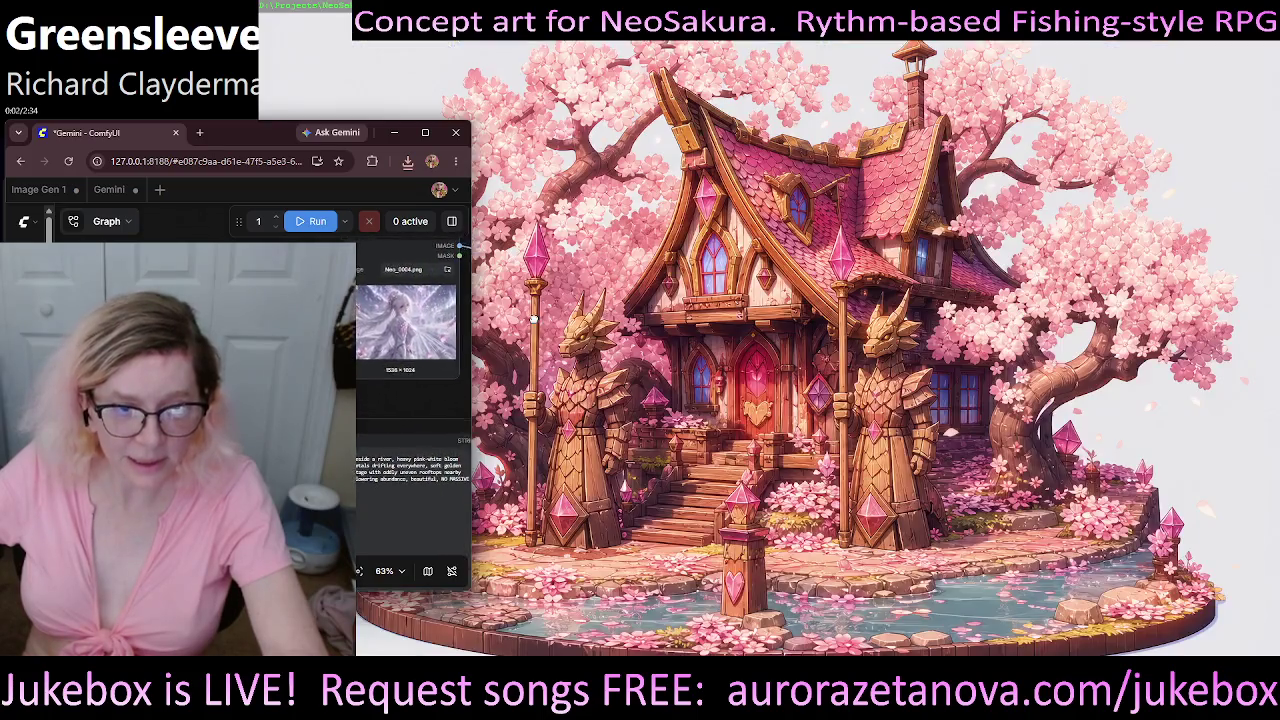
scroll(407, 365, up, 4)
scroll(407, 365, up, 5)
scroll(407, 365, up, 5)
drag(407, 365, 406, 433)
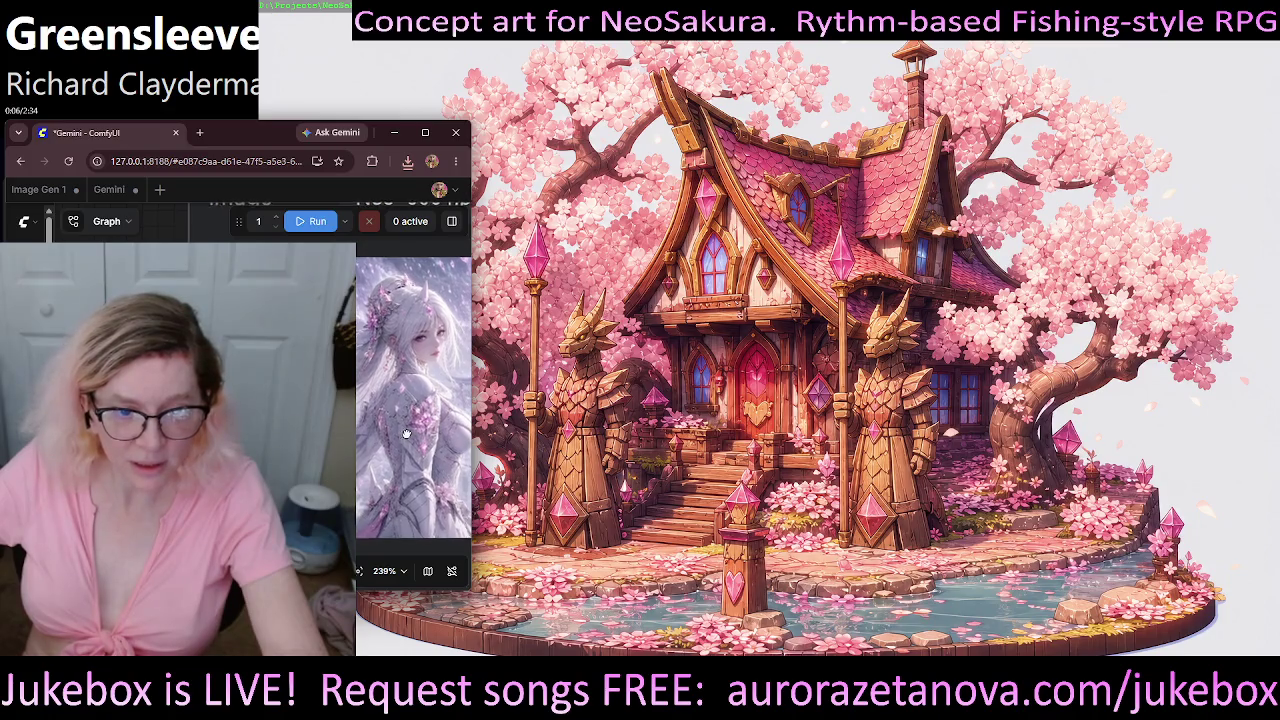
scroll(406, 433, up, 1)
scroll(410, 375, down, 3)
scroll(410, 375, down, 3)
scroll(410, 375, down, 3)
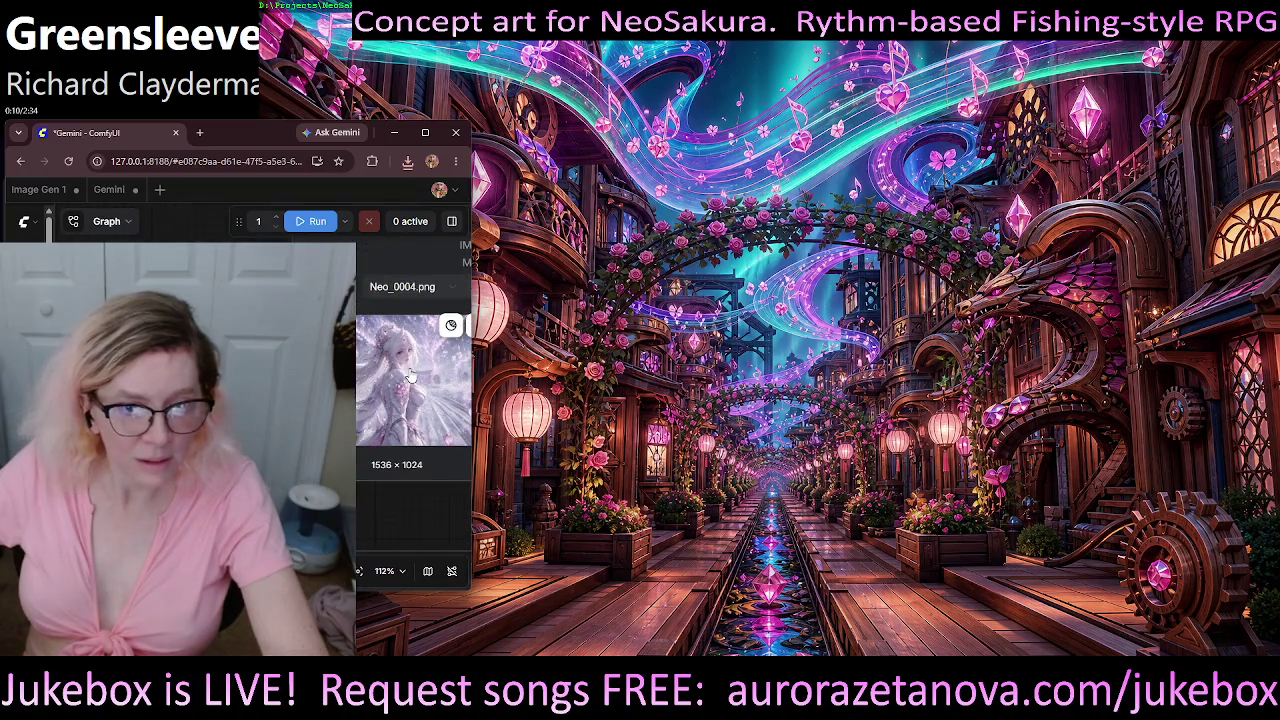
drag(410, 375, 170, 330)
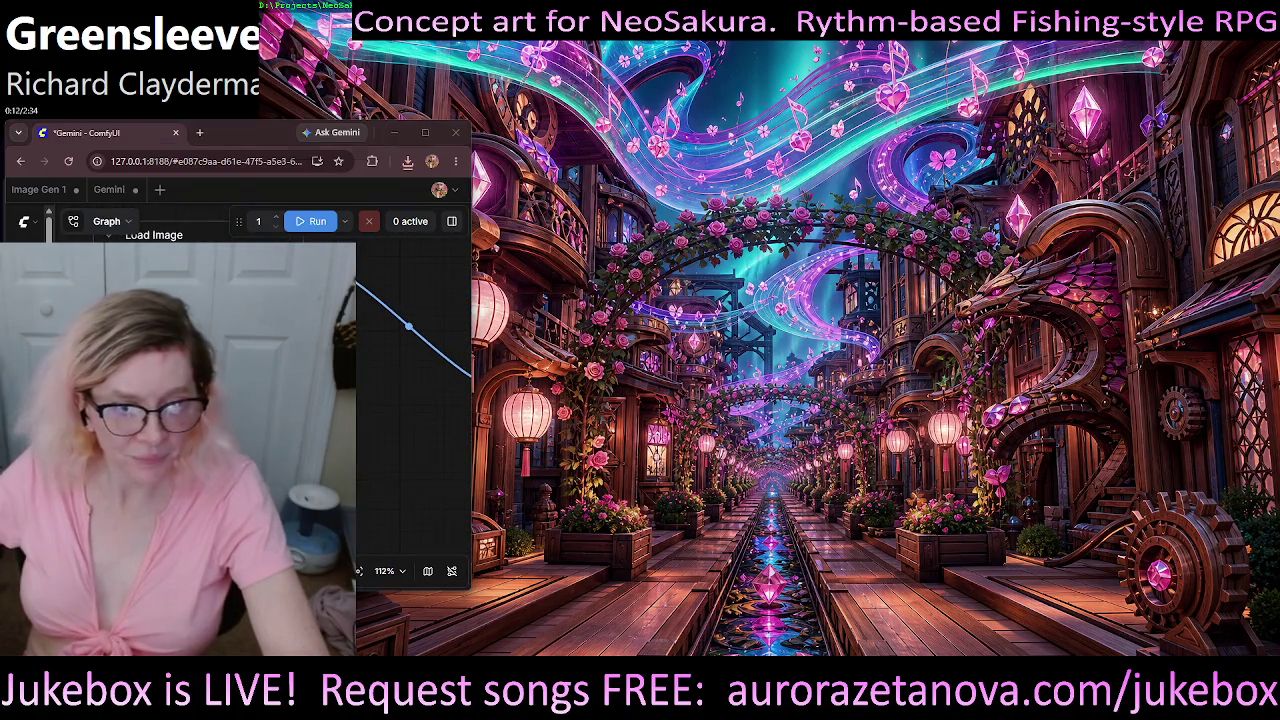
- Browse the Art Ref folder and load Neo_0016.png into the Load Image node
click(170, 330)
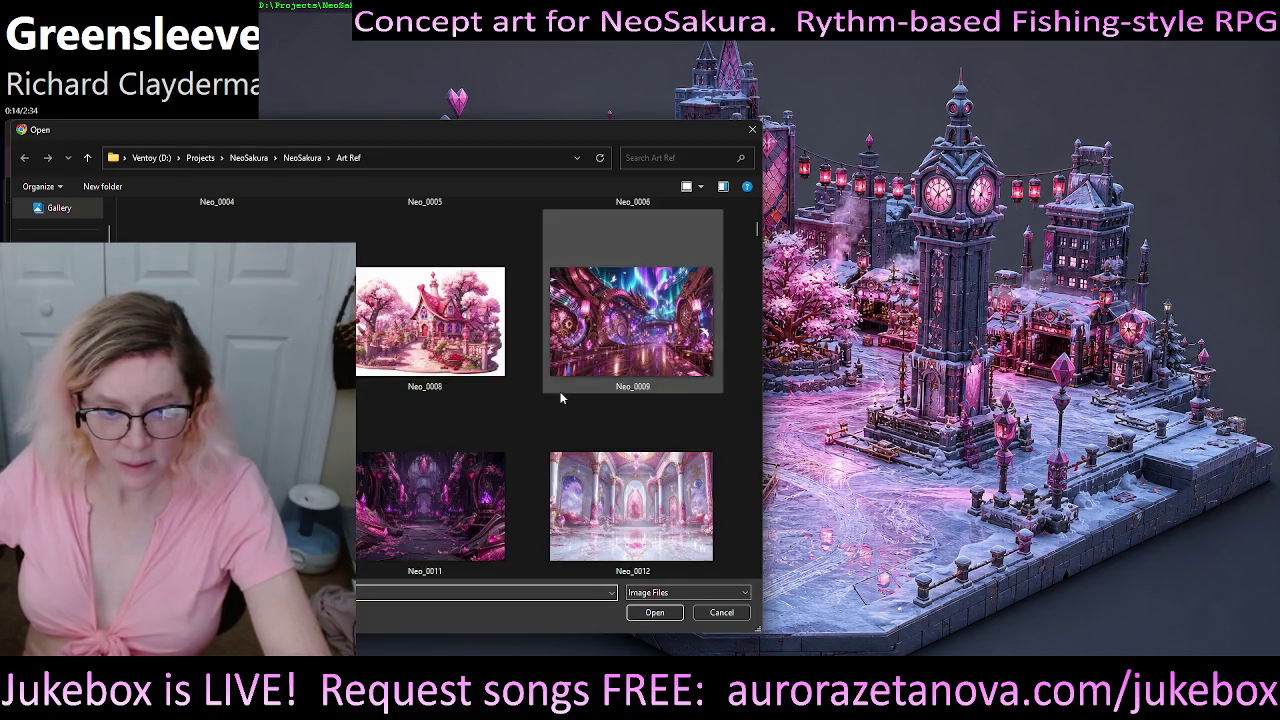
scroll(530, 380, down, 2)
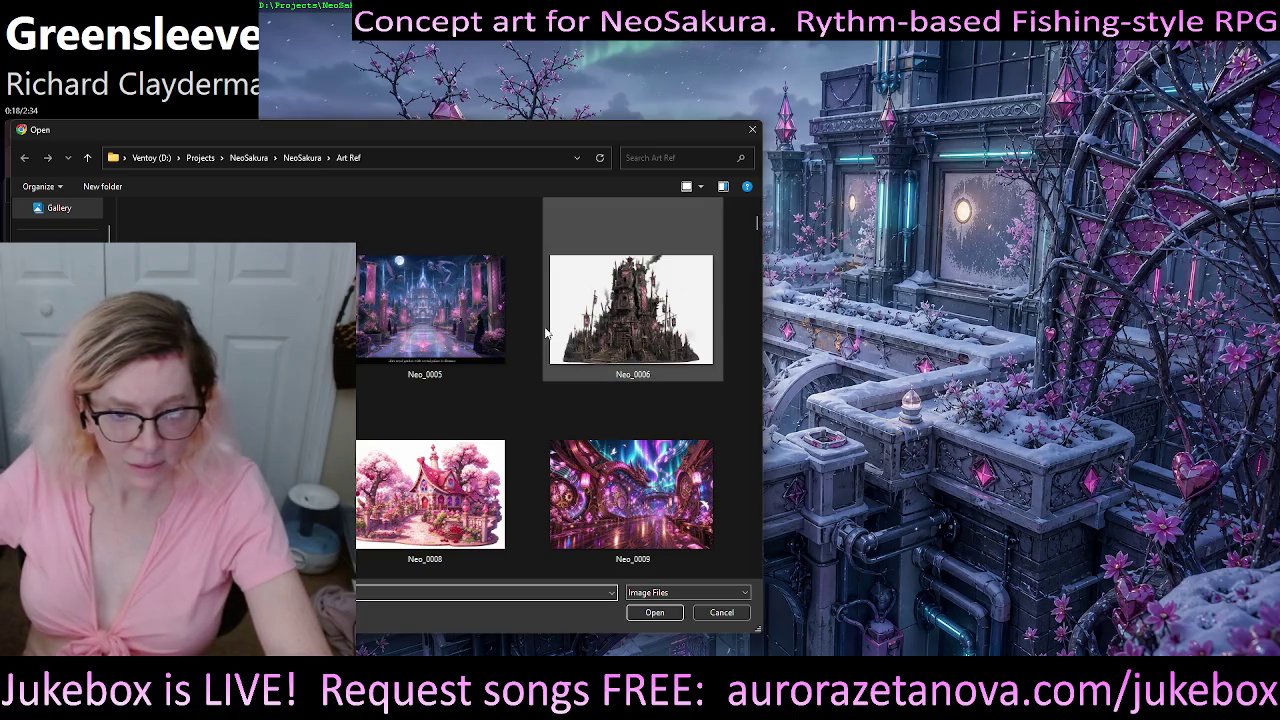
scroll(545, 334, down, 2)
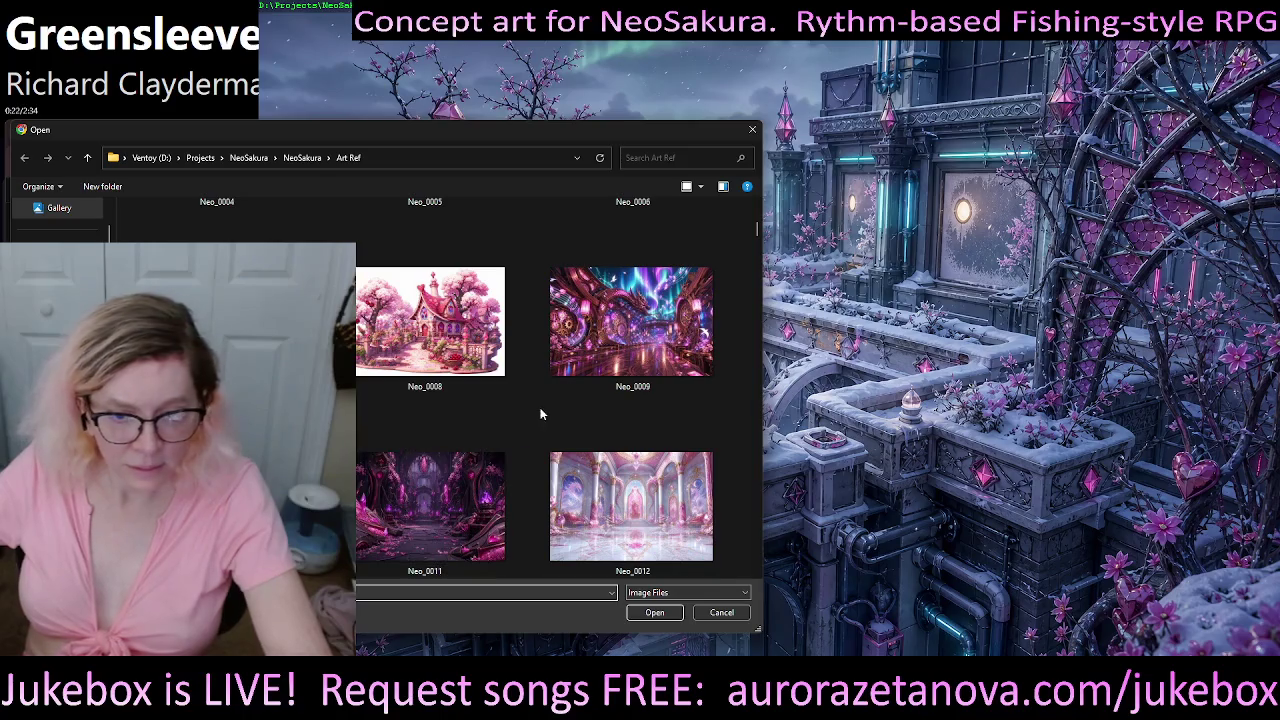
scroll(655, 537, down, 1)
scroll(655, 537, up, 1)
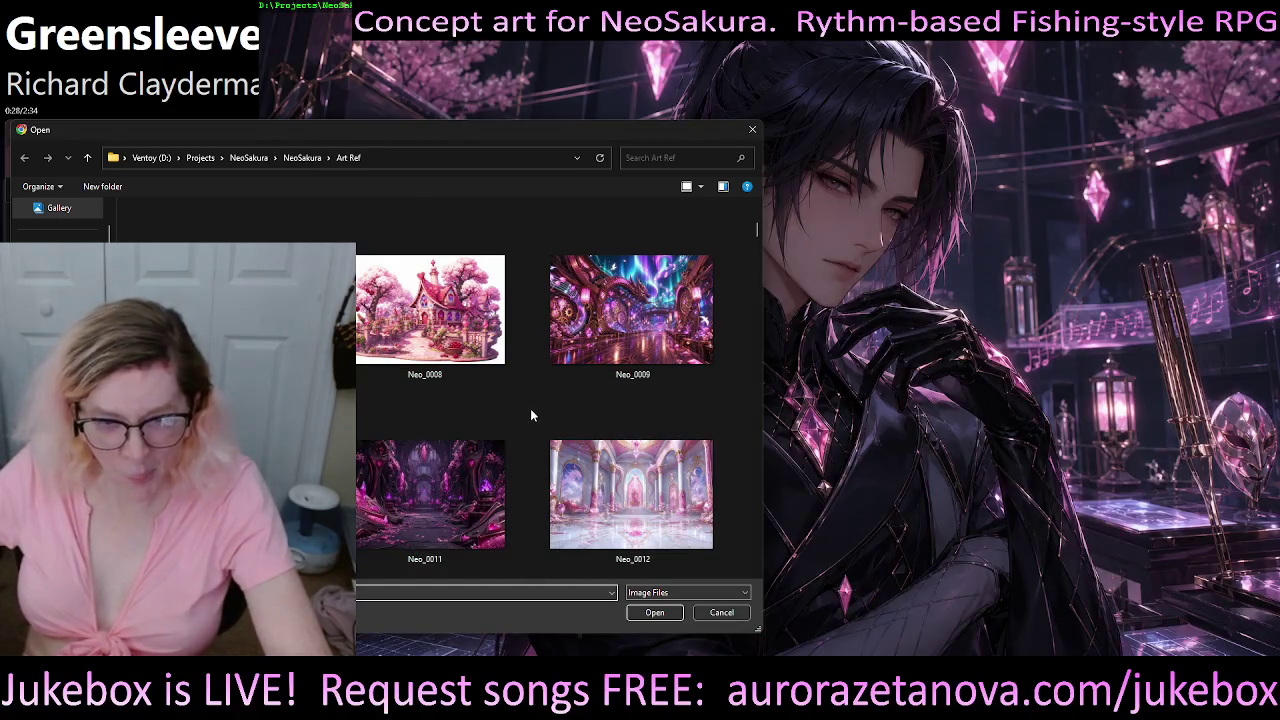
scroll(526, 412, down, 1)
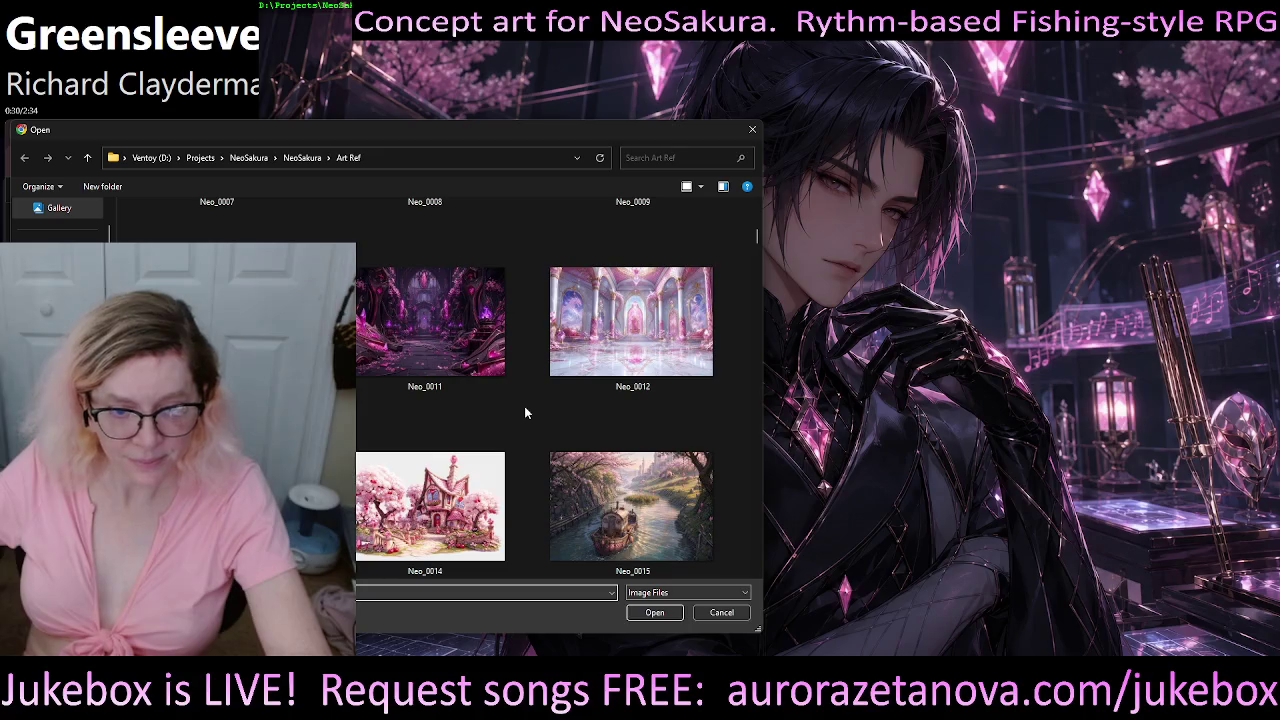
scroll(523, 410, down, 1)
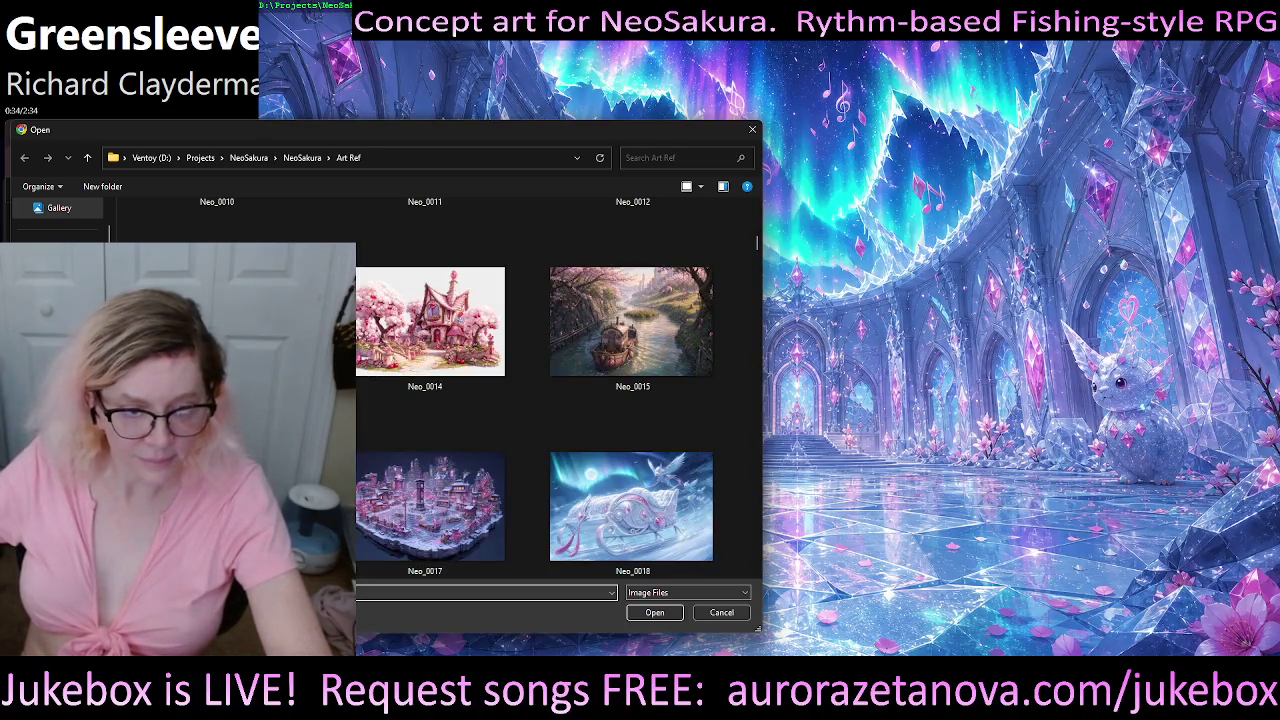
key(Escape)
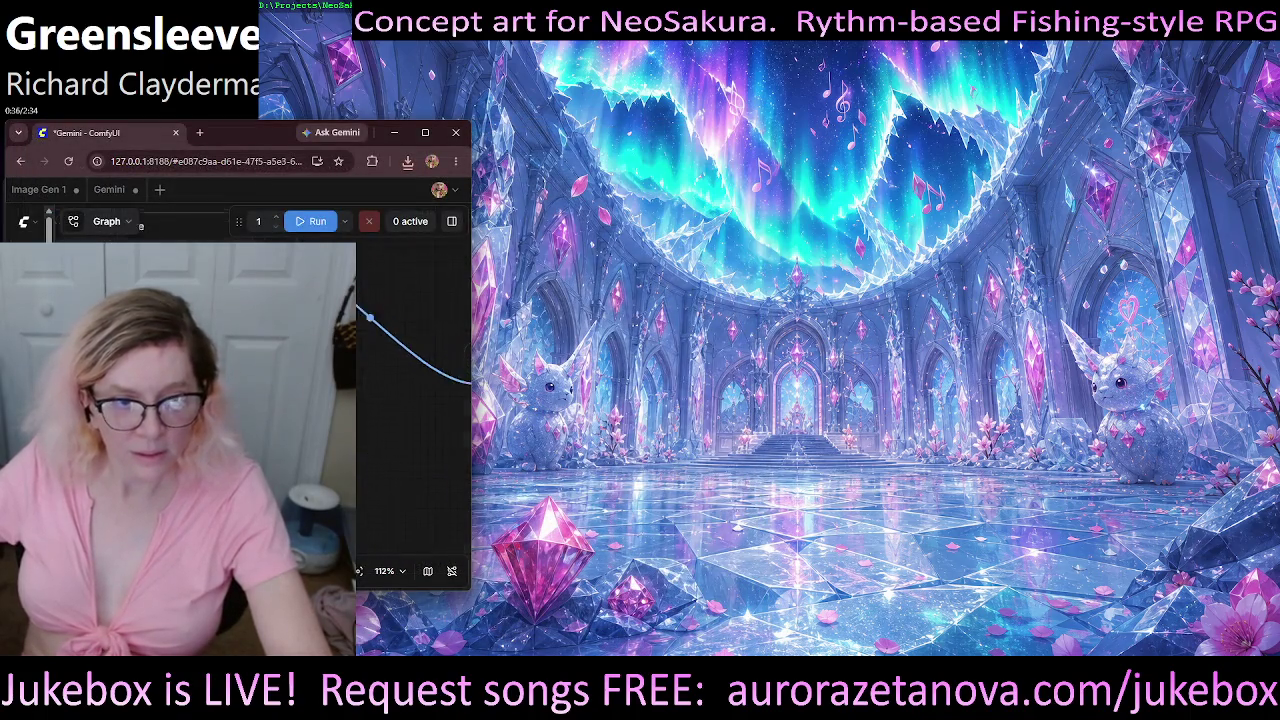
scroll(413, 400, down, 4)
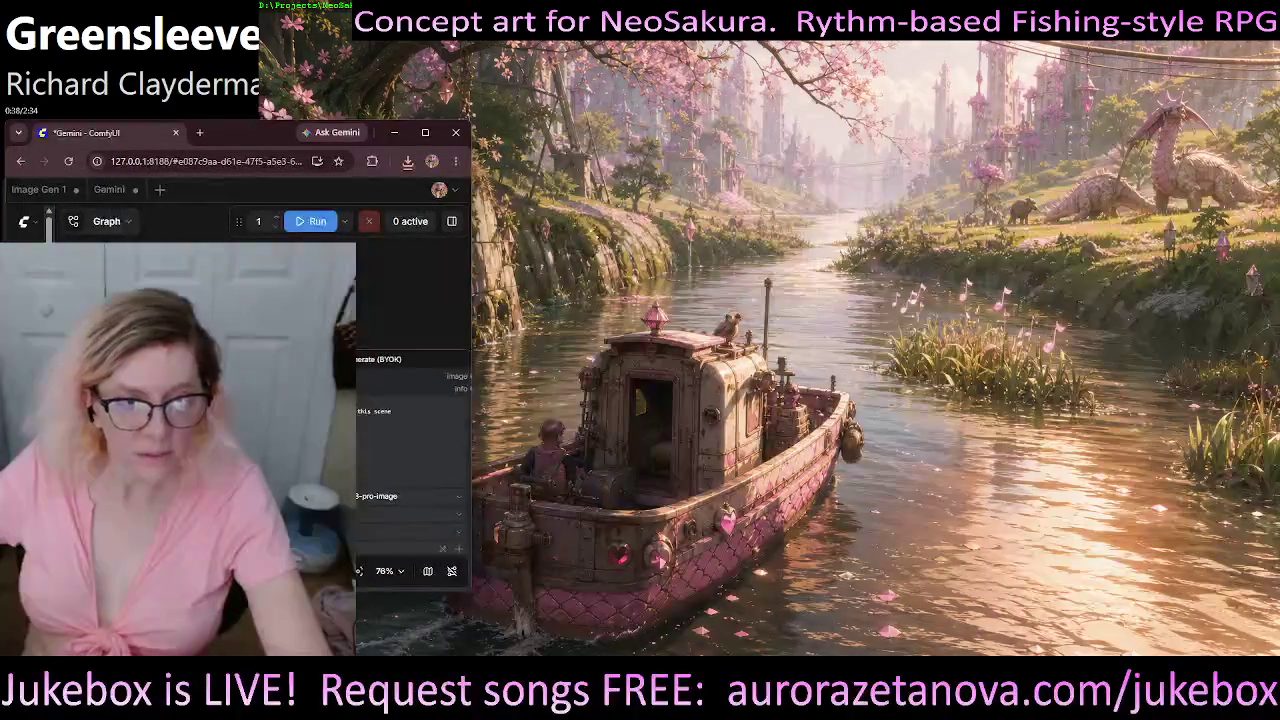
- Run the Gemini edit on Neo_0016.png and bring the 5504 × 3072 Save Image result into view
click(318, 221)
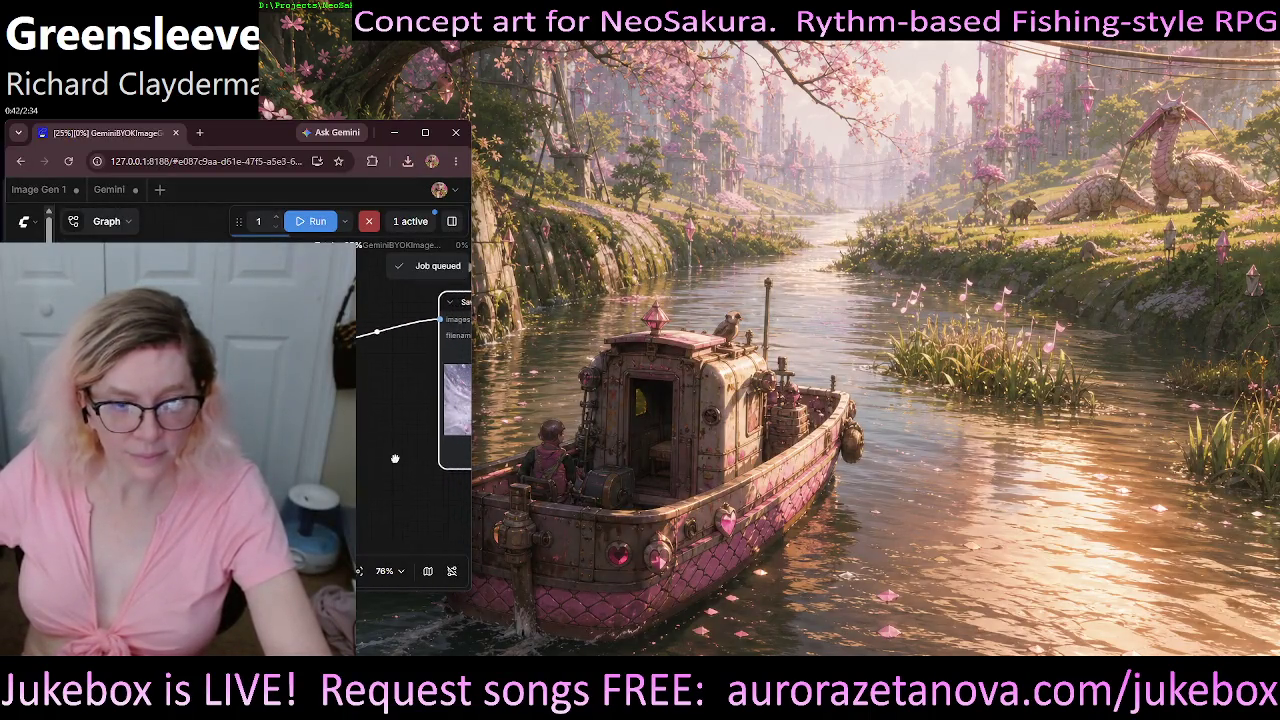
scroll(357, 460, down, 2)
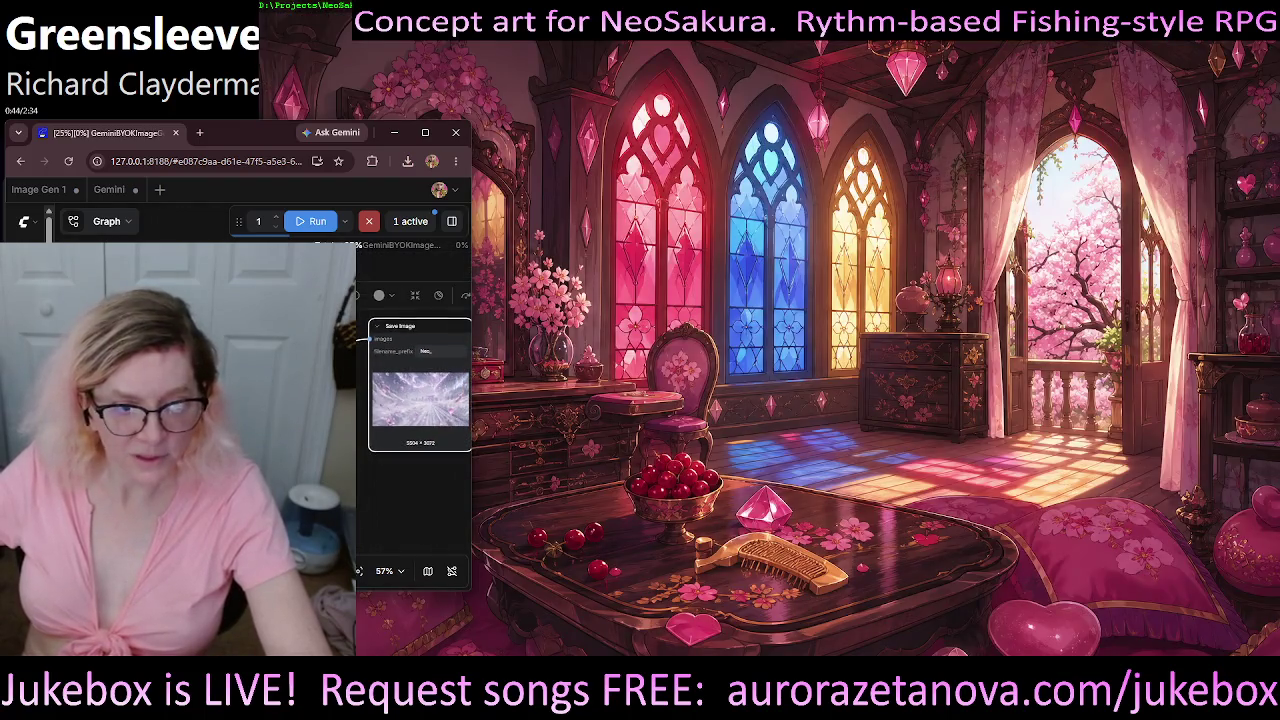
scroll(357, 460, down, 1)
drag(357, 460, 417, 480)
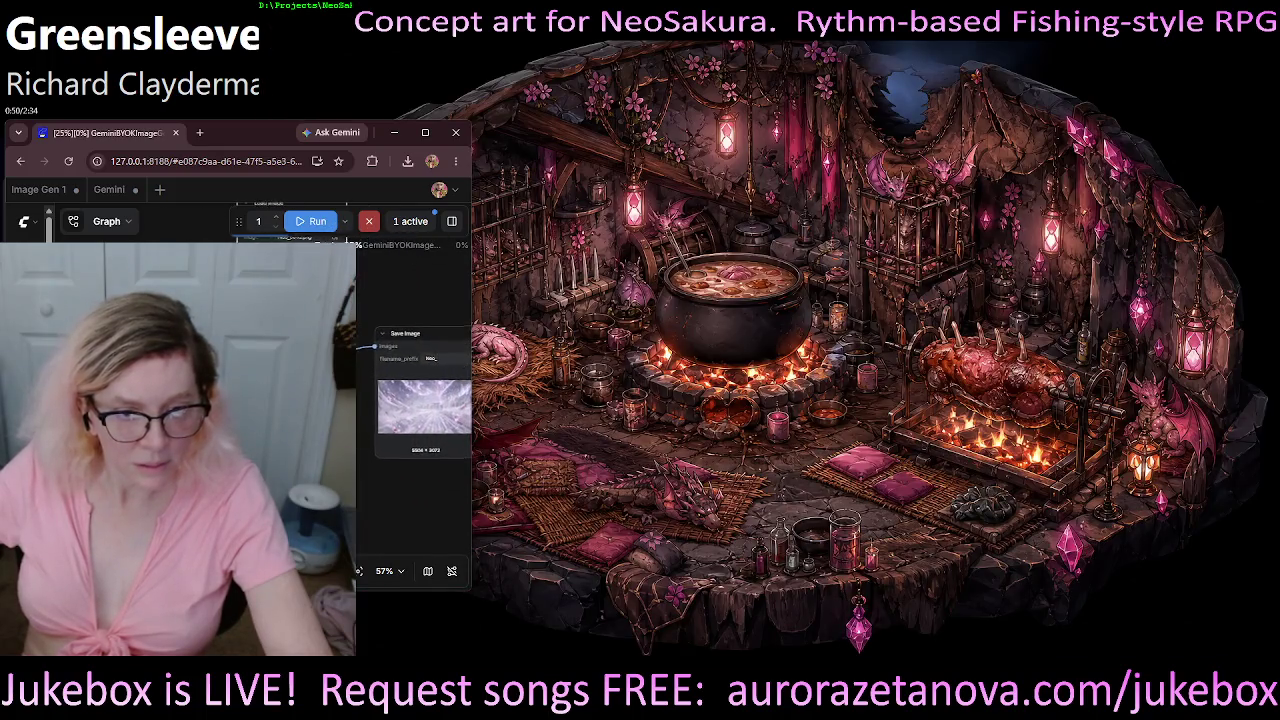
drag(424, 452, 352, 467)
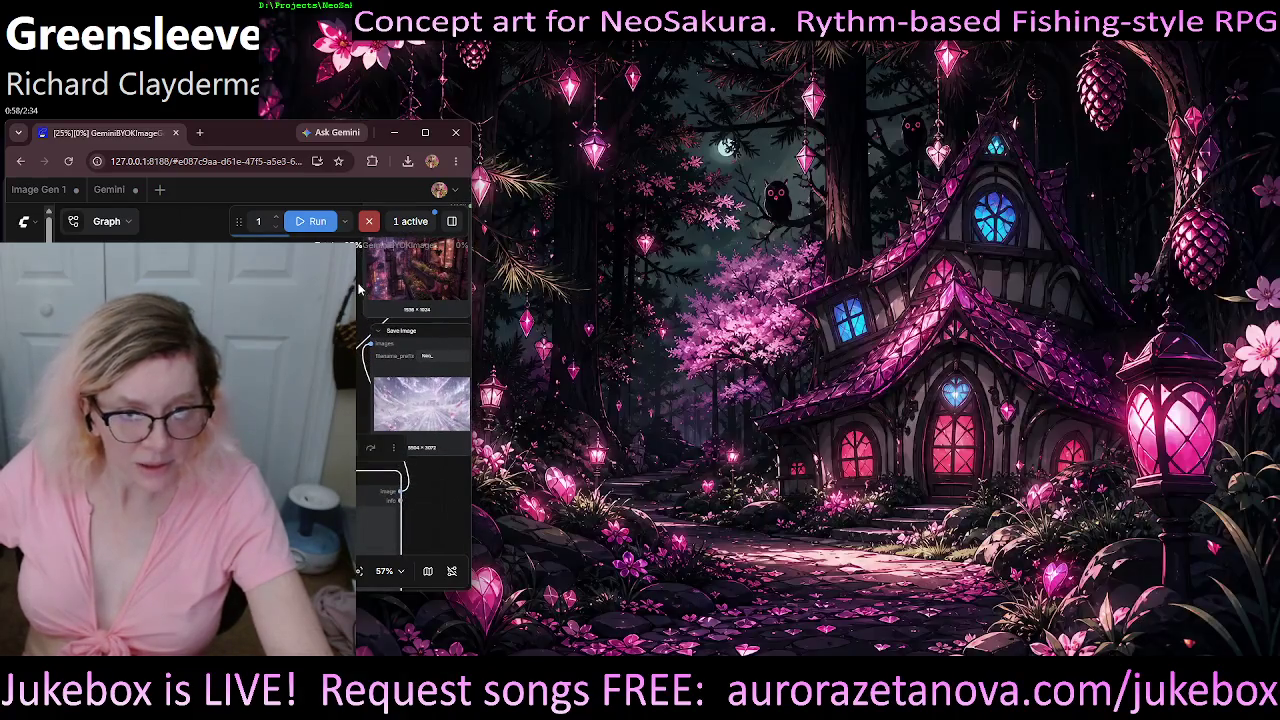
drag(360, 289, 317, 371)
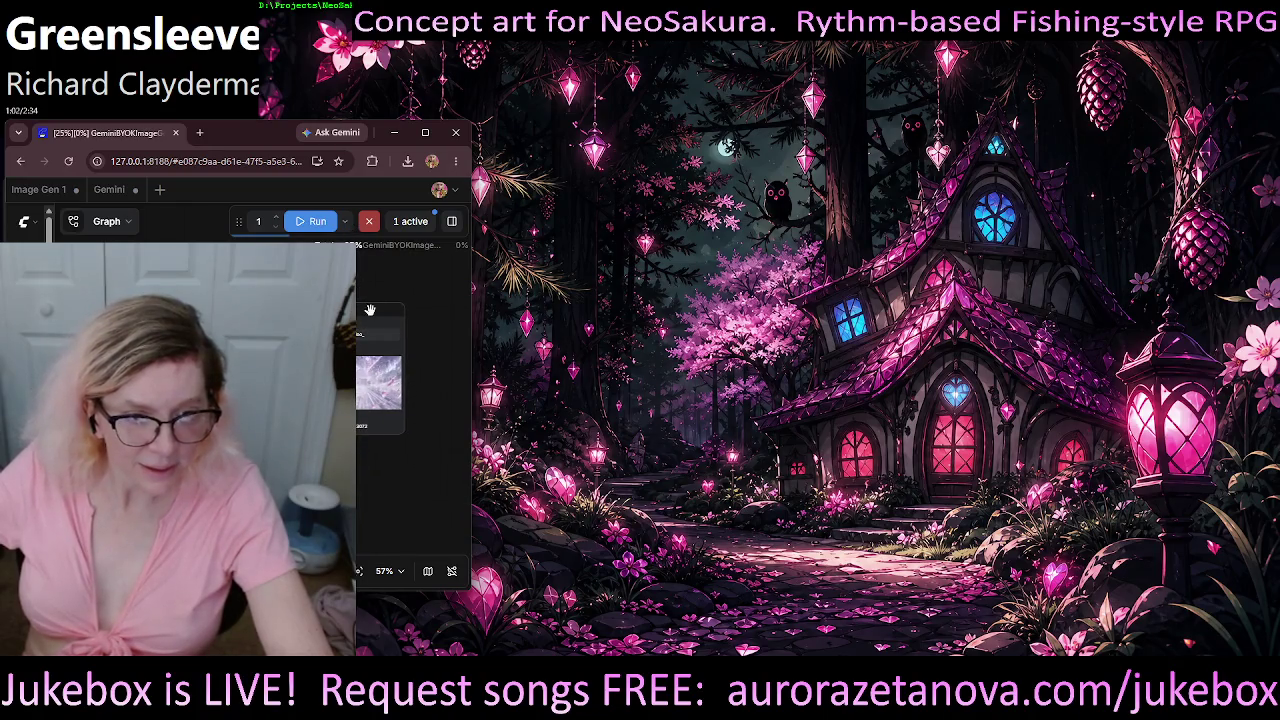
scroll(413, 400, up, 5)
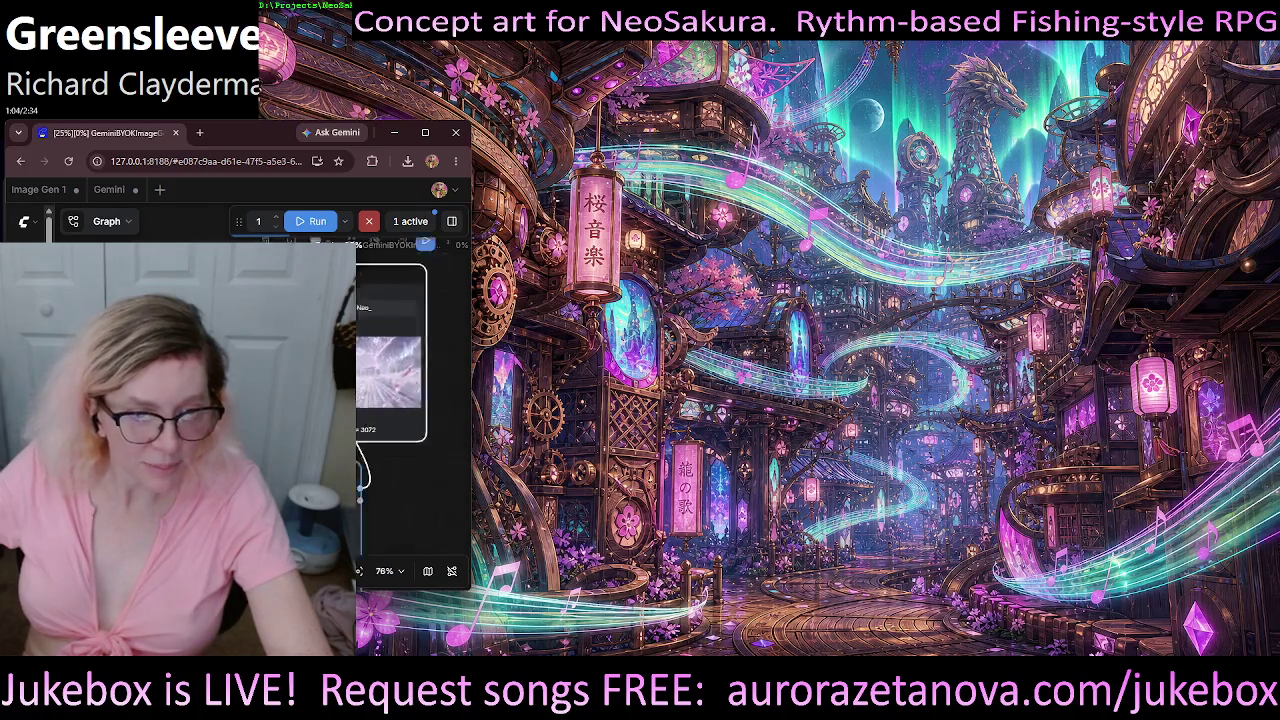
drag(420, 500, 365, 500)
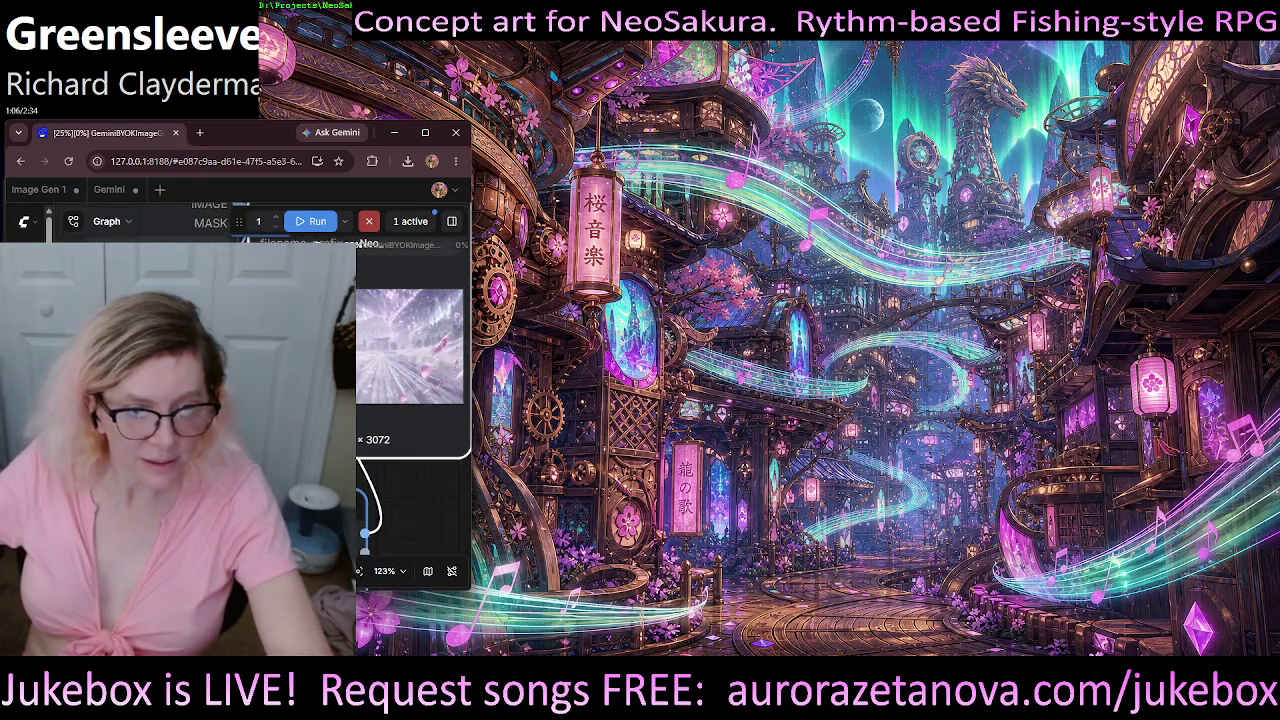
scroll(410, 400, down, 2)
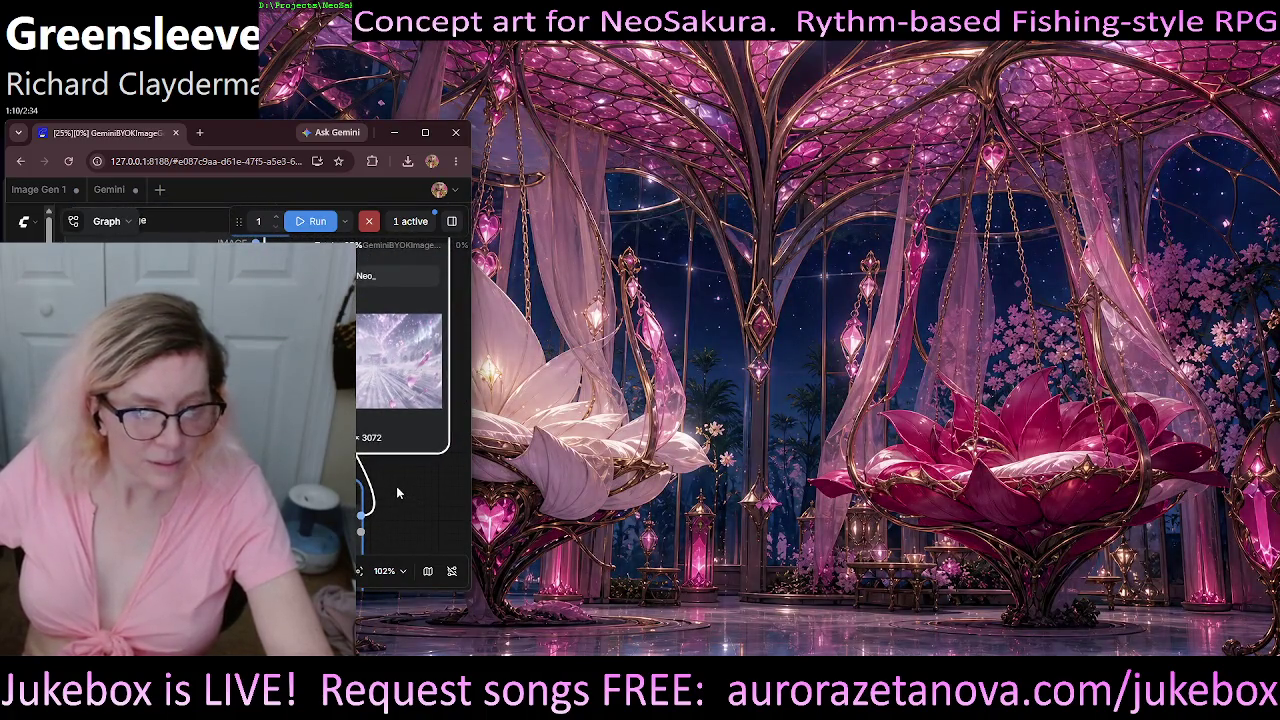
drag(406, 484, 429, 427)
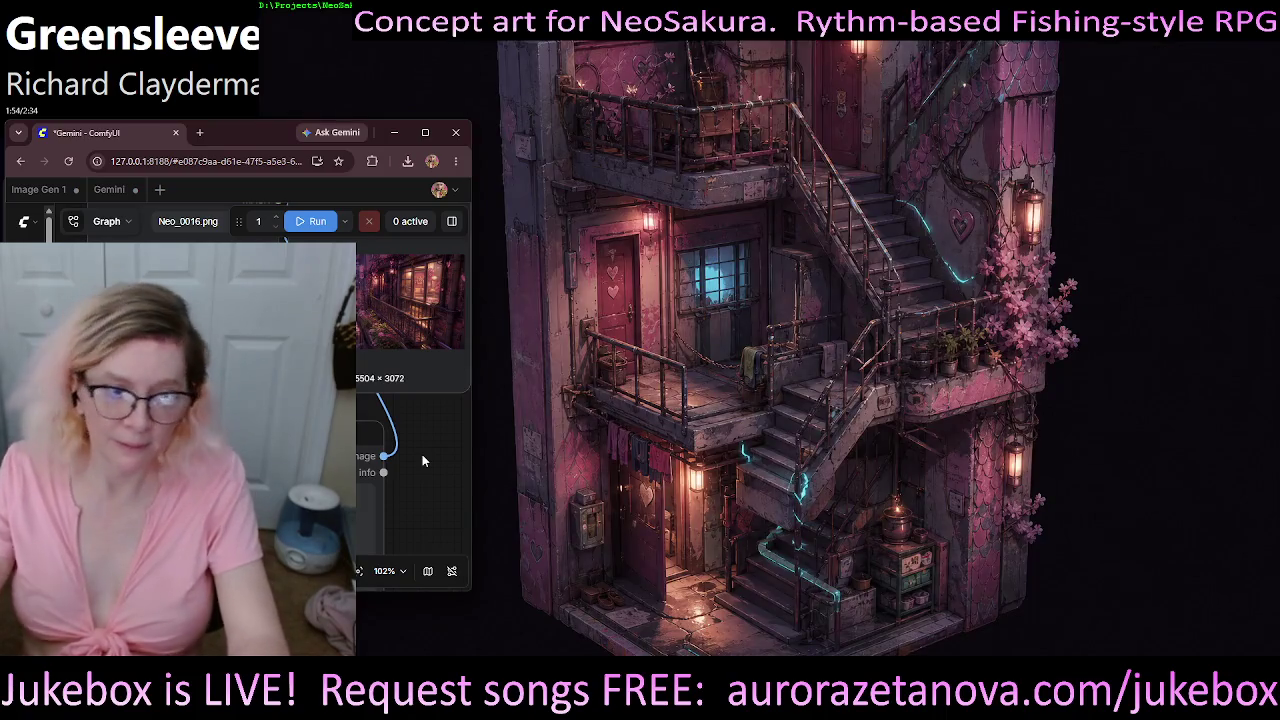
click(448, 255)
scroll(529, 379, down, 2)
scroll(529, 381, down, 2)
scroll(525, 382, down, 2)
scroll(526, 389, down, 2)
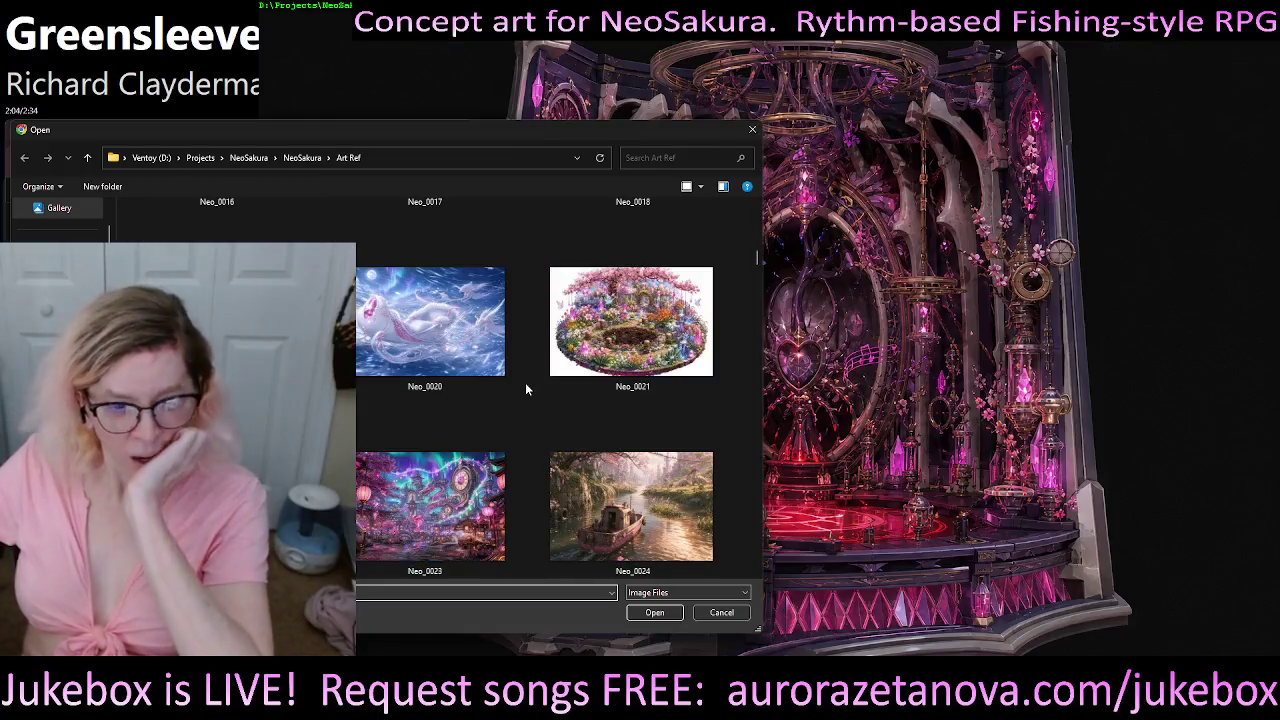
scroll(526, 389, down, 2)
scroll(524, 388, down, 1)
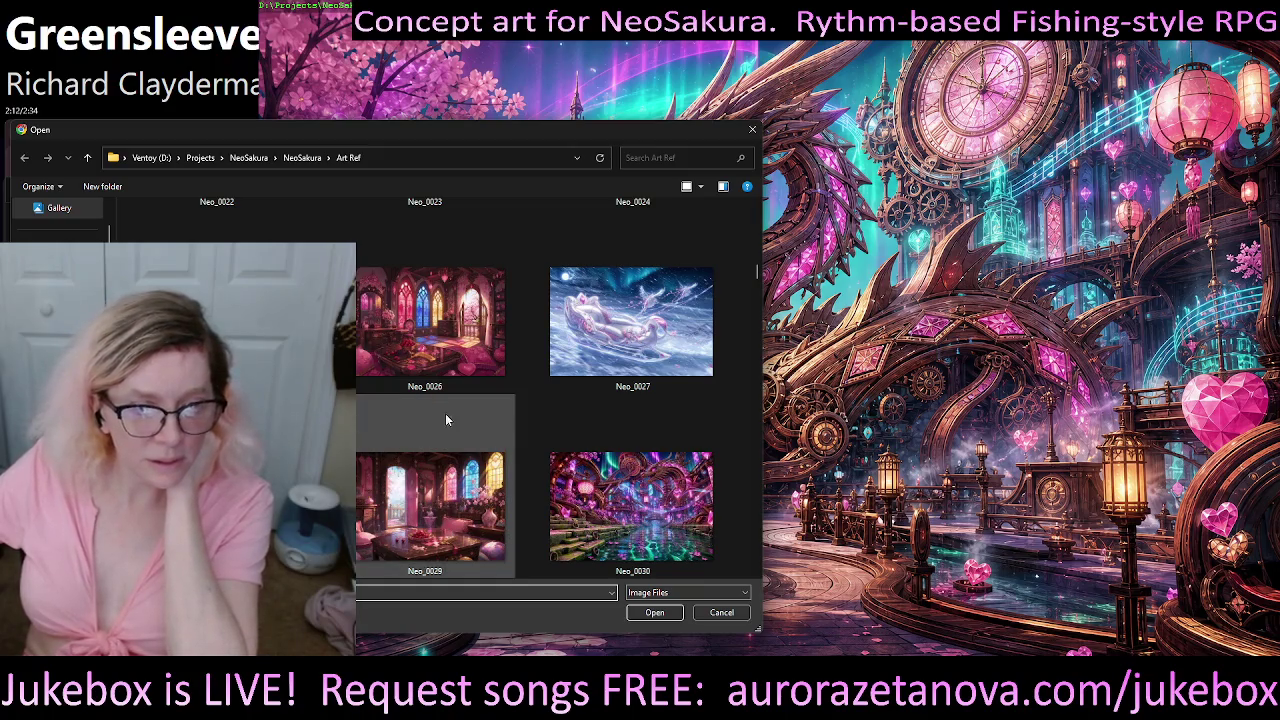
scroll(447, 420, down, 1)
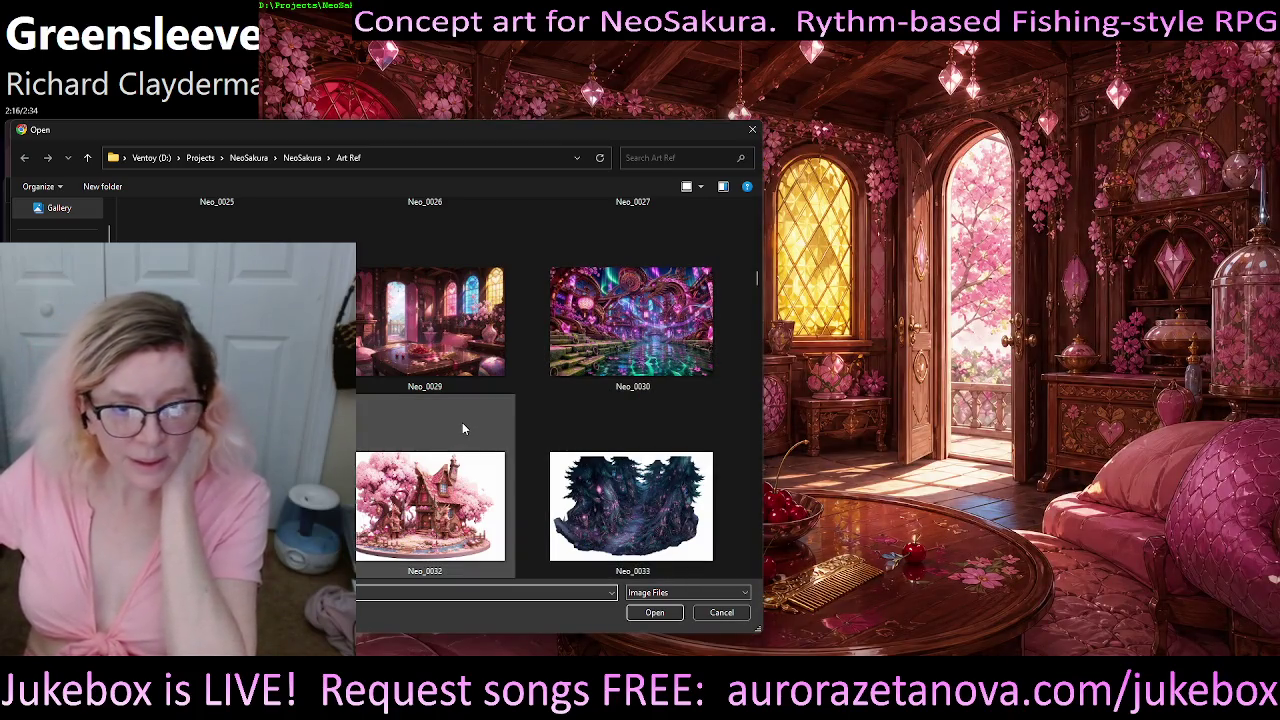
scroll(588, 428, down, 1)
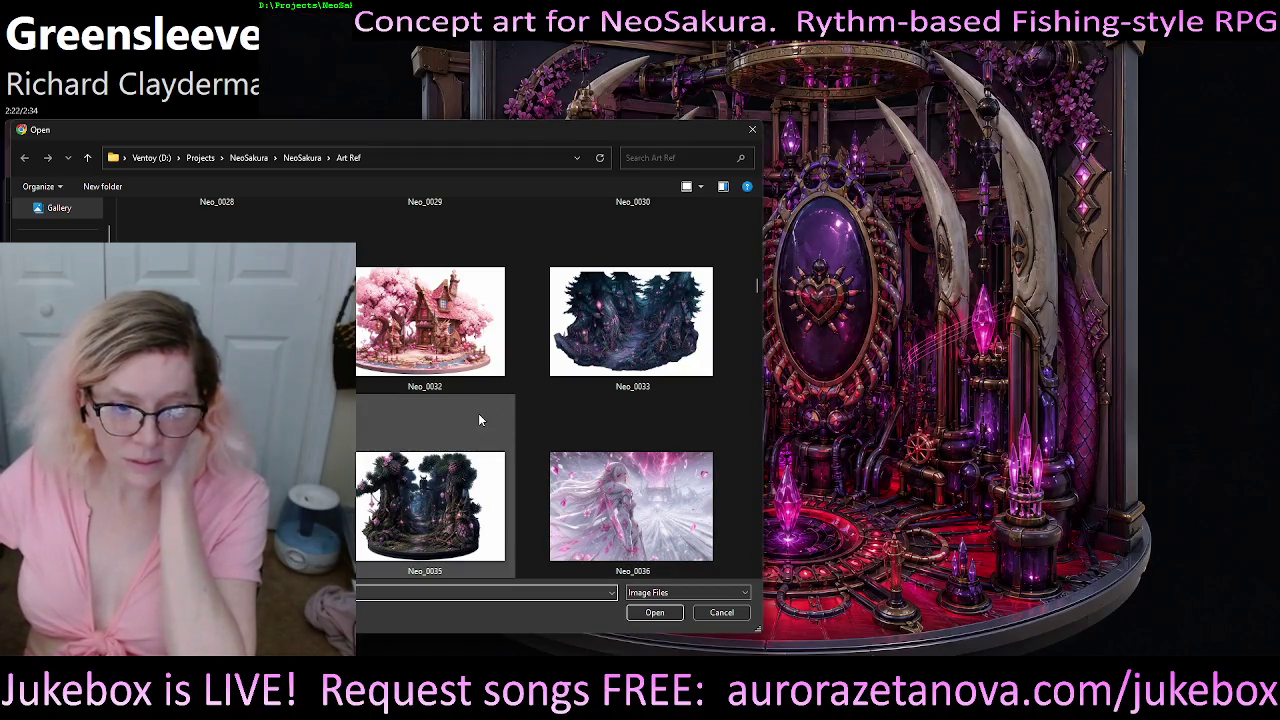
scroll(478, 420, down, 1)
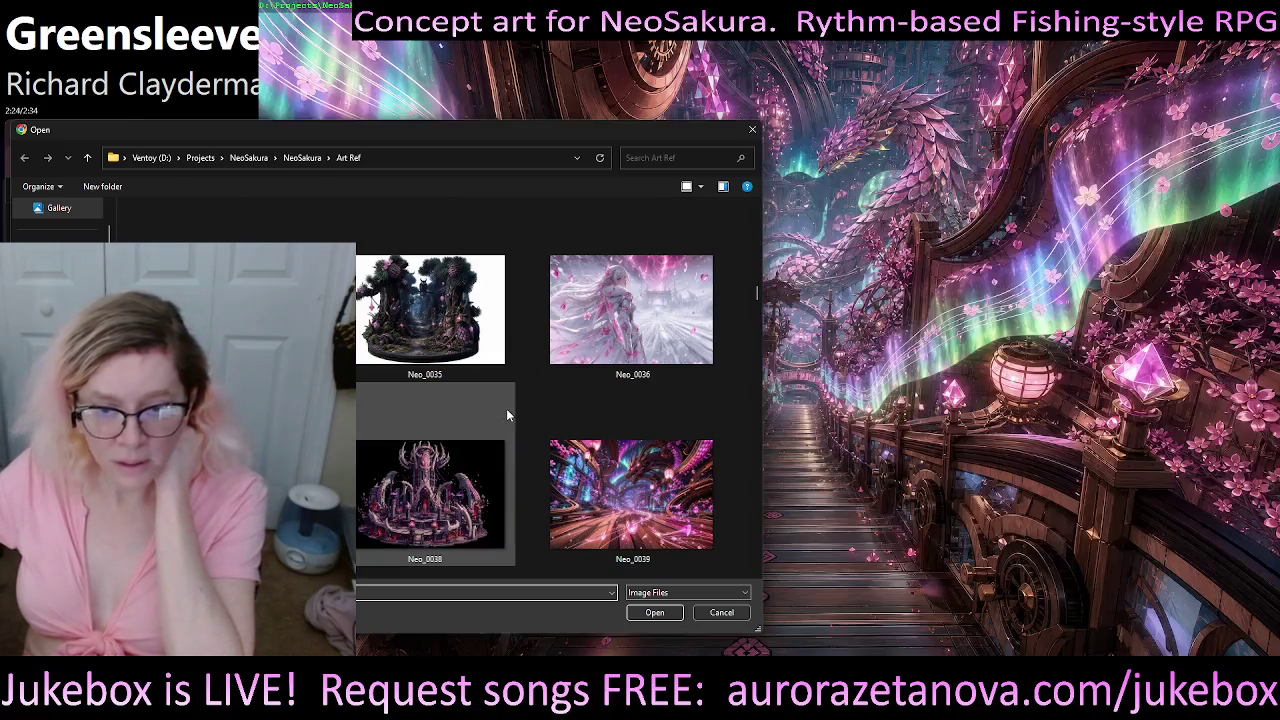
scroll(507, 415, down, 1)
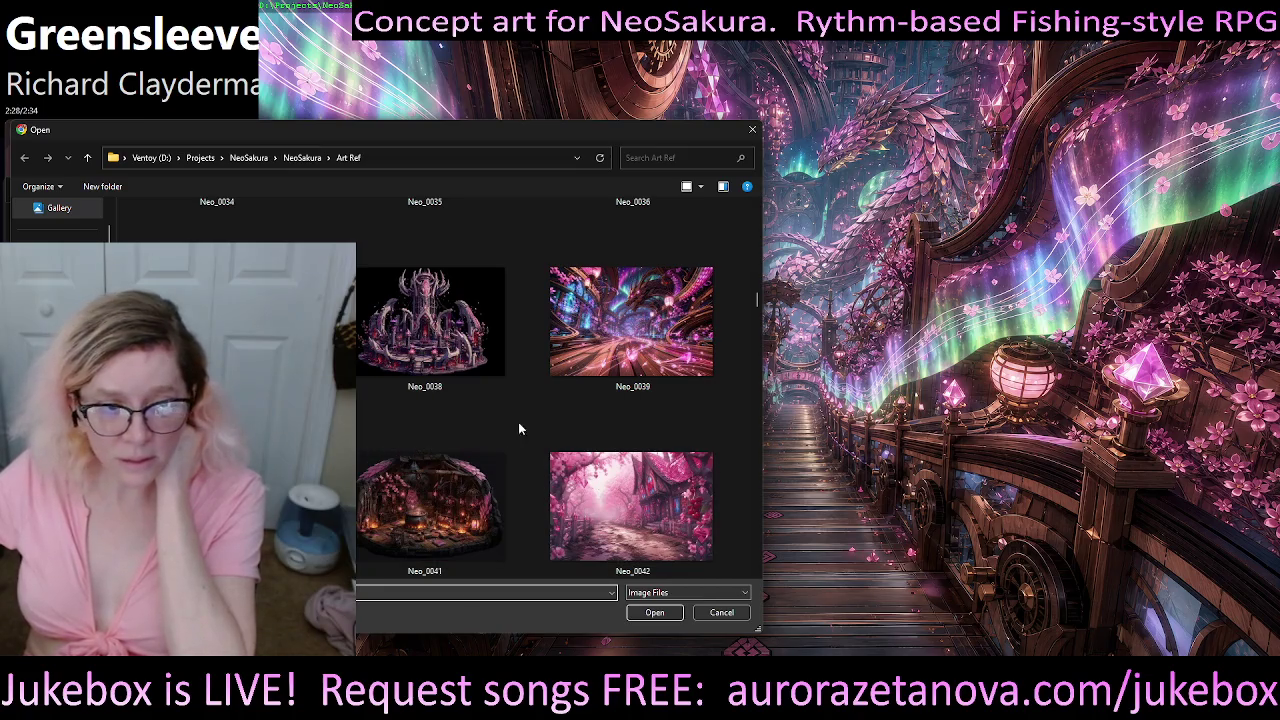
scroll(511, 423, down, 1)
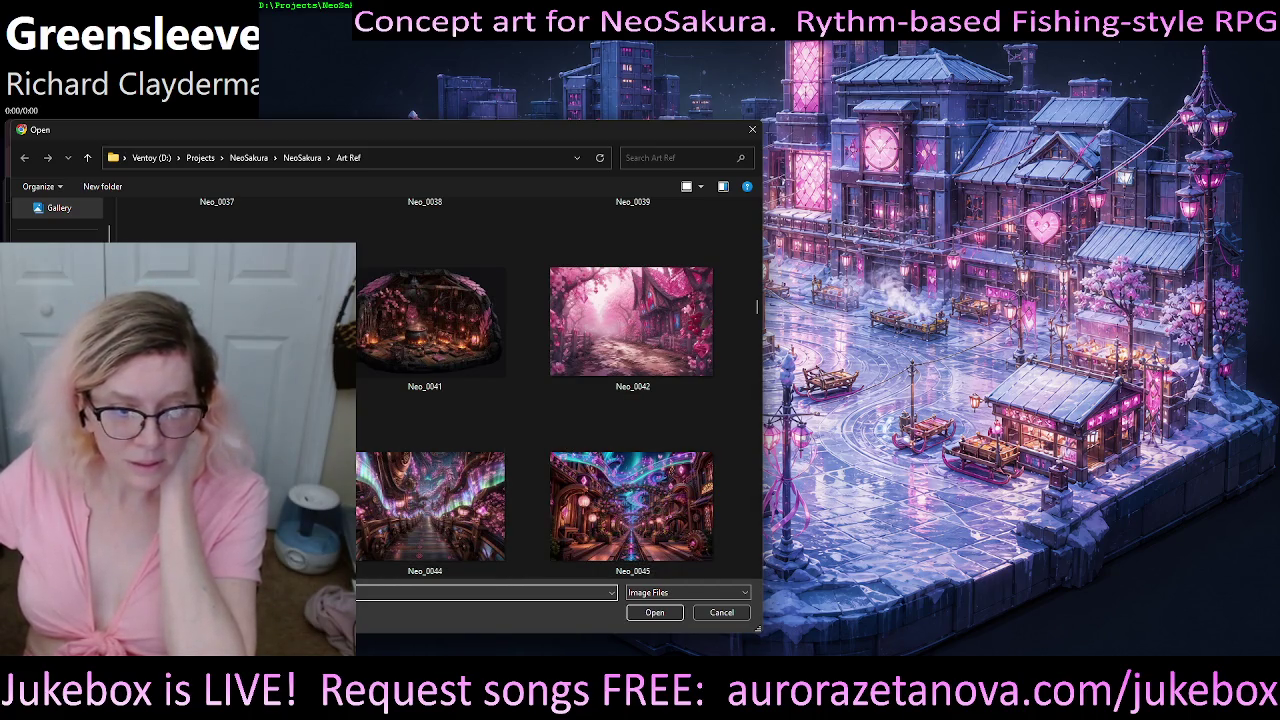
scroll(624, 437, down, 1)
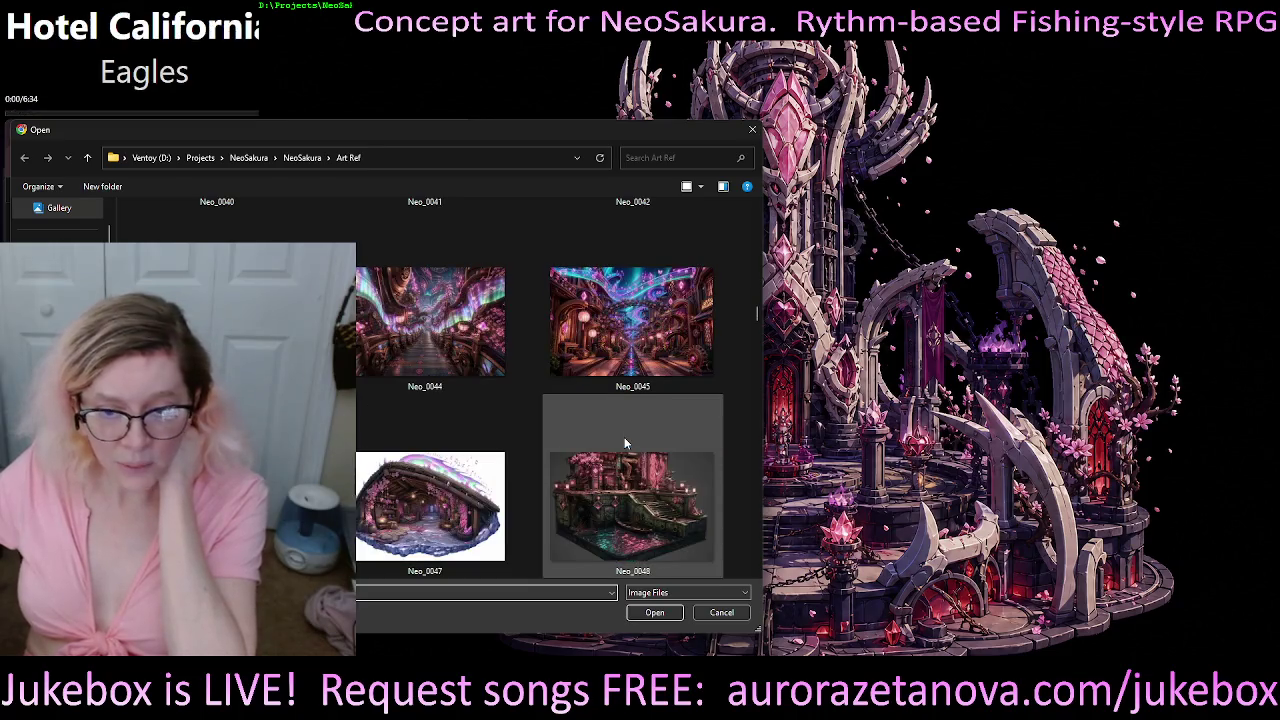
scroll(578, 468, down, 1)
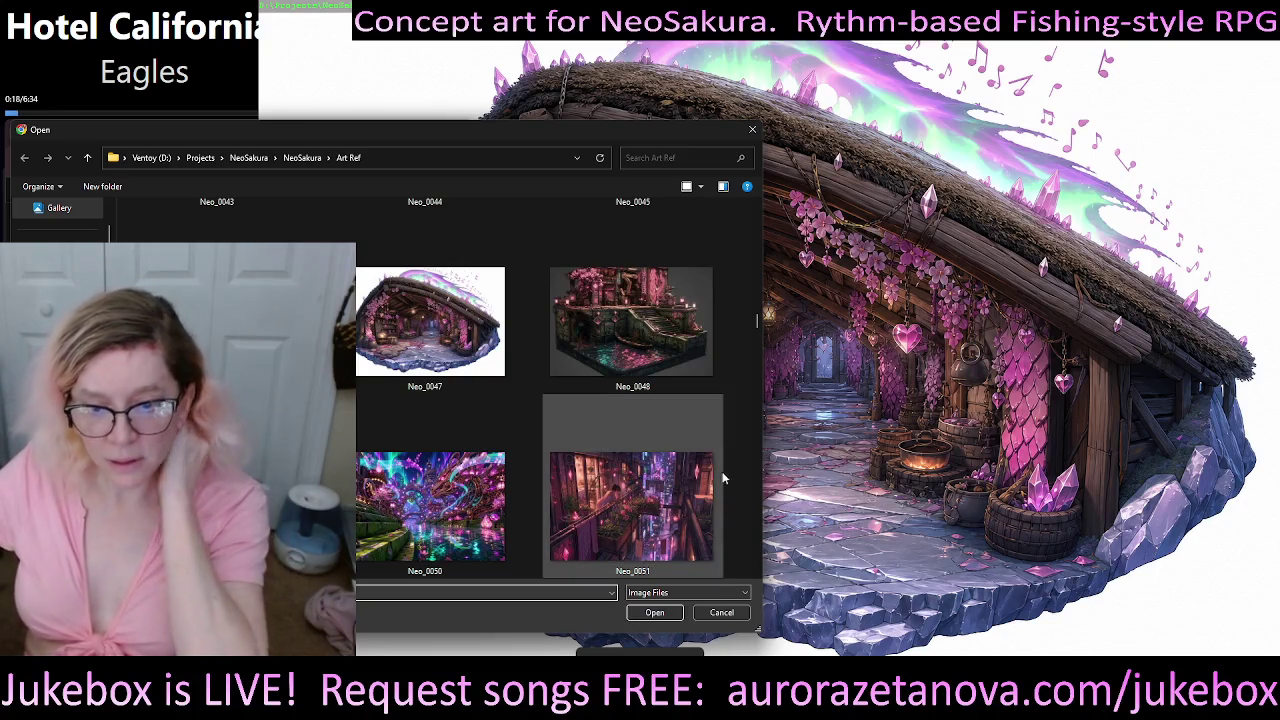
scroll(731, 394, down, 1)
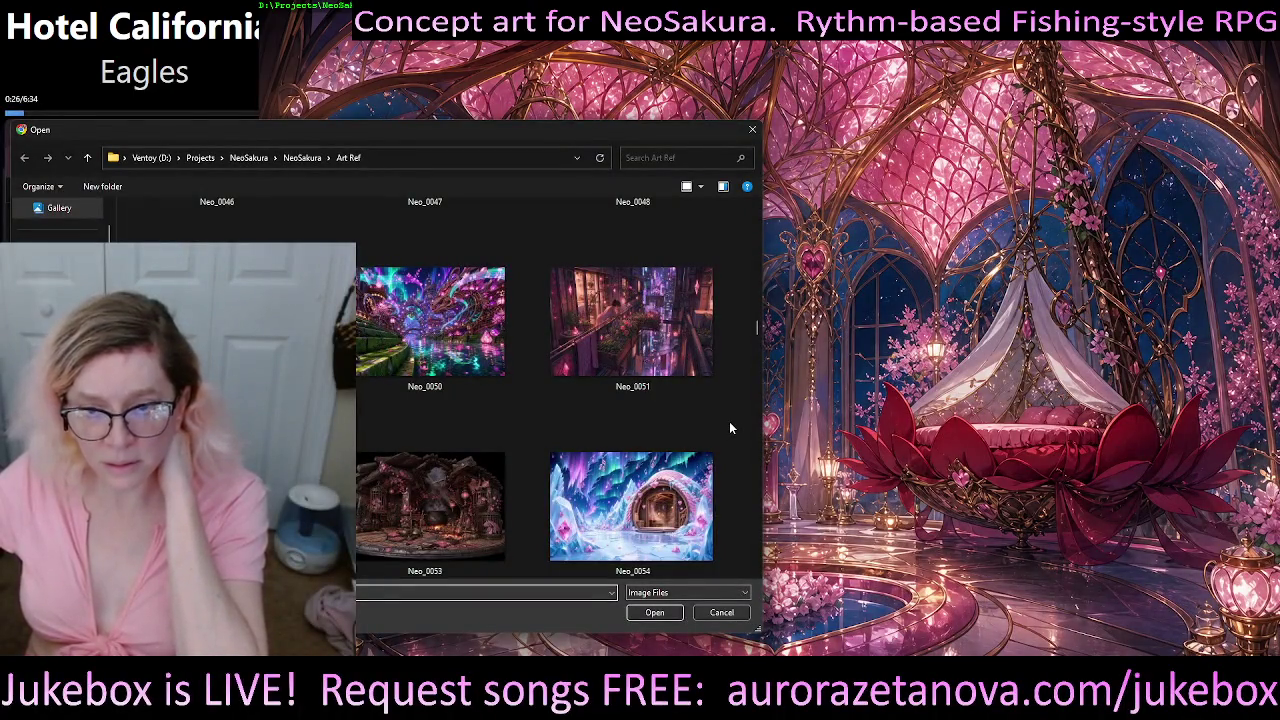
scroll(730, 427, down, 1)
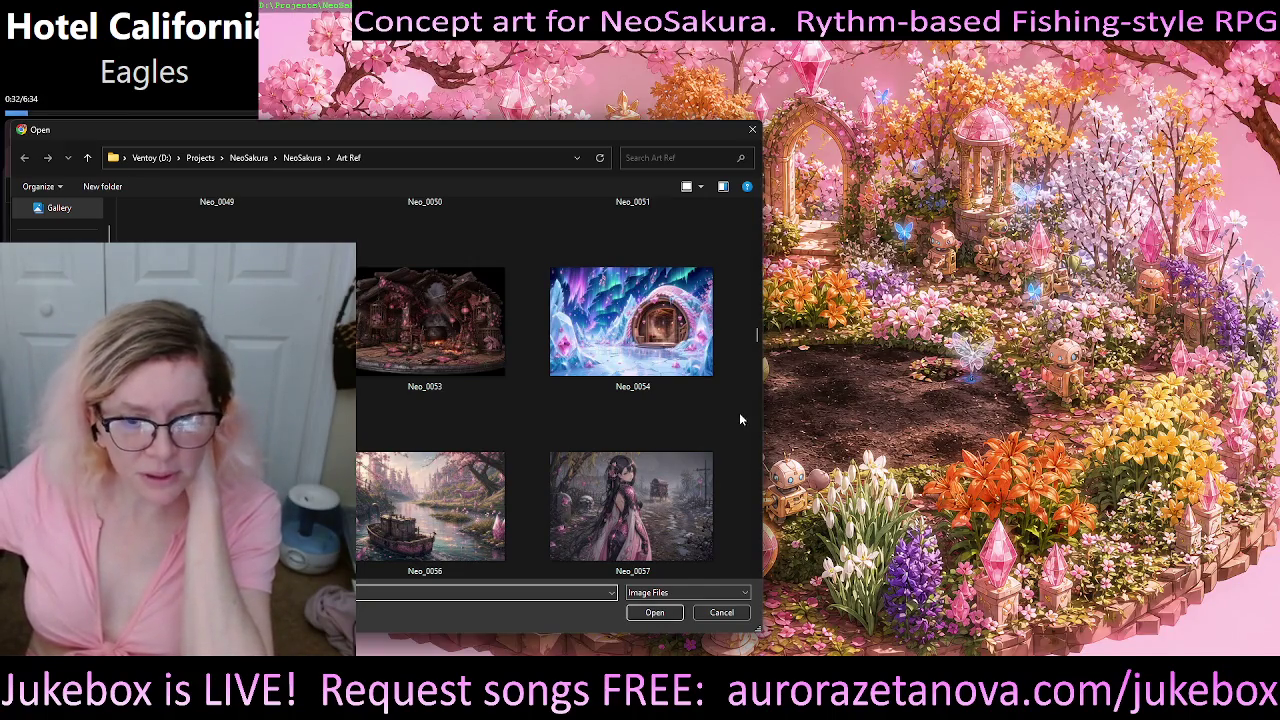
scroll(740, 419, down, 1)
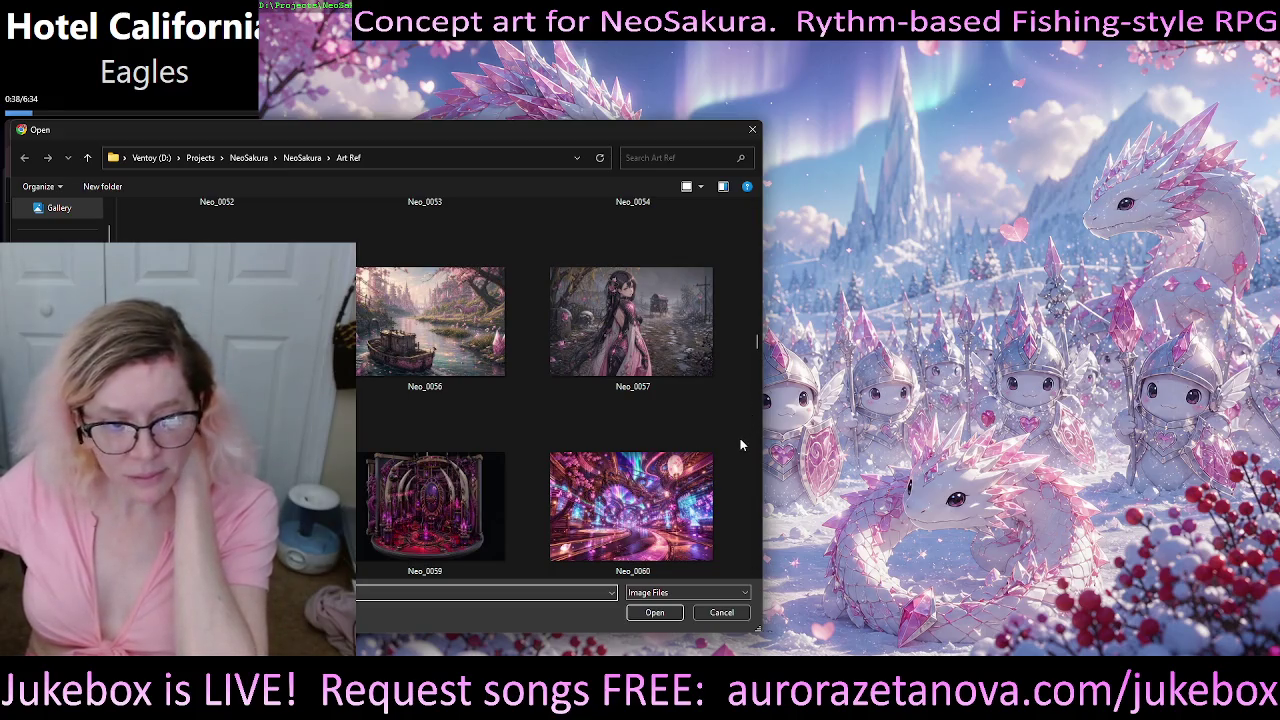
scroll(741, 445, down, 1)
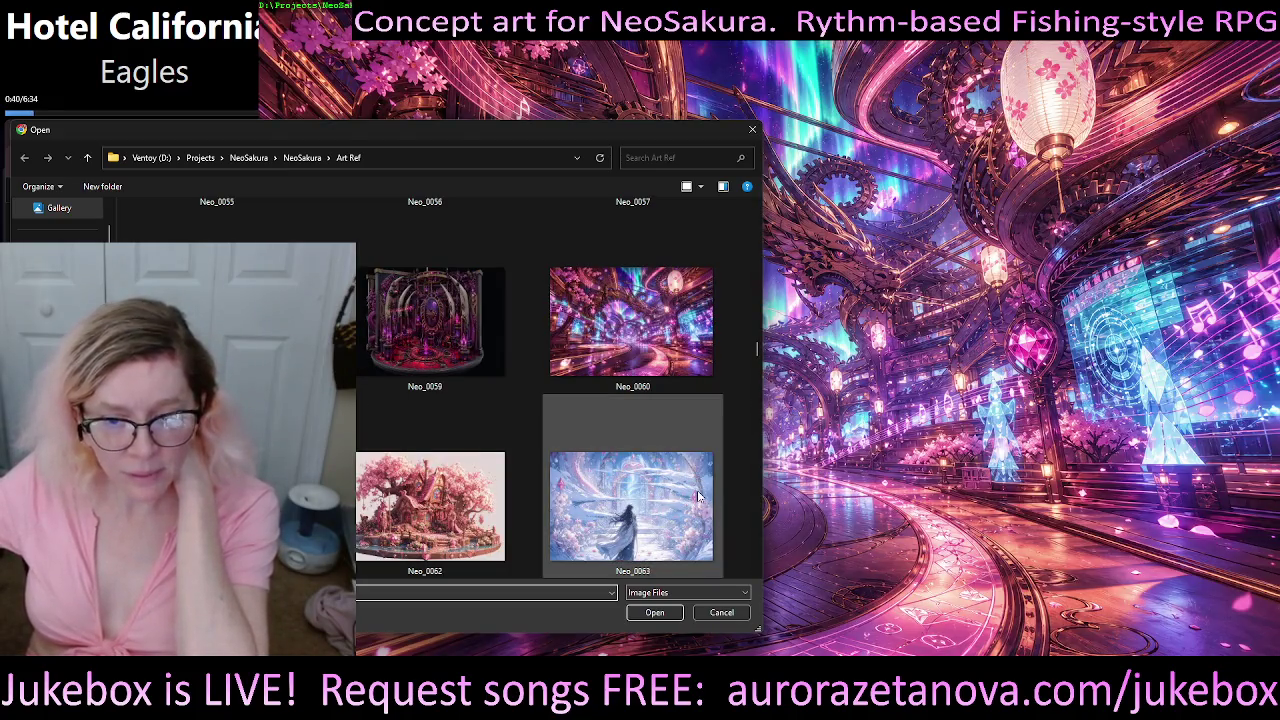
double_click(626, 523)
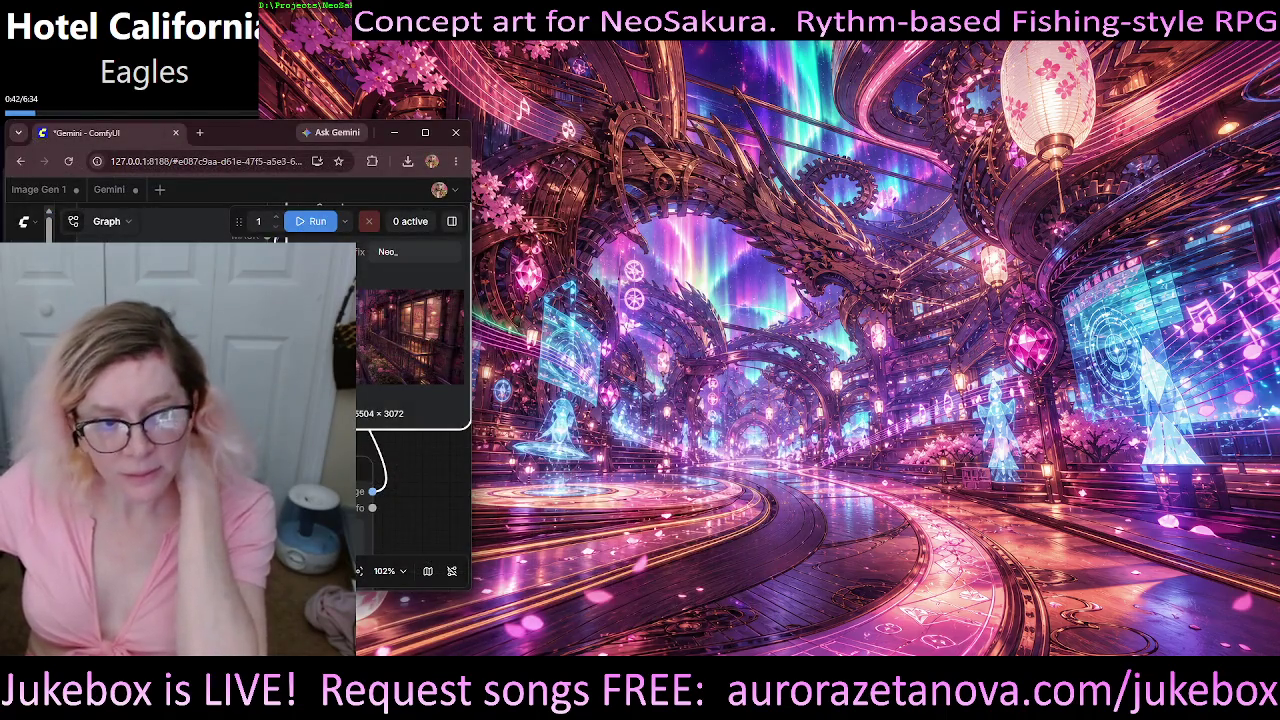
- Run the Gemini edit on Neo_0063 and download the edited result
click(318, 223)
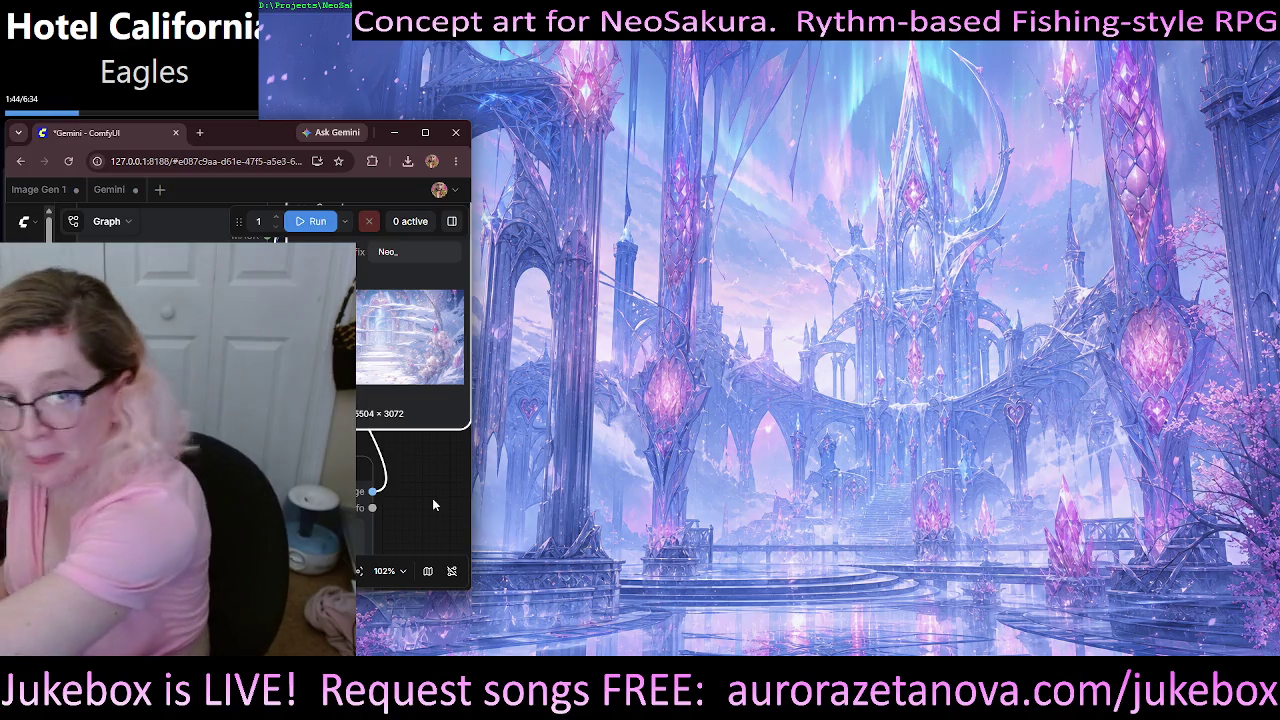
mouse_move(409, 336)
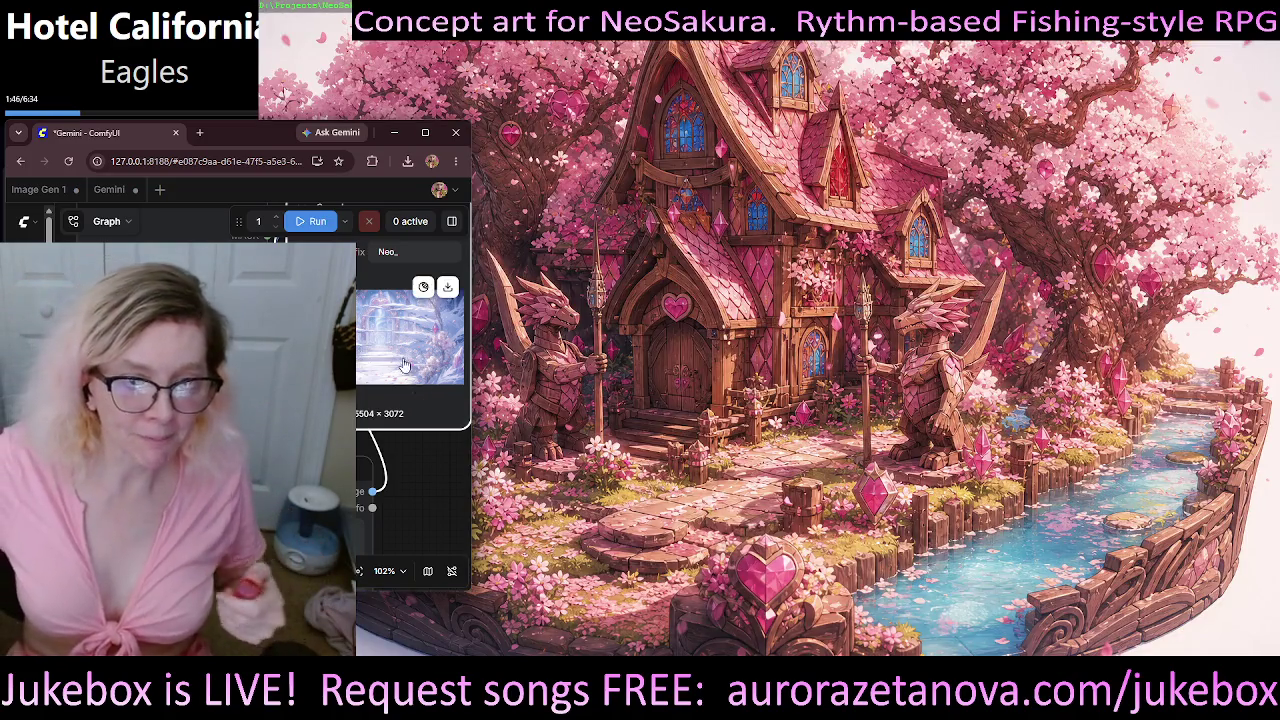
click(447, 287)
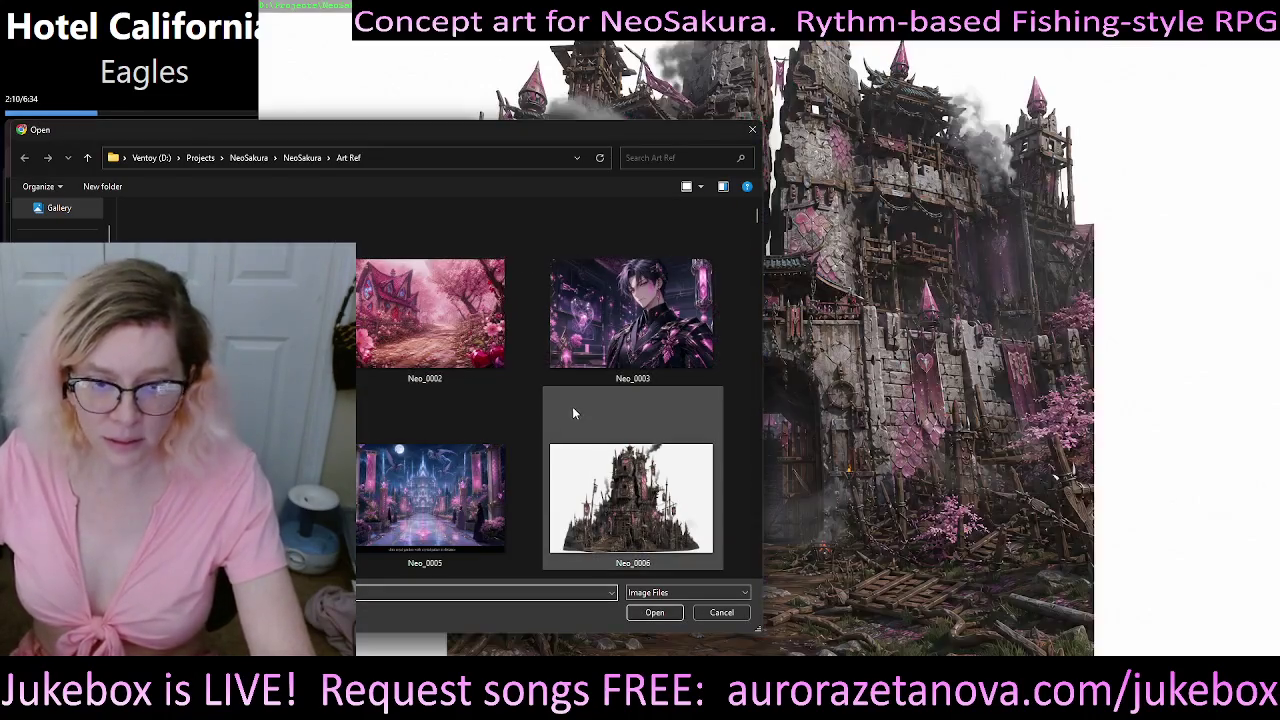
- Scroll the Art Ref folder down to Neo_0069 and load it as the input image
scroll(540, 400, down, 3)
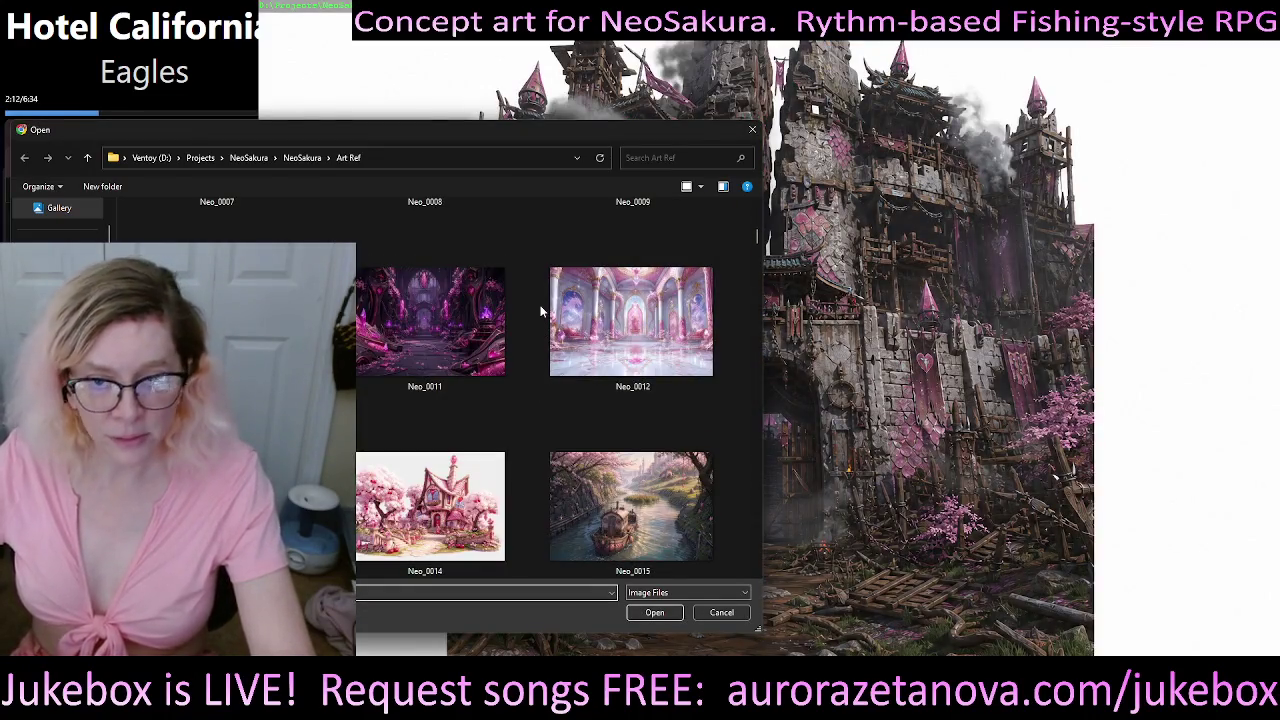
scroll(540, 312, down, 1)
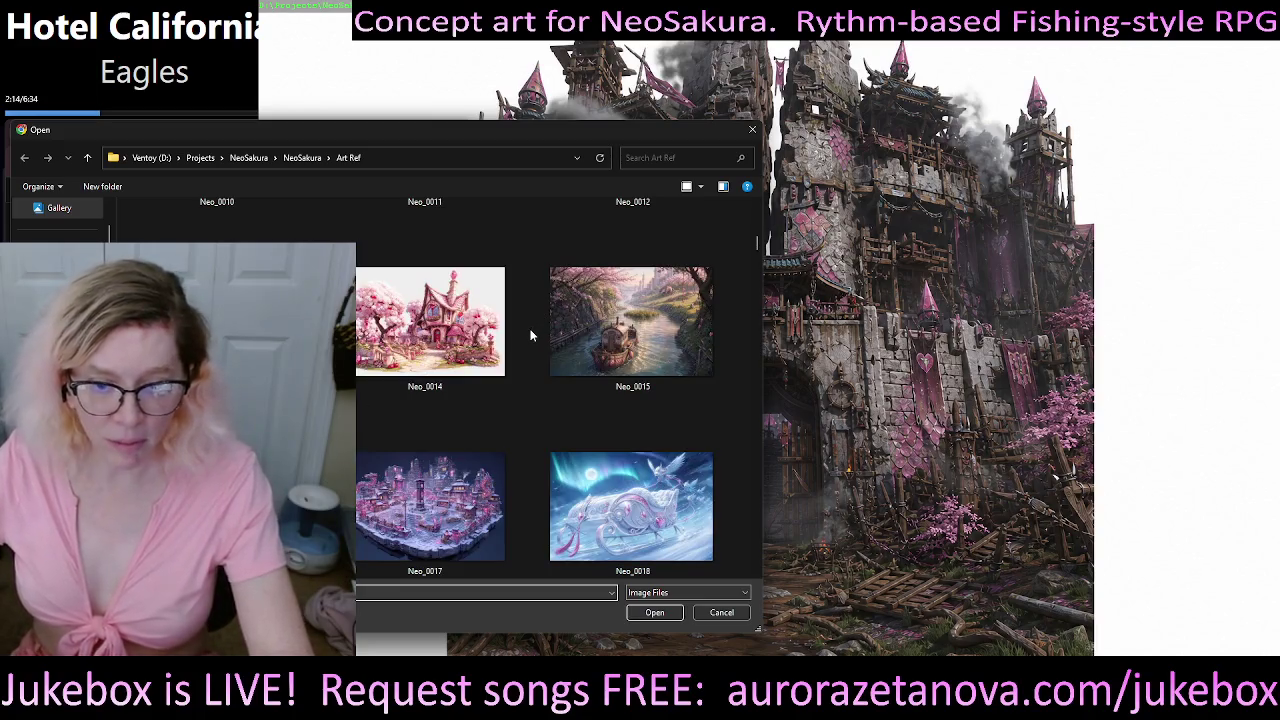
scroll(528, 336, down, 1)
scroll(521, 340, down, 1)
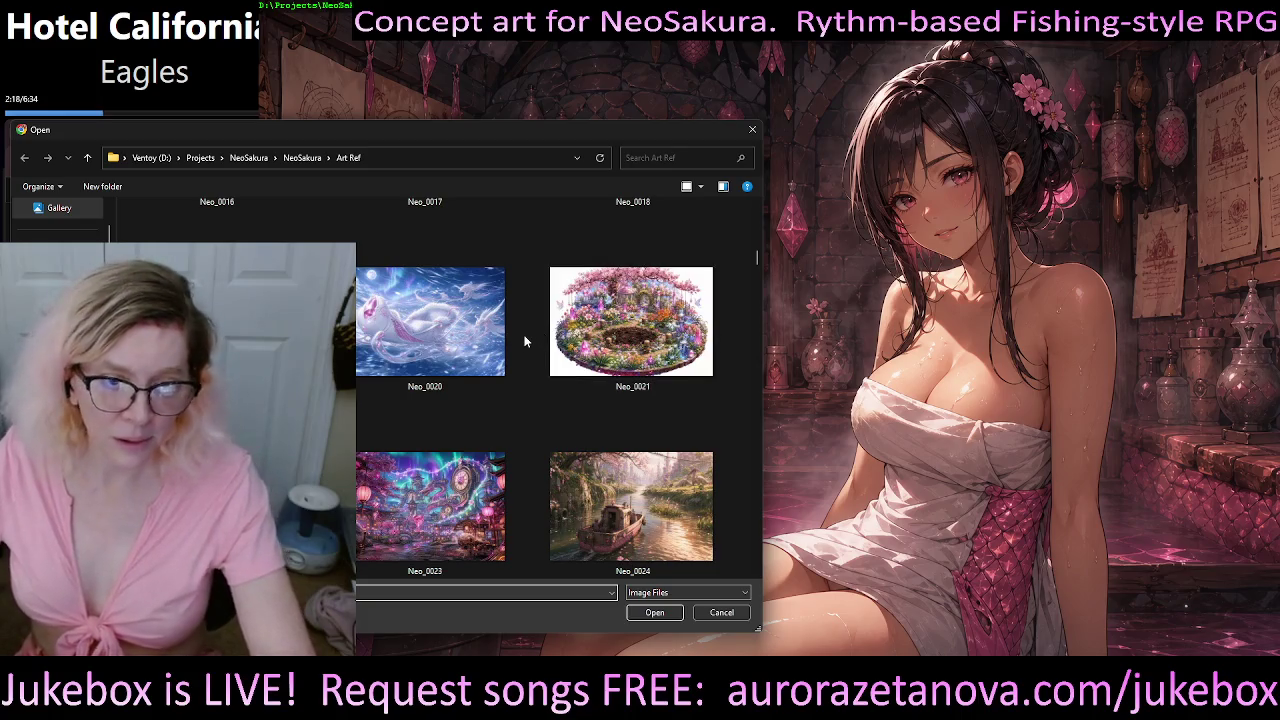
scroll(526, 341, down, 1)
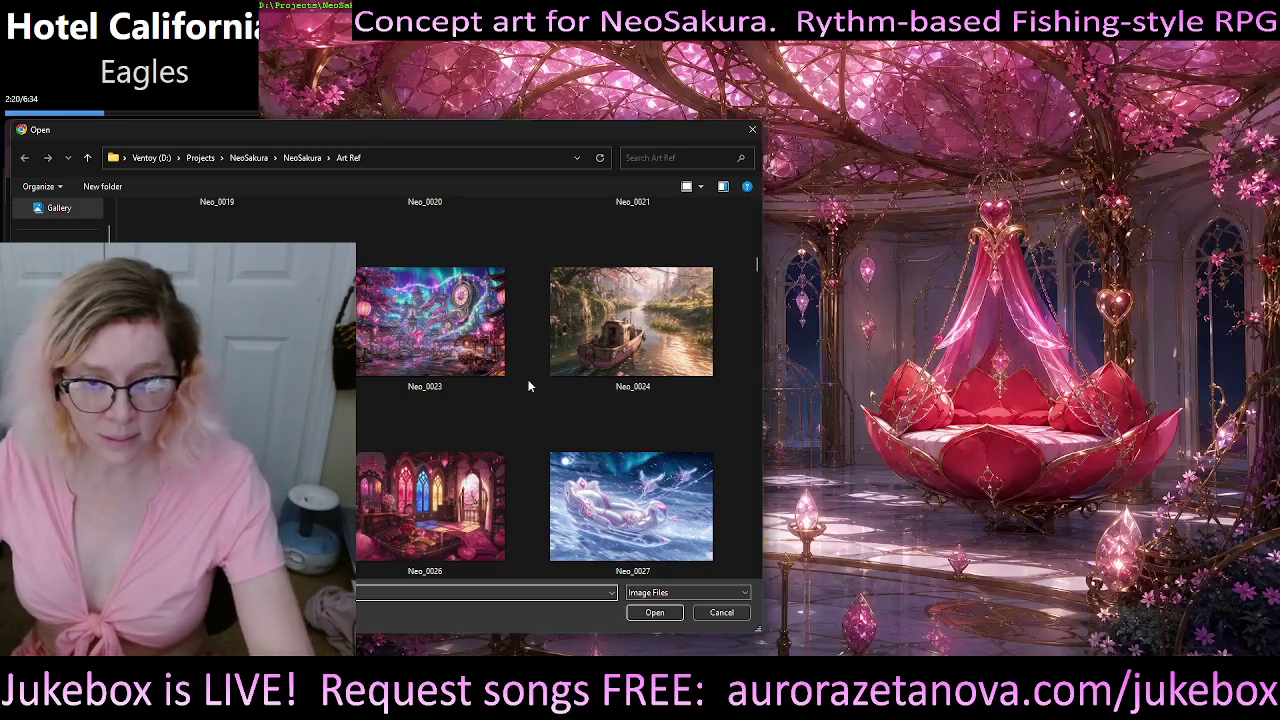
scroll(552, 406, down, 1)
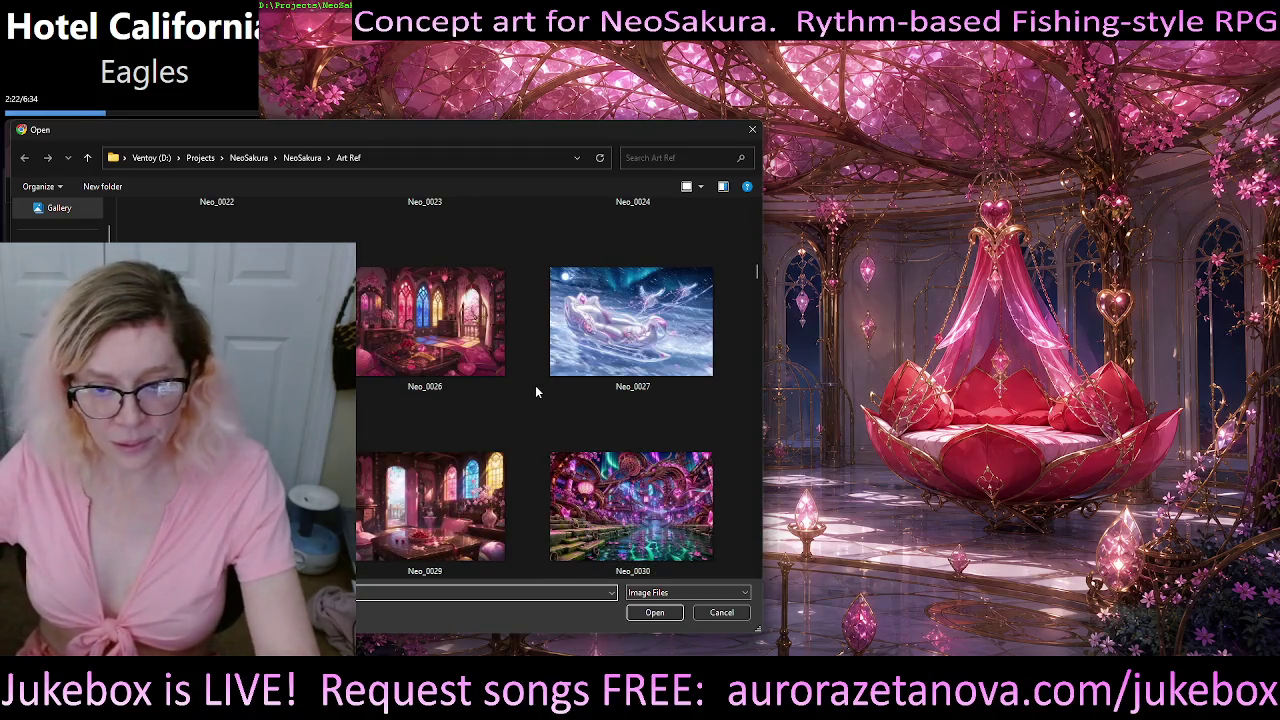
scroll(540, 396, down, 1)
scroll(537, 400, down, 1)
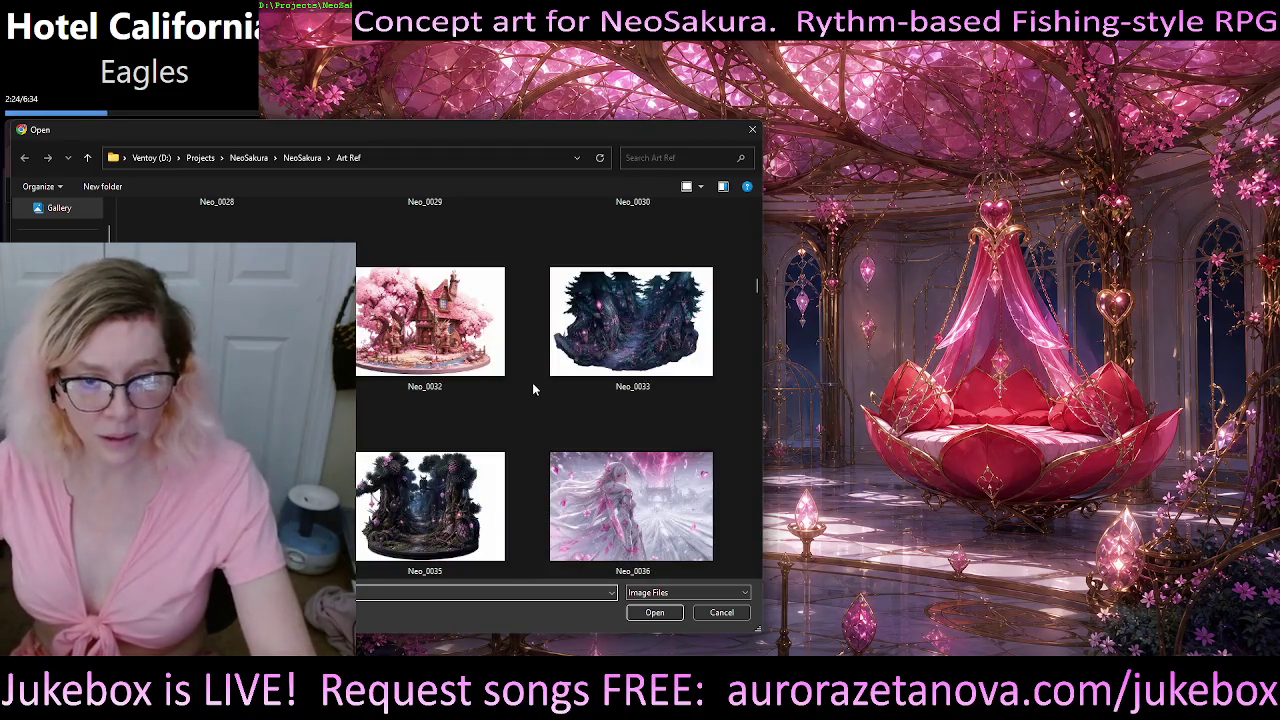
scroll(542, 400, down, 1)
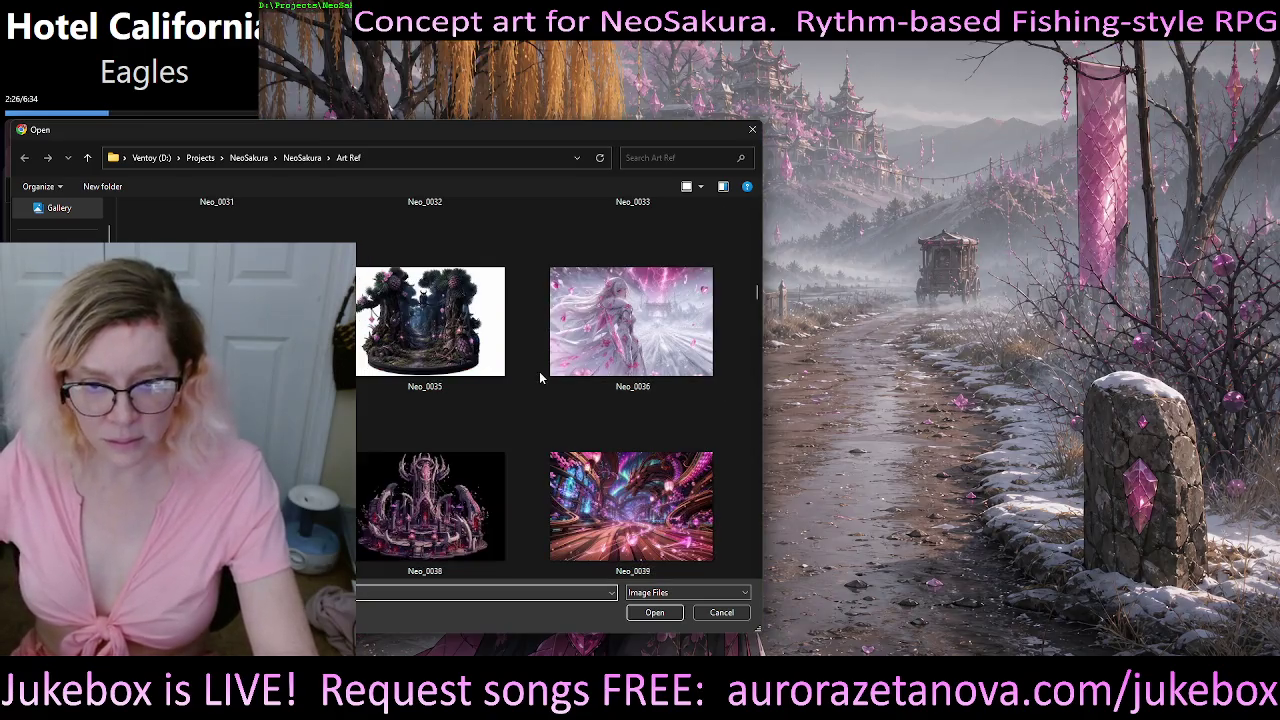
scroll(531, 398, down, 1)
scroll(532, 402, down, 1)
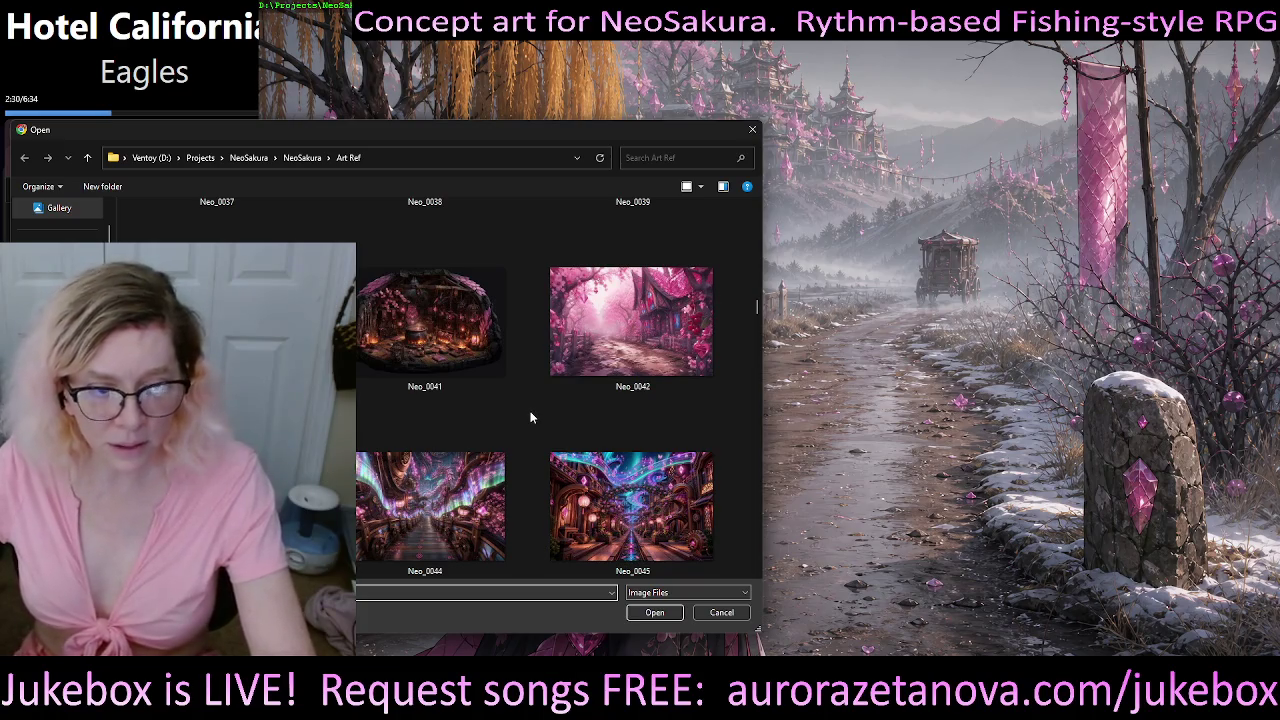
scroll(531, 417, down, 1)
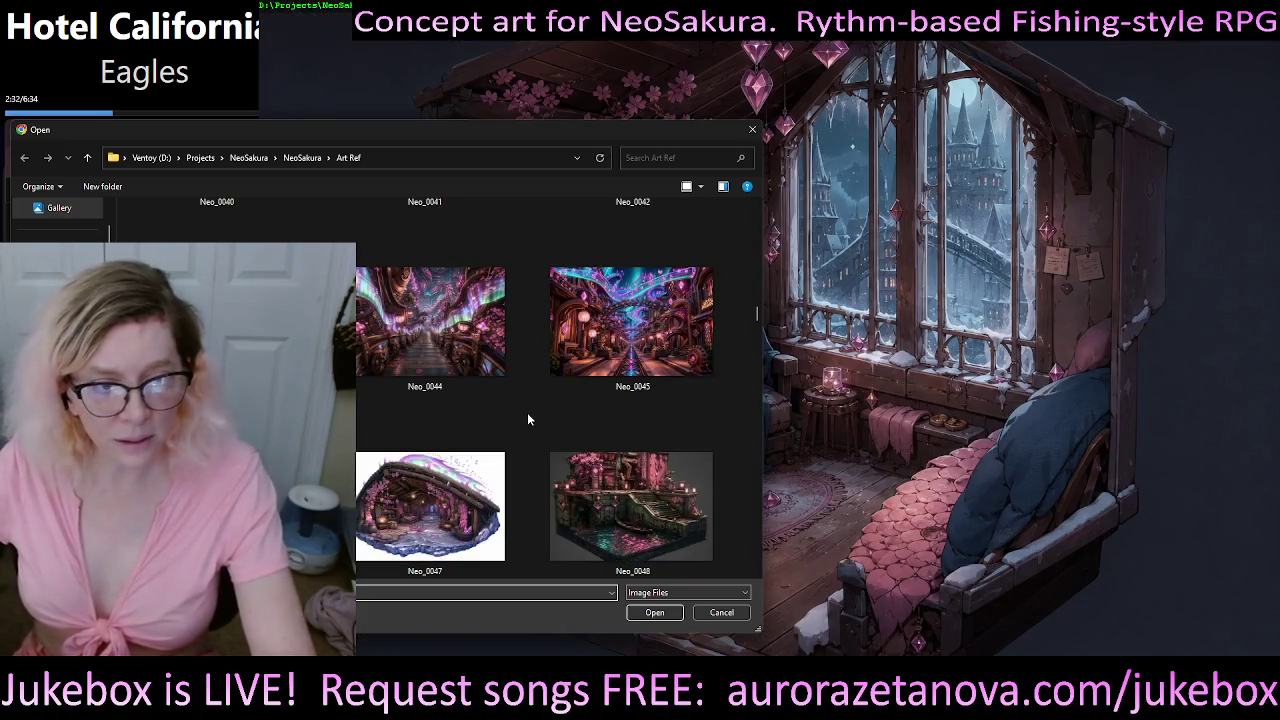
scroll(568, 420, down, 1)
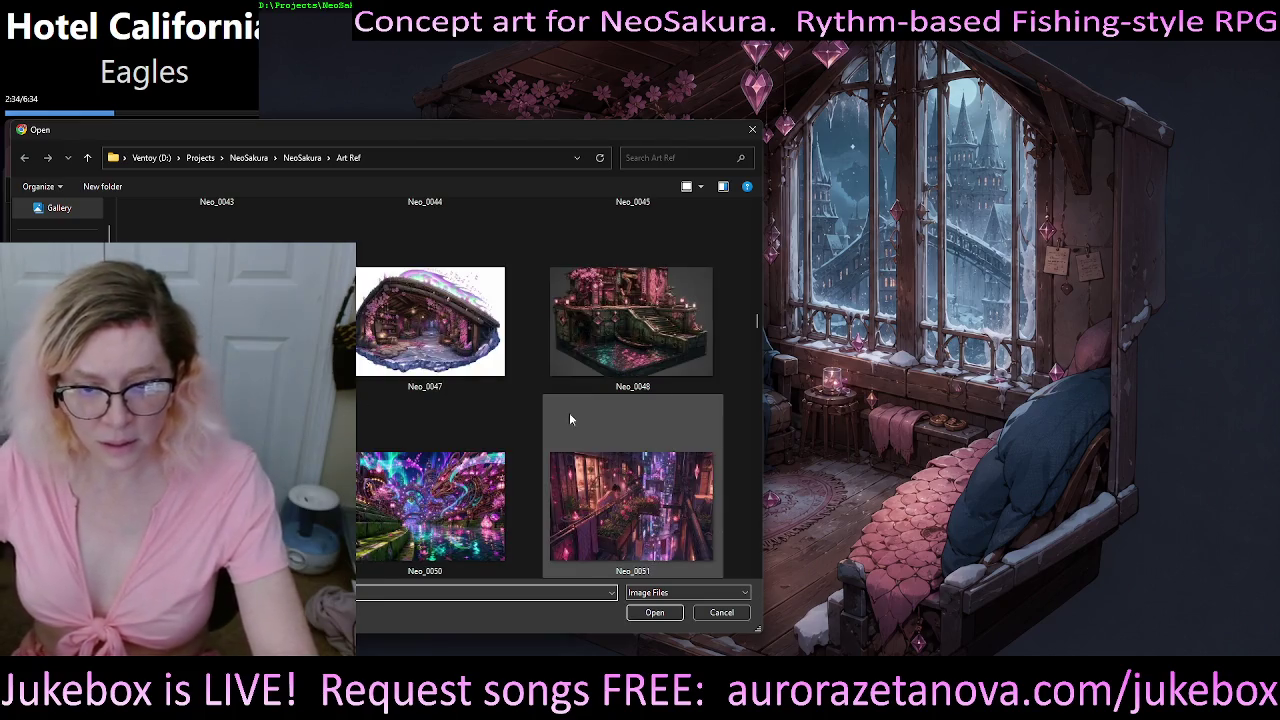
scroll(540, 418, down, 1)
scroll(524, 425, down, 1)
scroll(524, 425, down, 1)
scroll(525, 427, down, 1)
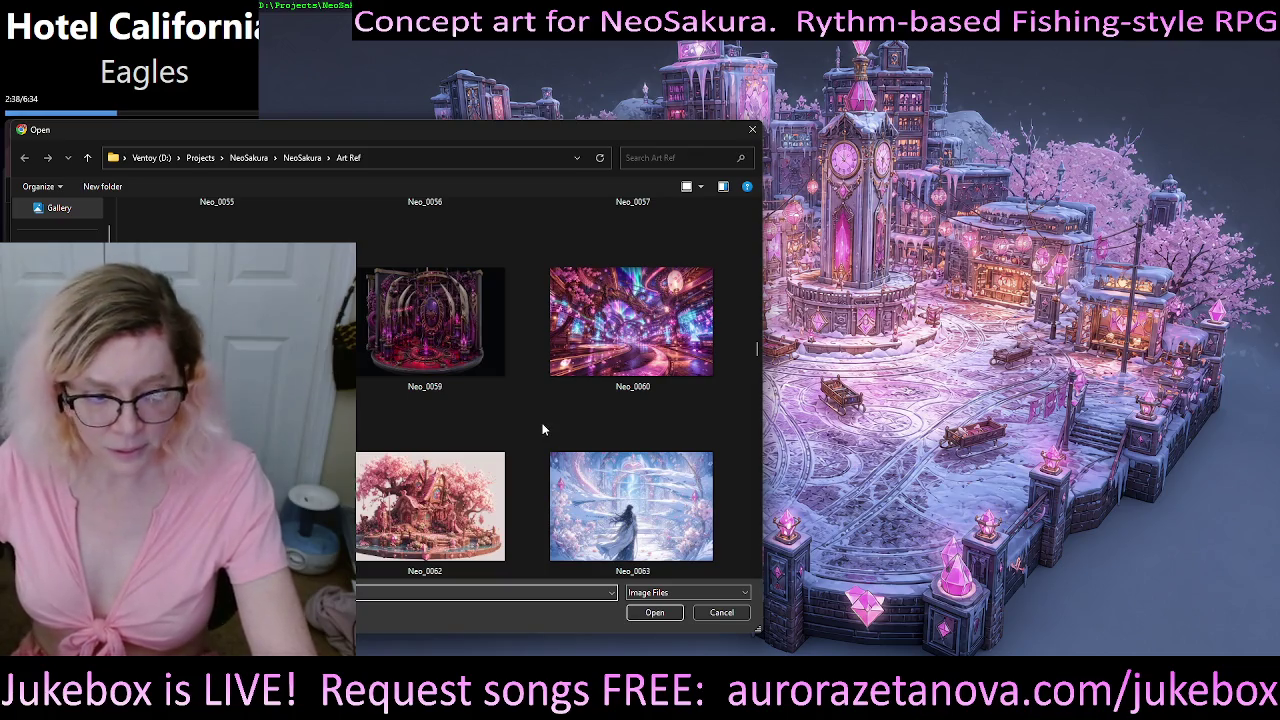
scroll(566, 428, down, 1)
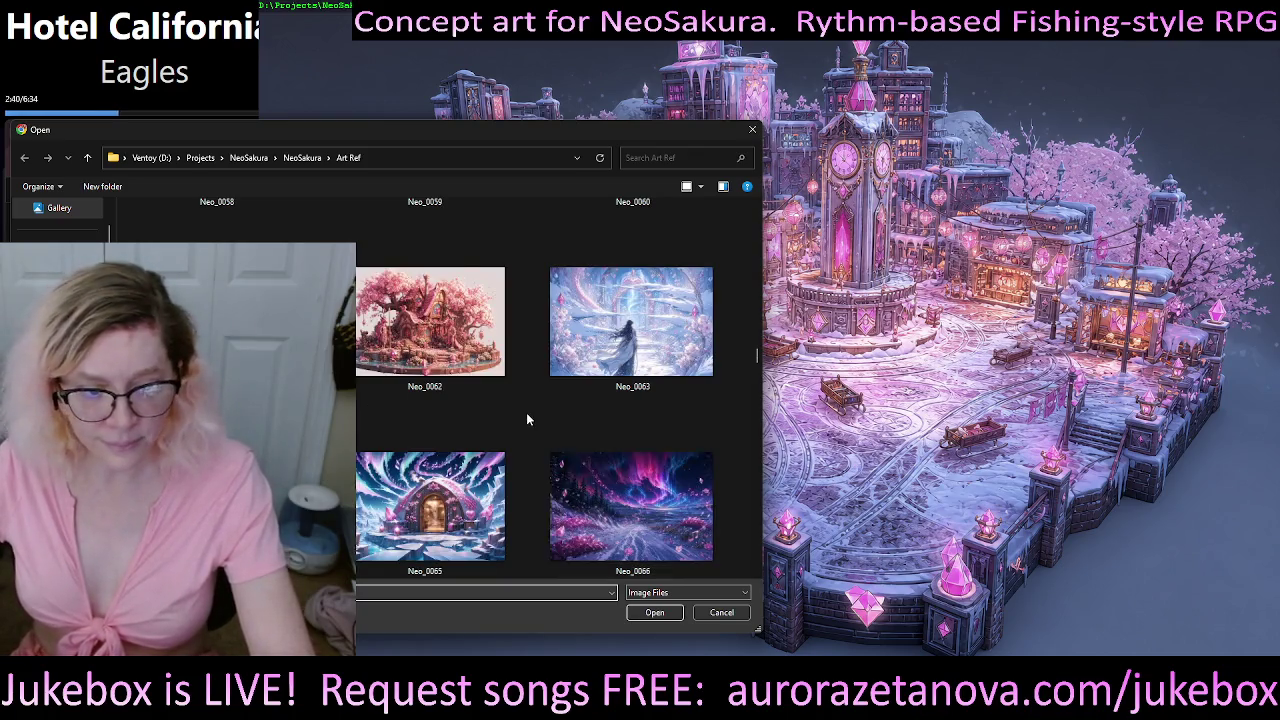
scroll(530, 415, down, 1)
double_click(636, 525)
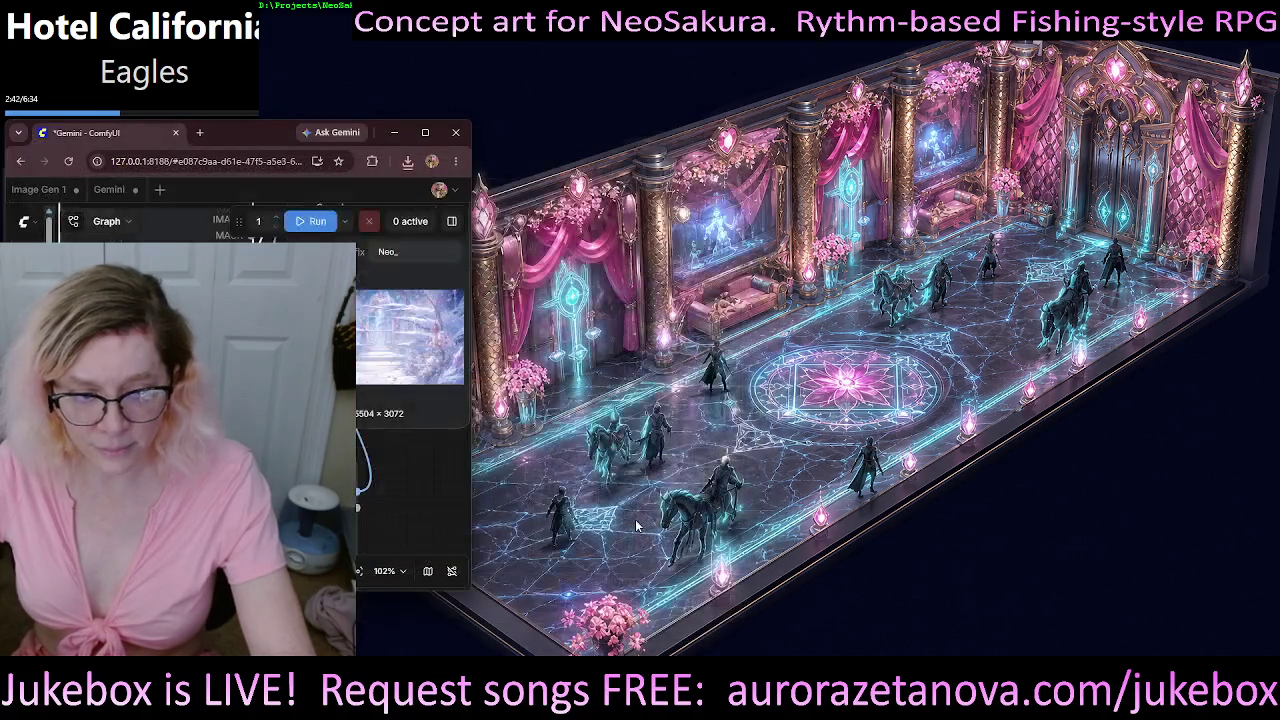
- Queue the Gemini run on Neo_0069 and open a new Chrome window moved to the centre
click(317, 221)
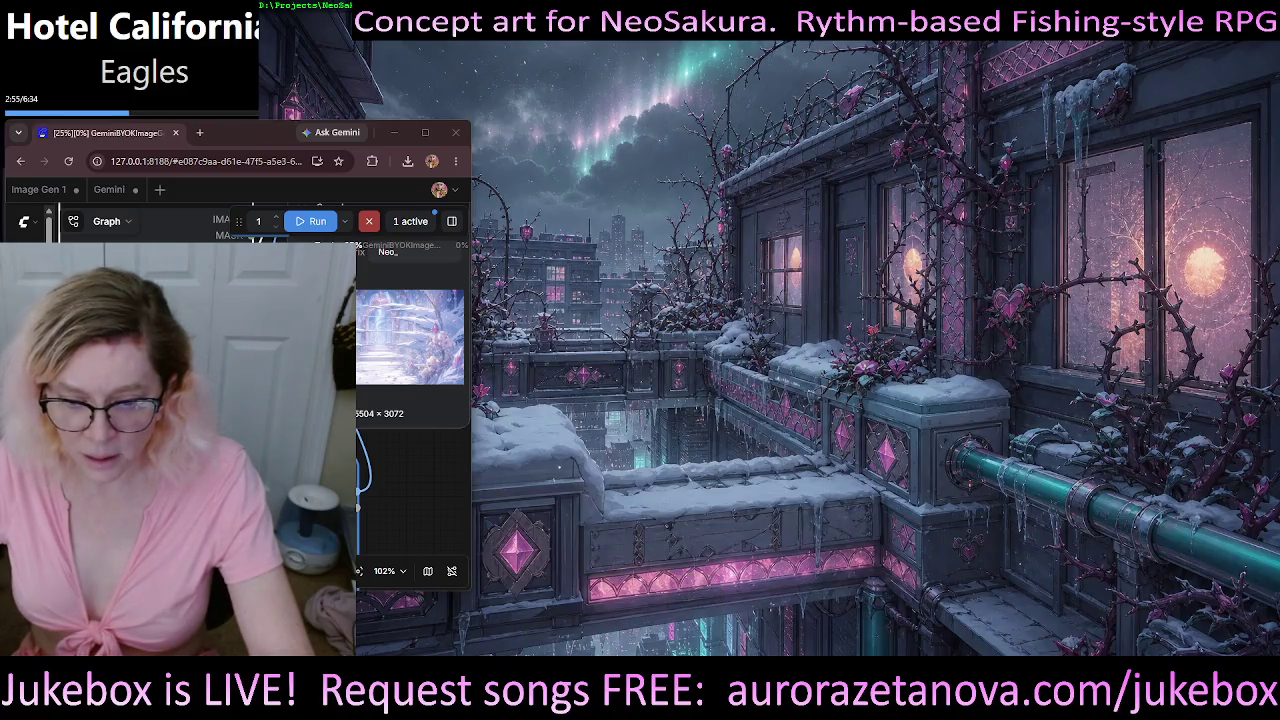
right_click(611, 700)
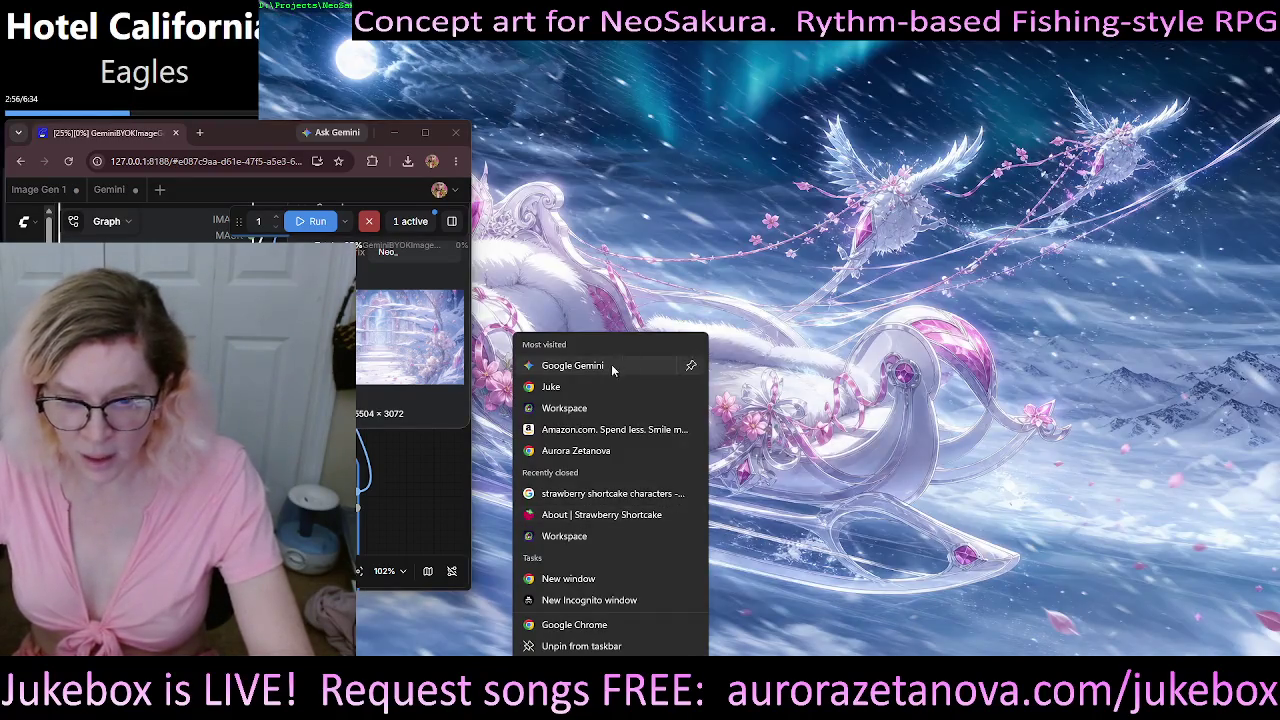
click(578, 579)
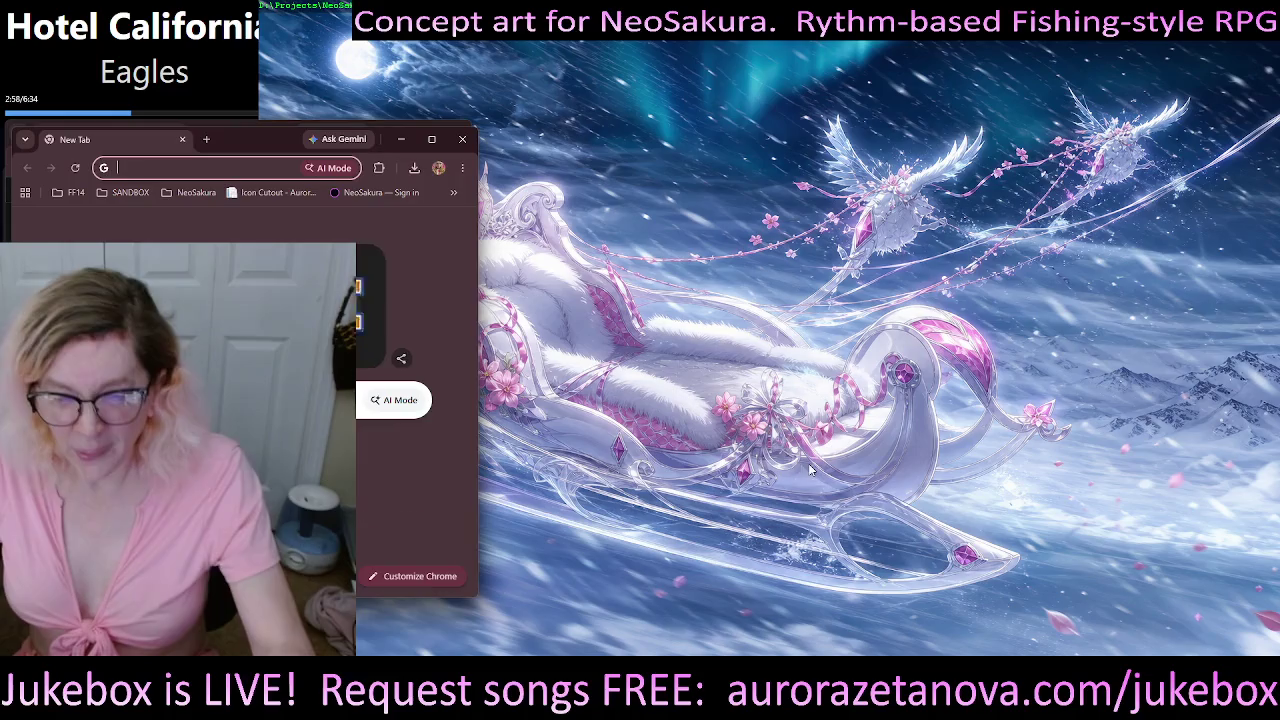
mouse_move(245, 137)
mouse_down()
mouse_move(650, 391)
mouse_move(1279, 391)
mouse_up()
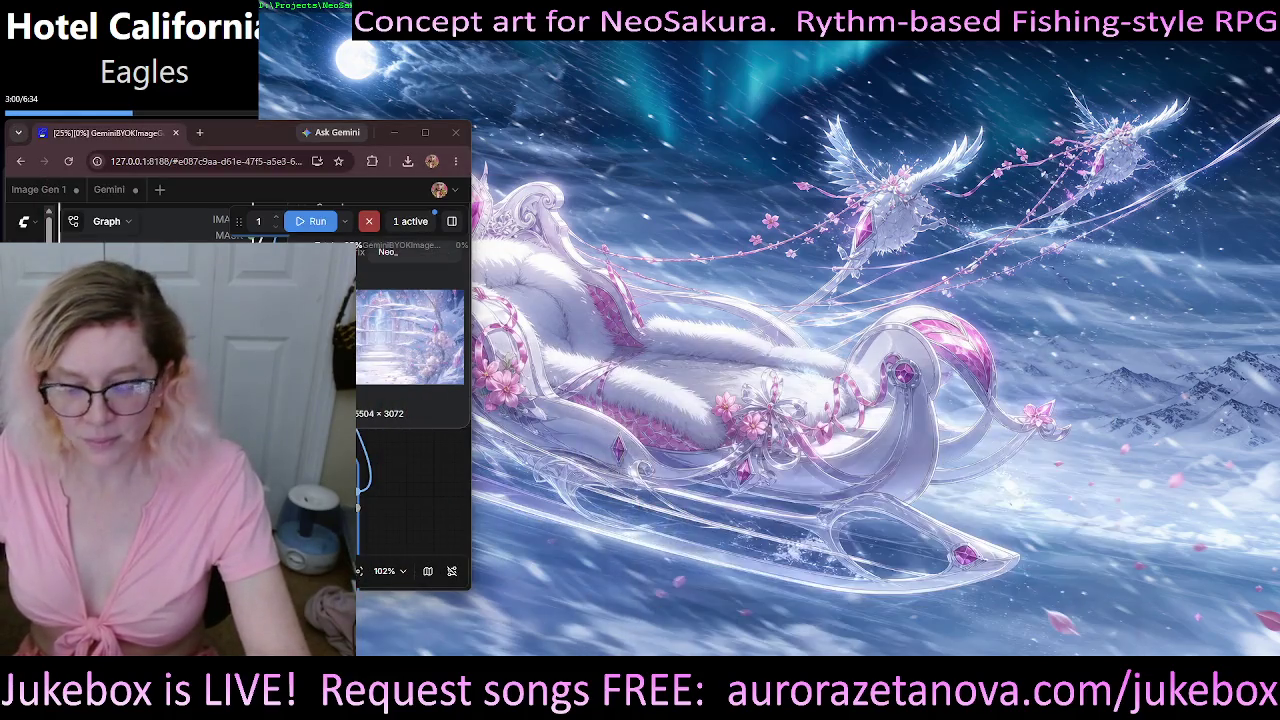
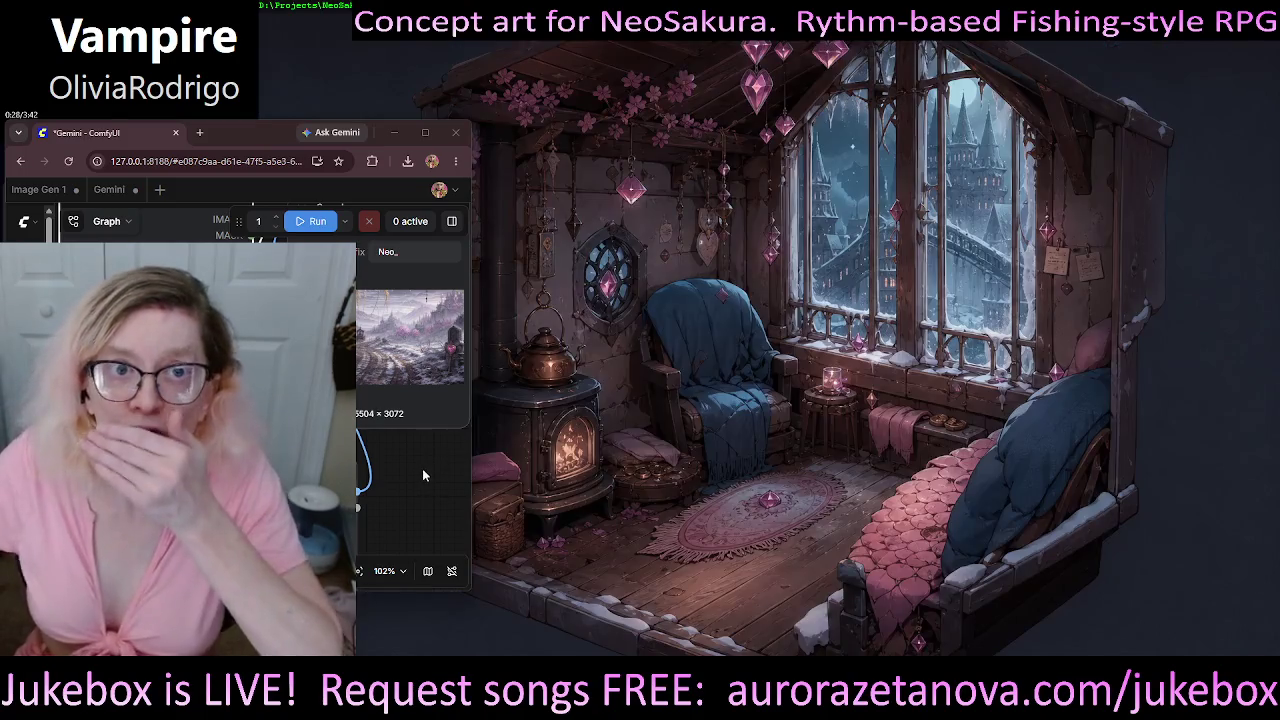
- Pan and zoom out the node graph to bring the Load Image node into view
drag(434, 499, 406, 527)
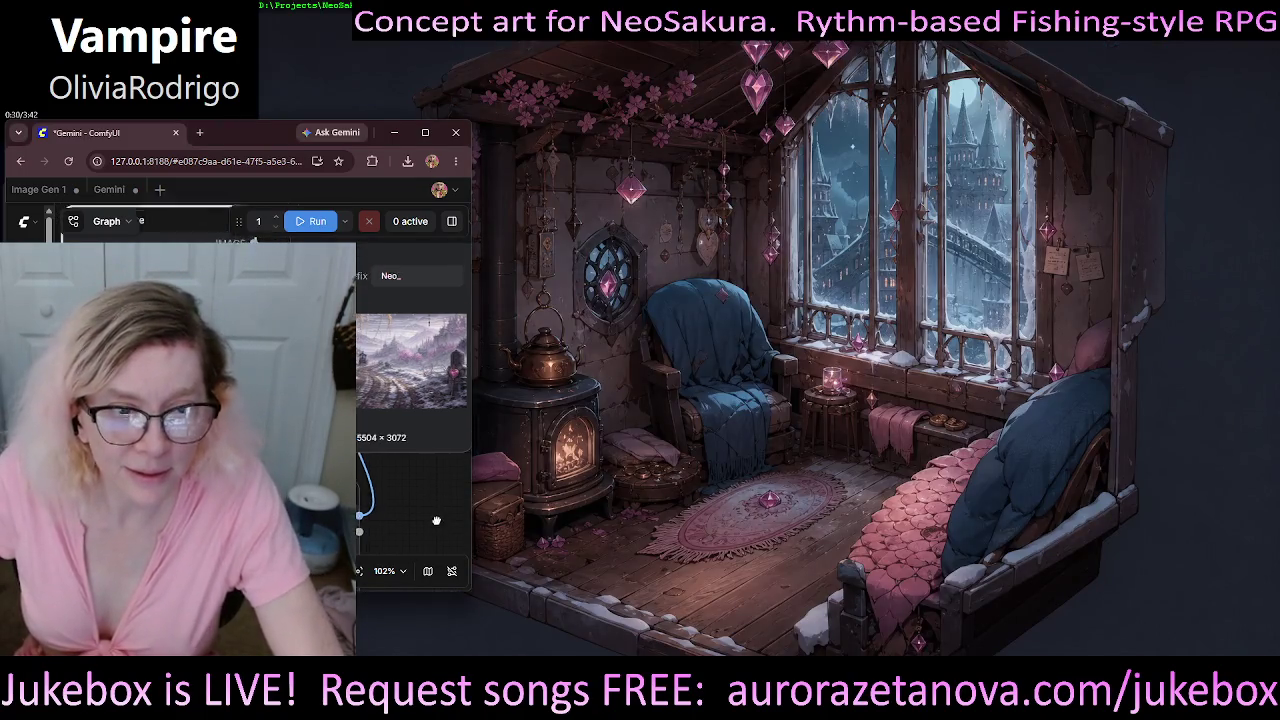
scroll(406, 520, down, 3)
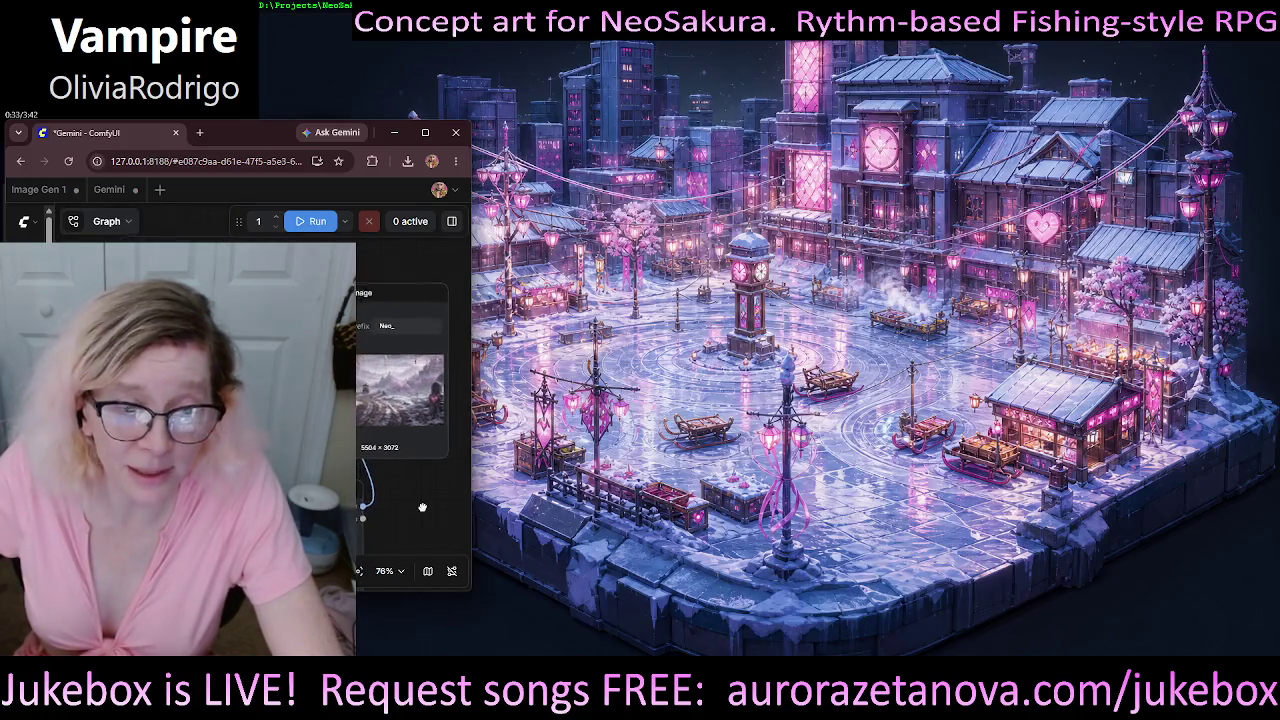
drag(422, 508, 425, 491)
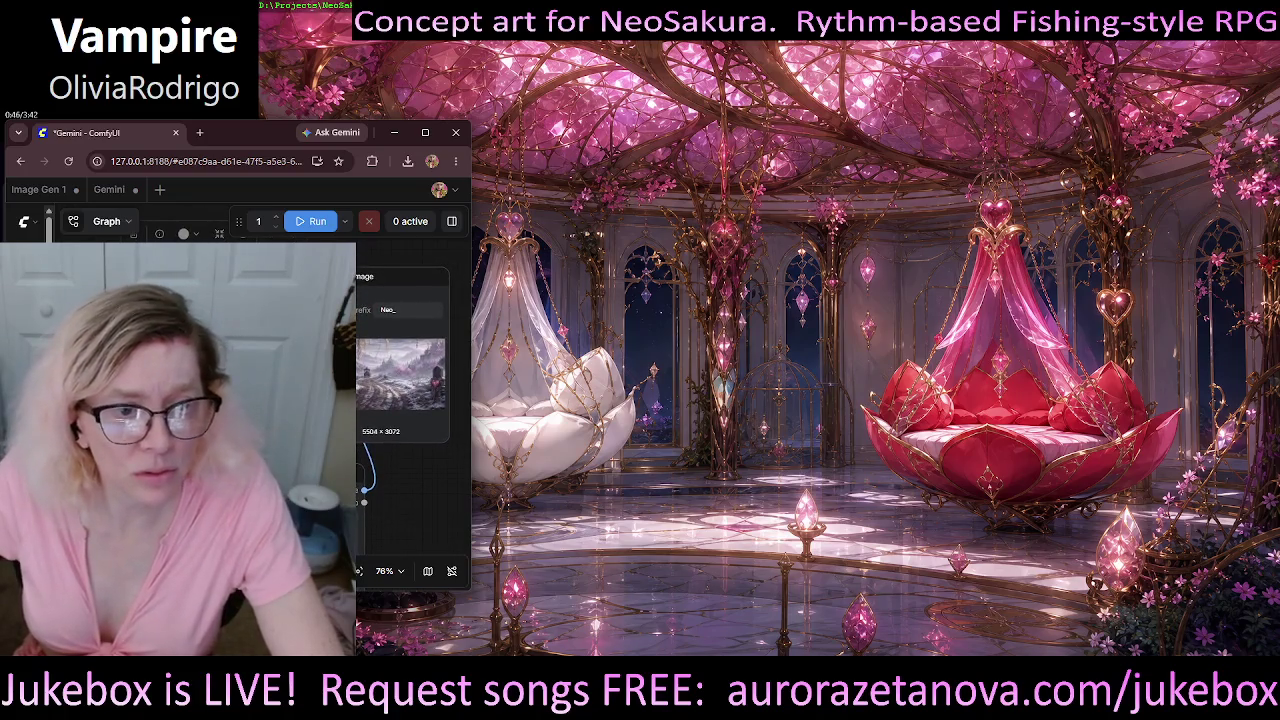
scroll(536, 387, down, 3)
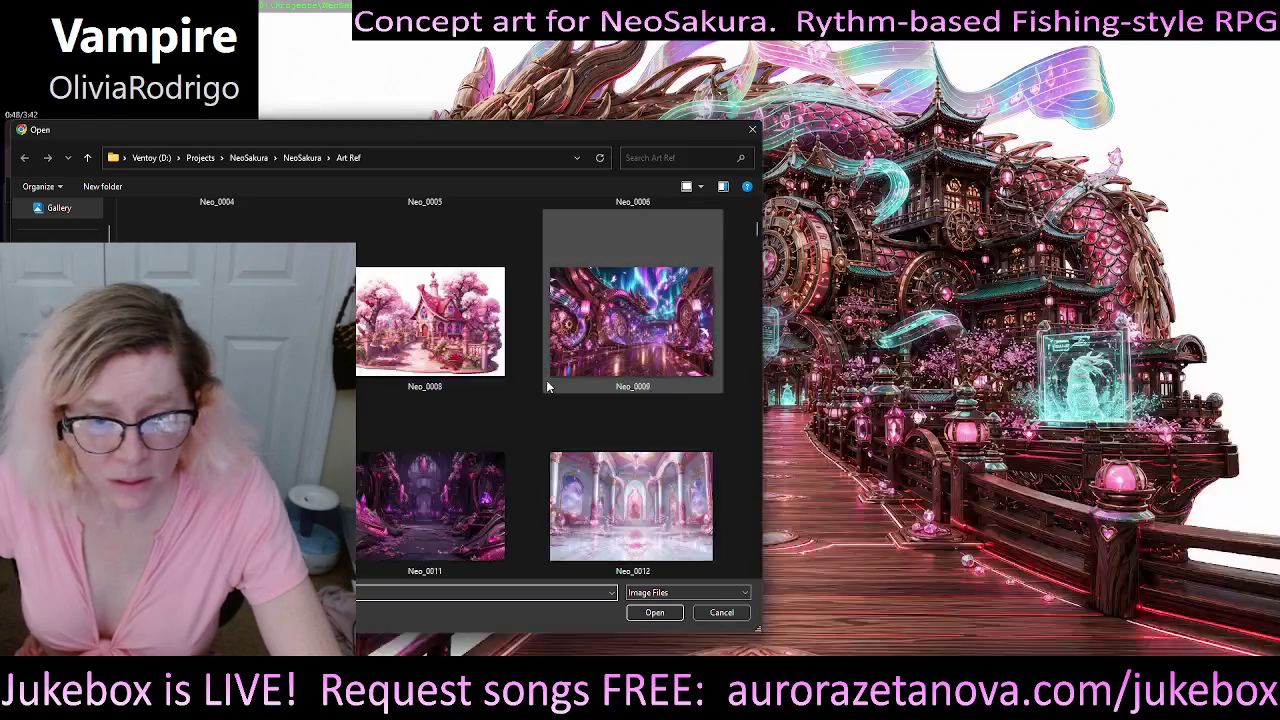
- Scroll the Art Ref thumbnails down to Neo_0069 and load it as the reference image
scroll(521, 391, down, 1)
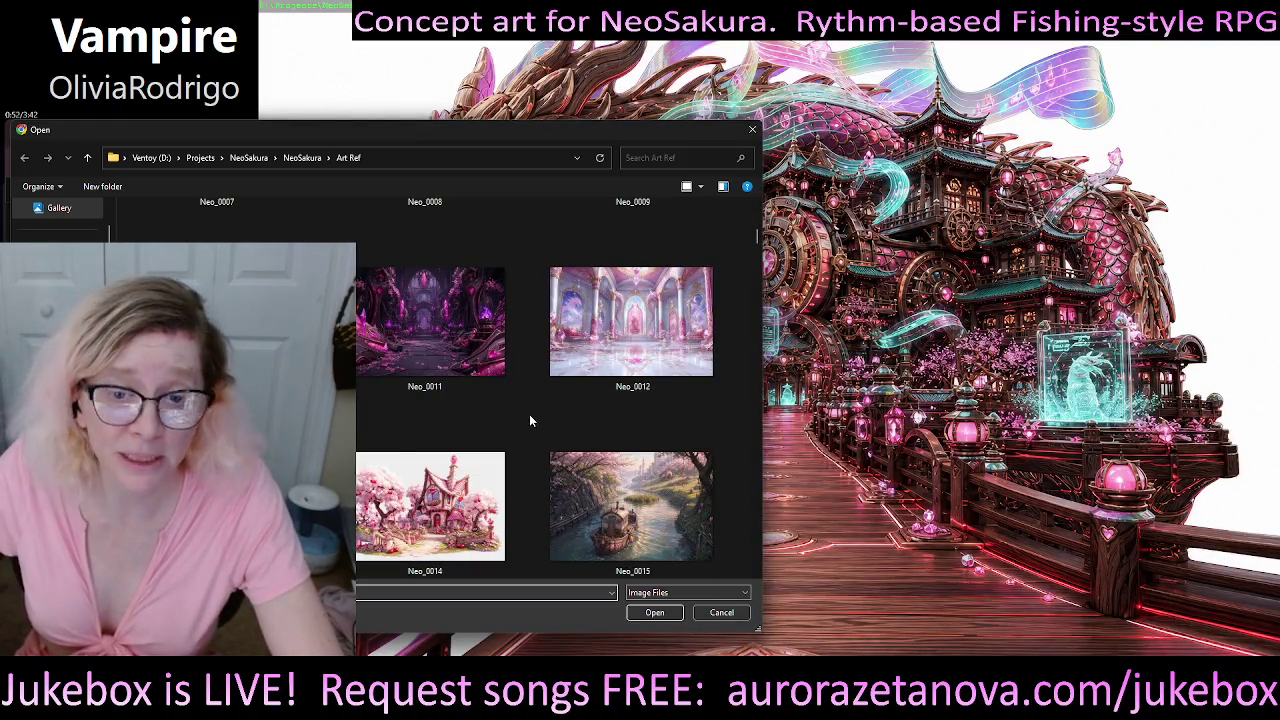
scroll(530, 374, down, 1)
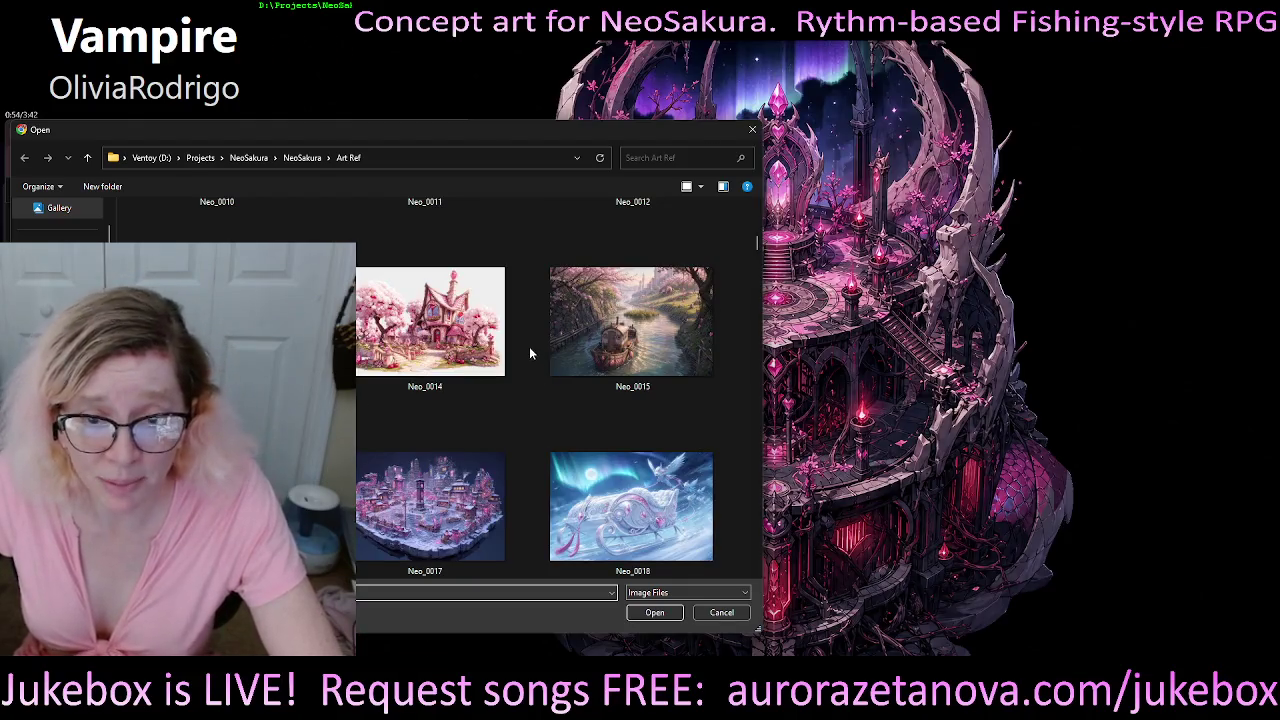
scroll(535, 346, down, 2)
scroll(533, 365, down, 3)
scroll(533, 370, down, 3)
scroll(533, 370, down, 3)
scroll(533, 368, down, 3)
scroll(534, 368, down, 3)
scroll(535, 370, down, 3)
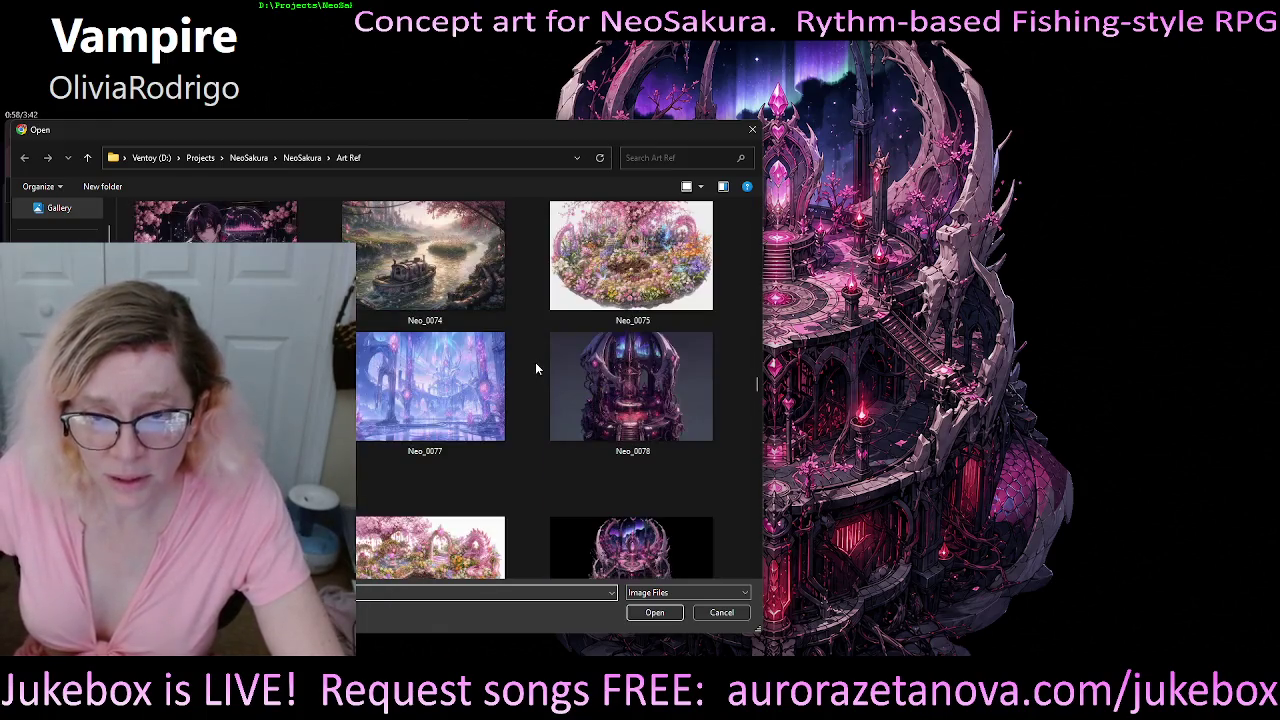
scroll(535, 370, up, 2)
scroll(535, 370, up, 1)
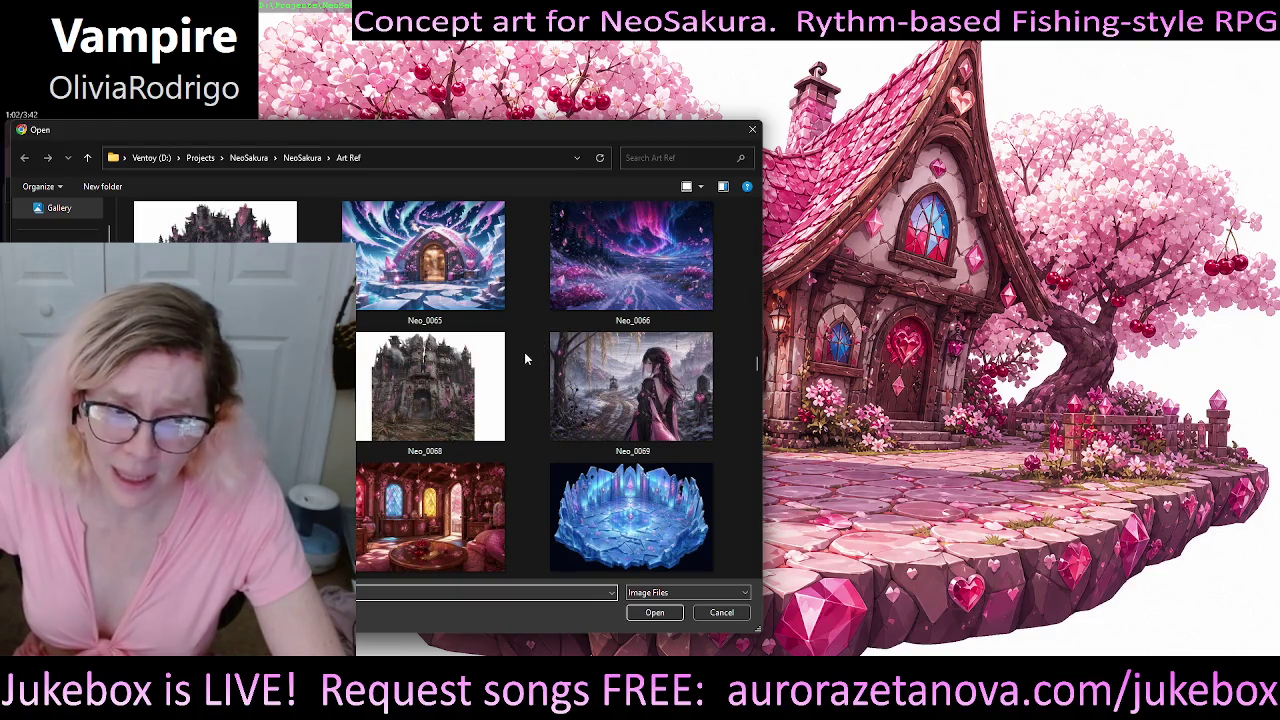
scroll(533, 342, down, 1)
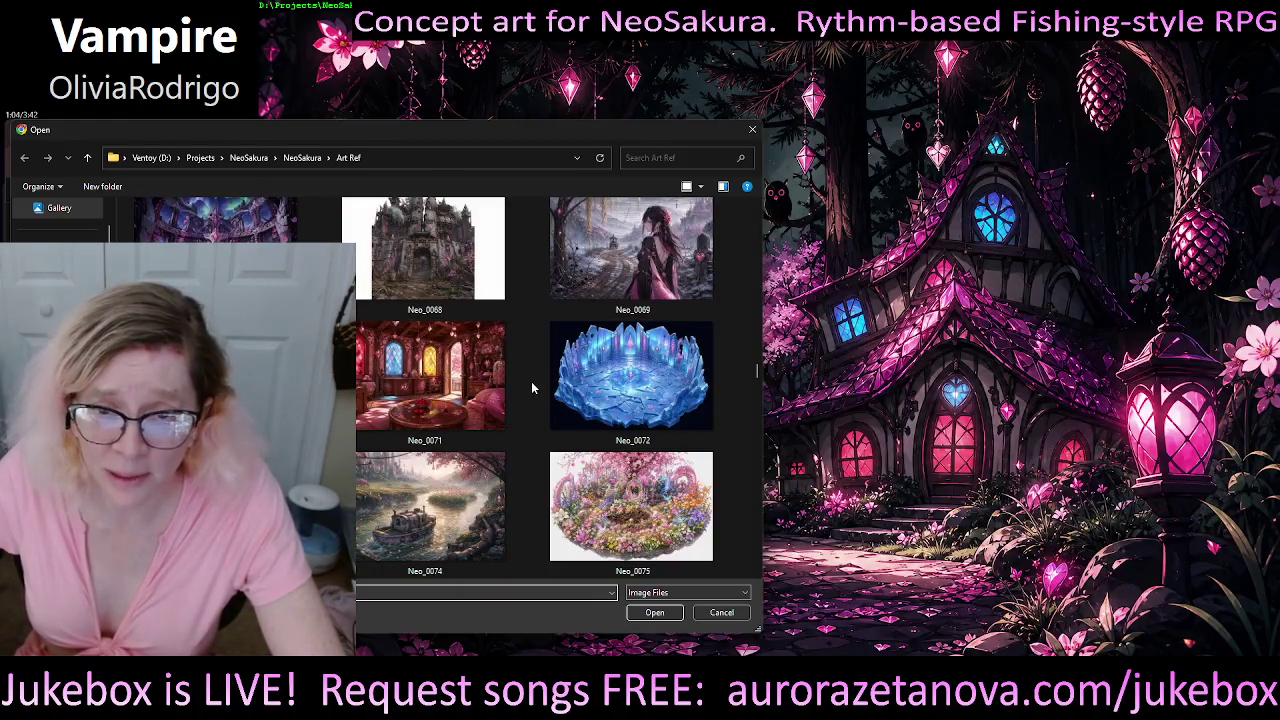
scroll(528, 370, up, 2)
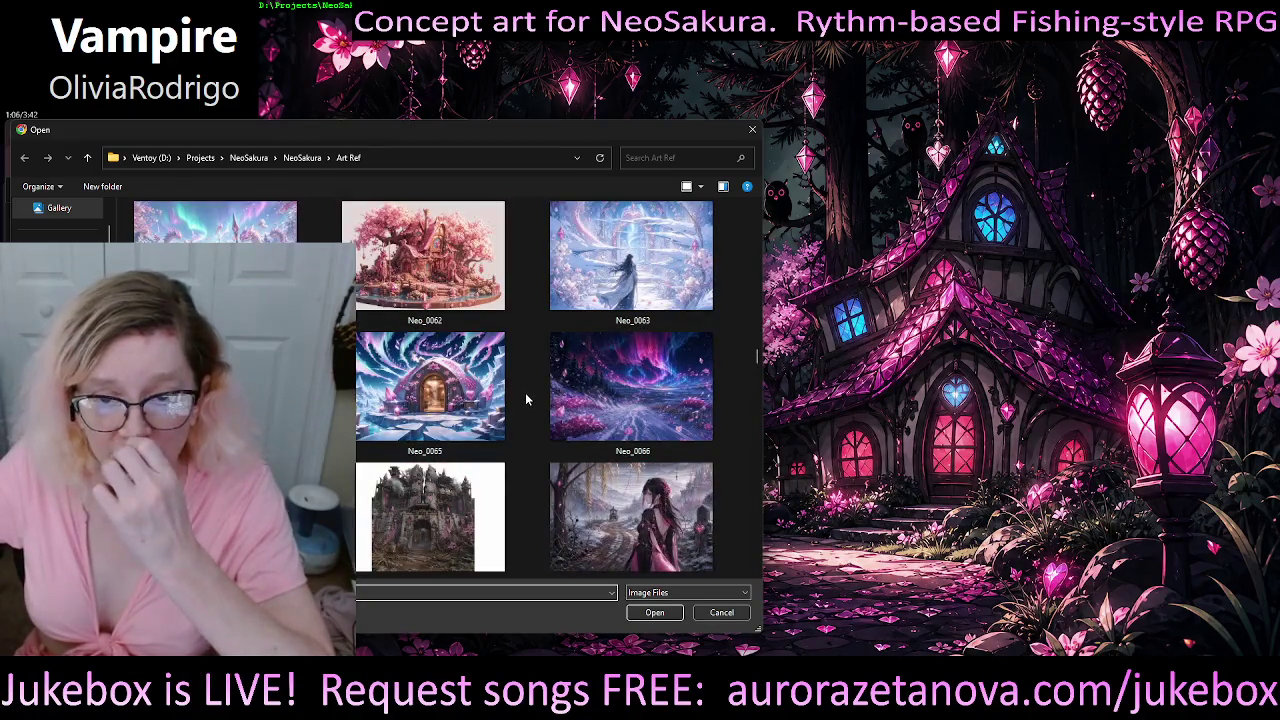
scroll(518, 384, down, 1)
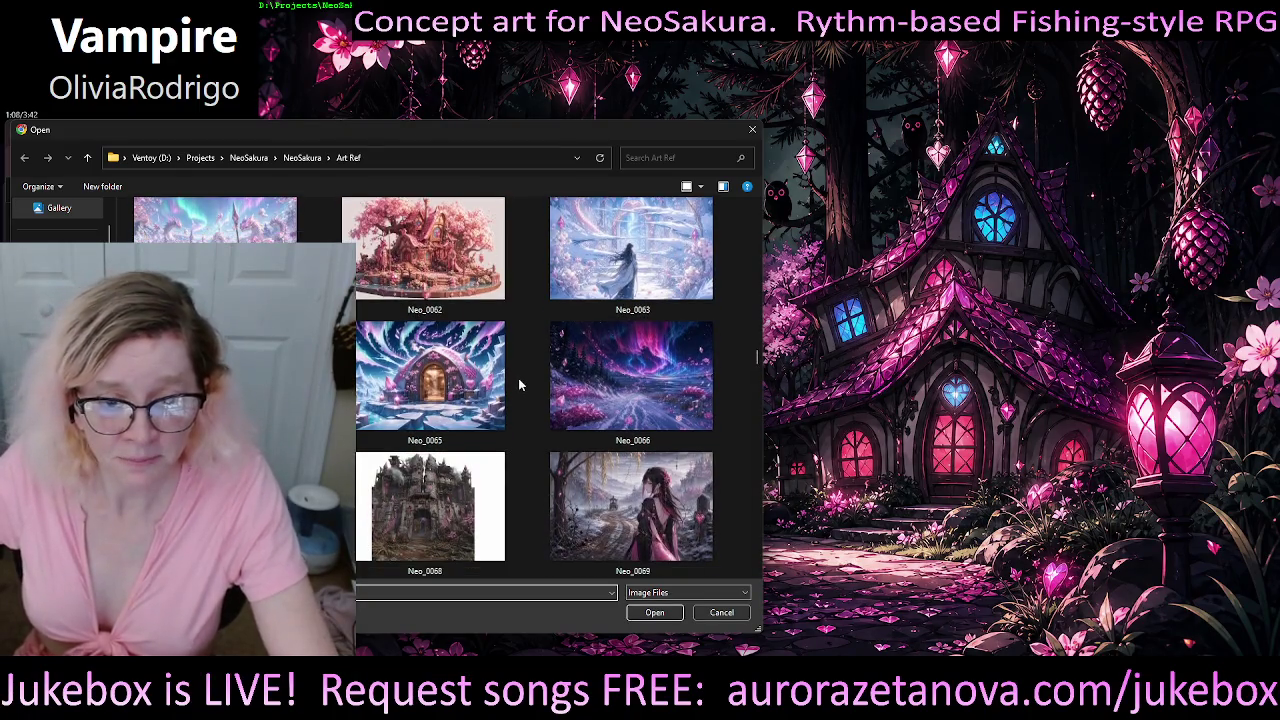
scroll(516, 382, down, 1)
scroll(530, 372, down, 1)
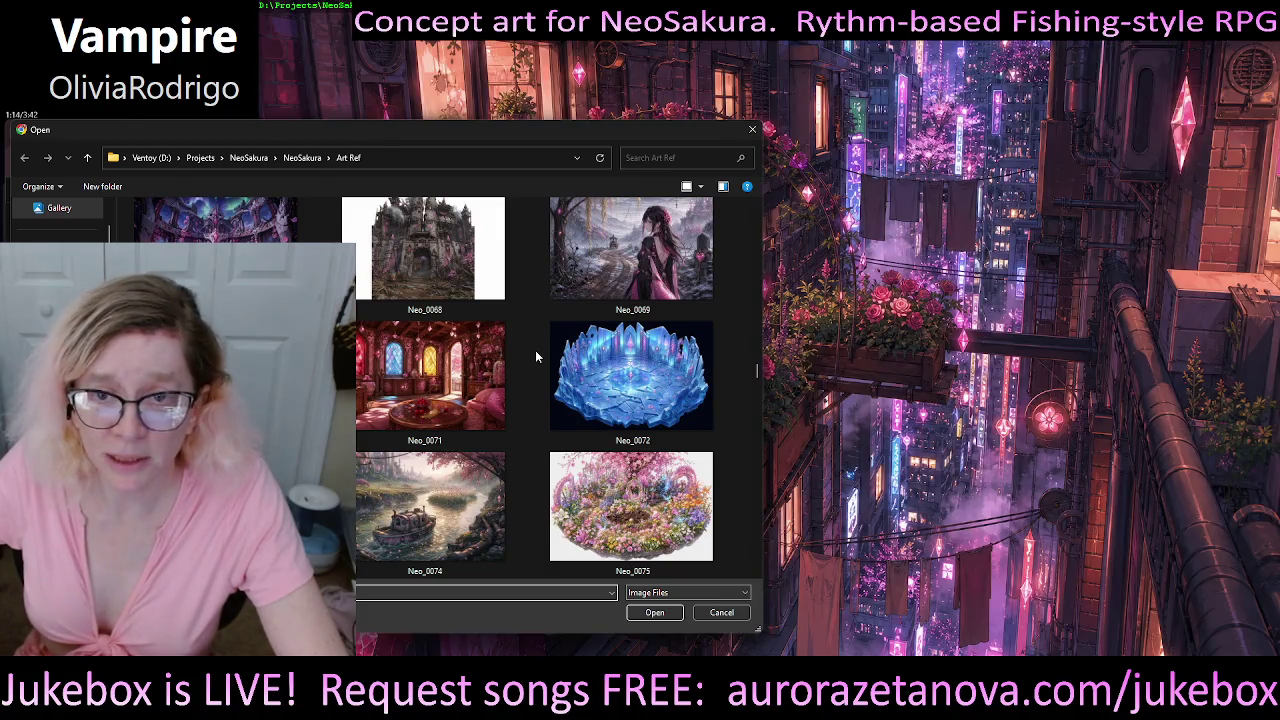
drag(553, 134, 569, 117)
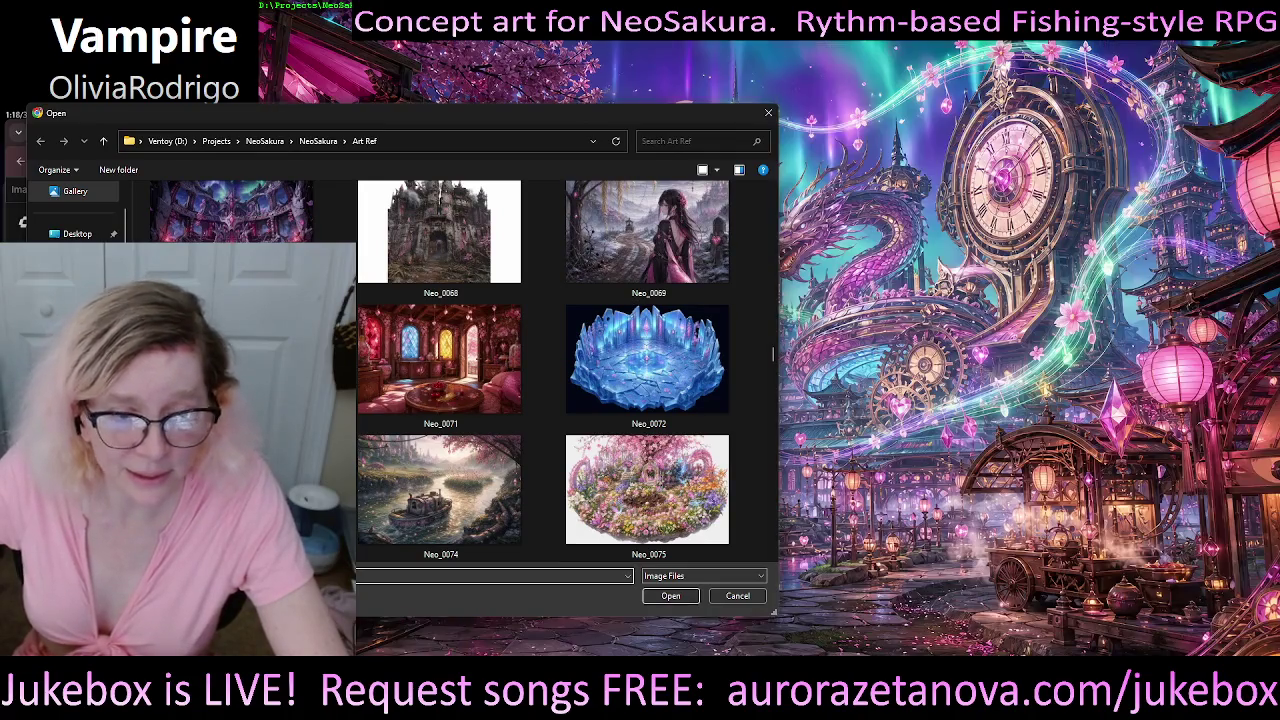
double_click(647, 232)
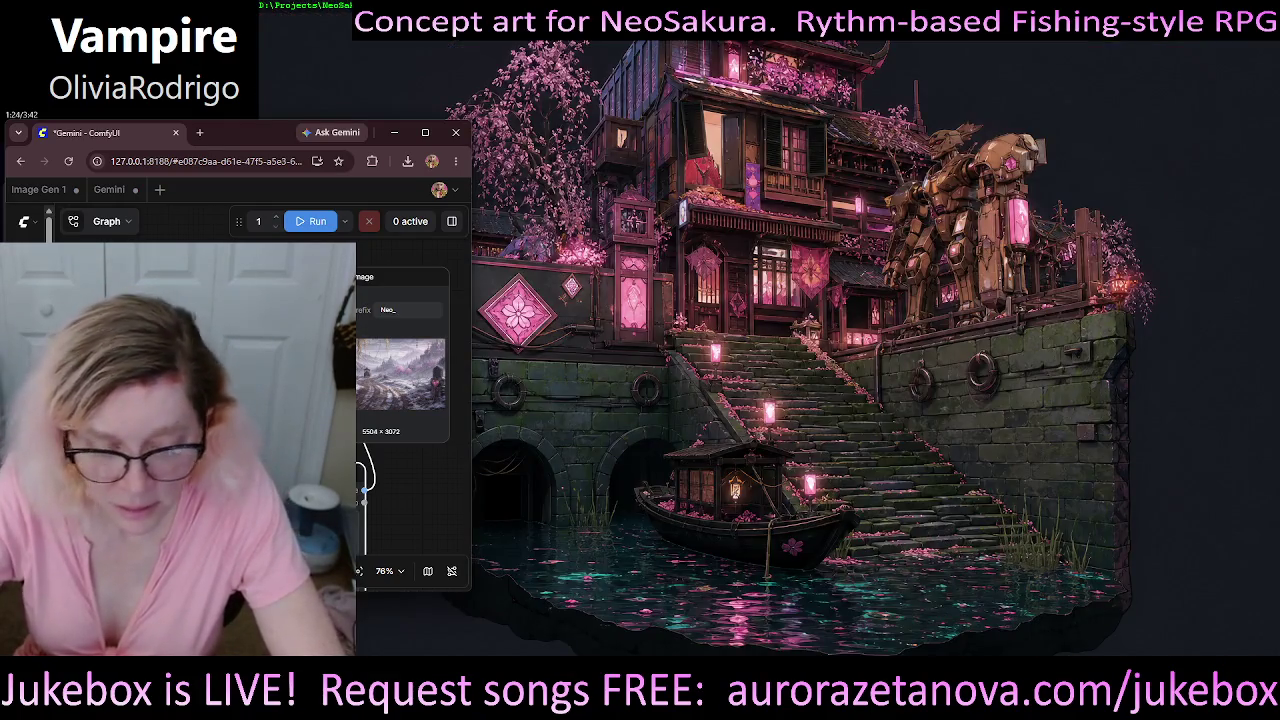
- Zoom in and pan across the Save Image output preview
mouse_move(434, 488)
mouse_down()
mouse_move(403, 455)
mouse_move(300, 450)
mouse_up()
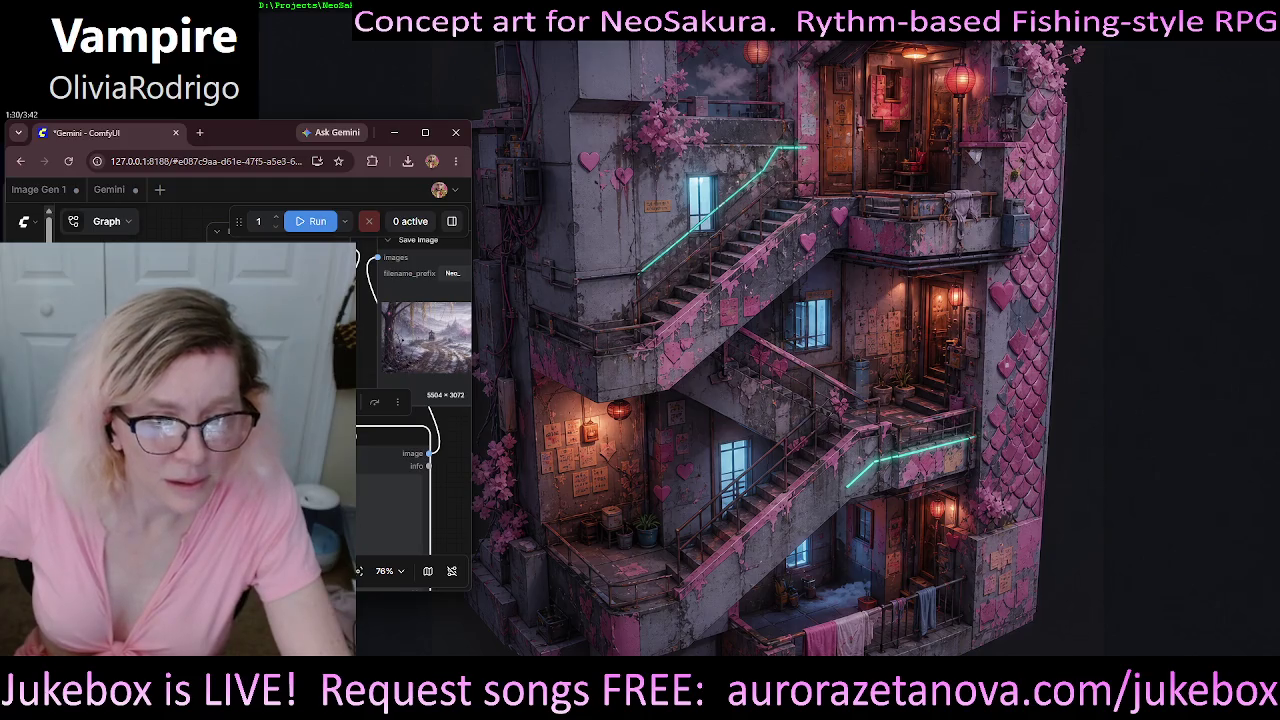
scroll(415, 330, up, 3)
scroll(415, 330, up, 4)
scroll(415, 330, up, 4)
scroll(415, 390, up, 1)
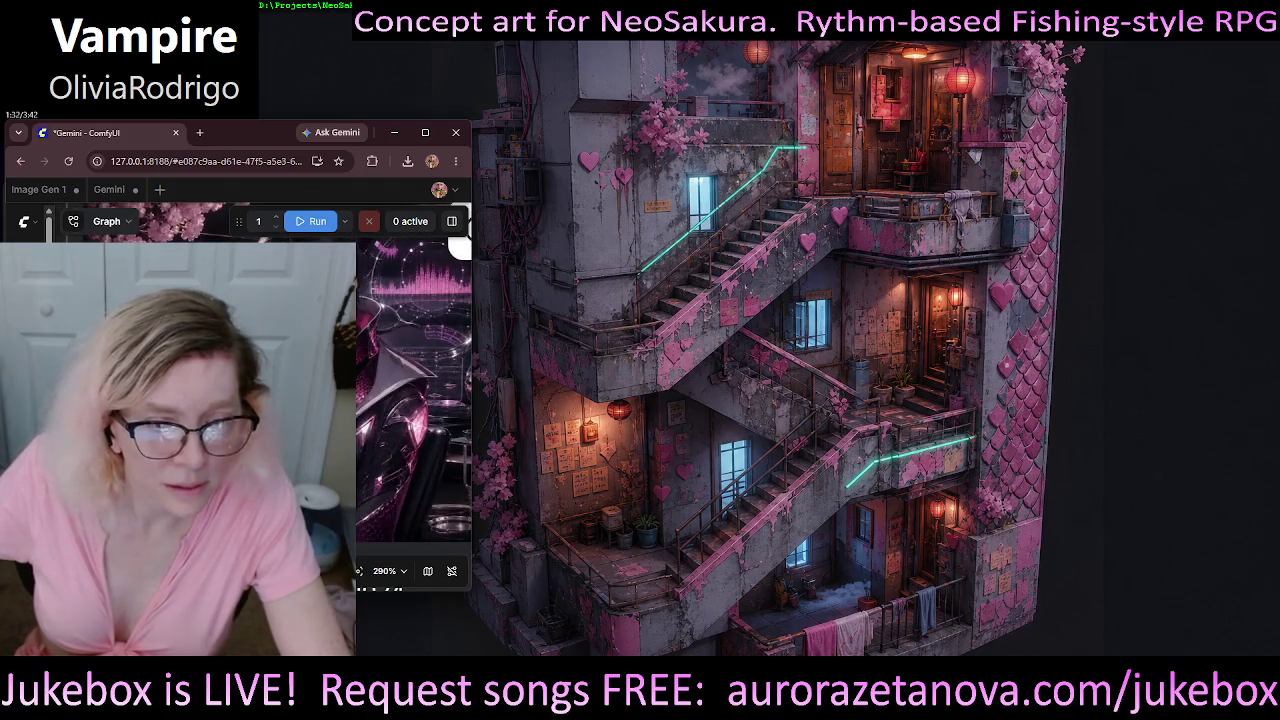
scroll(415, 390, up, 1)
scroll(415, 390, up, 1)
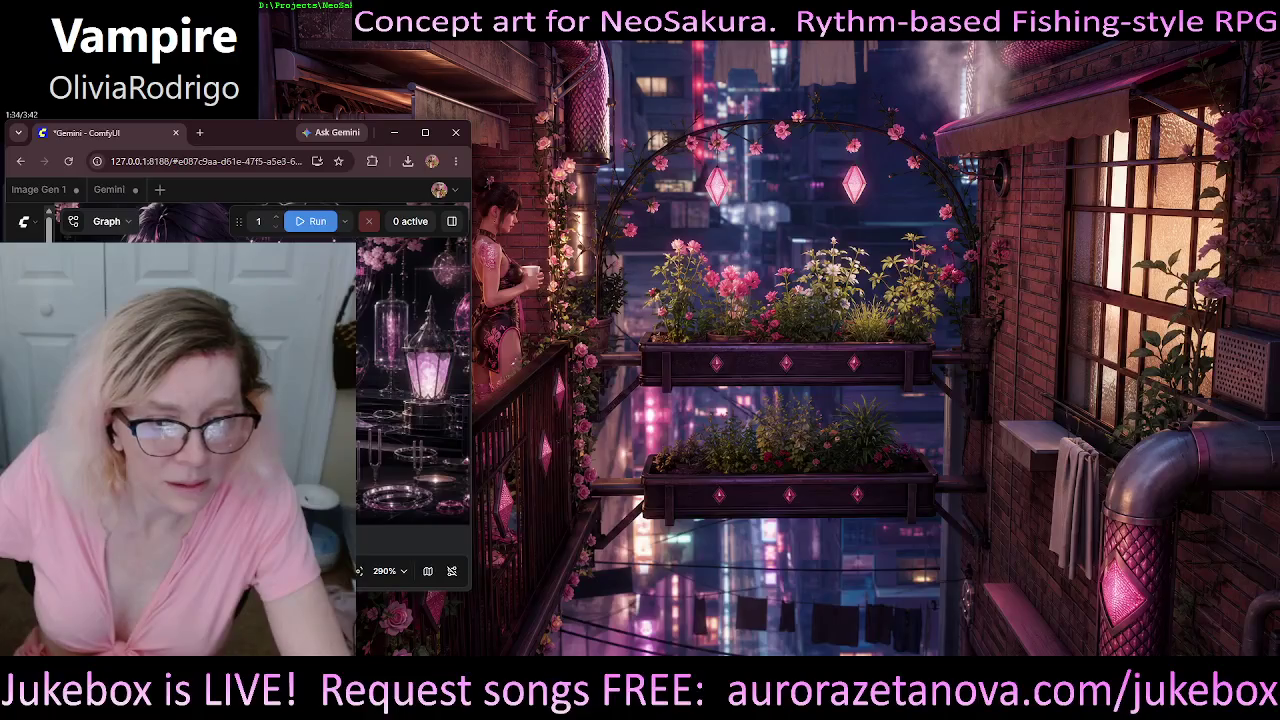
drag(420, 400, 320, 370)
- Zoom back out and queue the workflow with the Neo_0069 reference
scroll(415, 400, down, 4)
scroll(415, 400, down, 4)
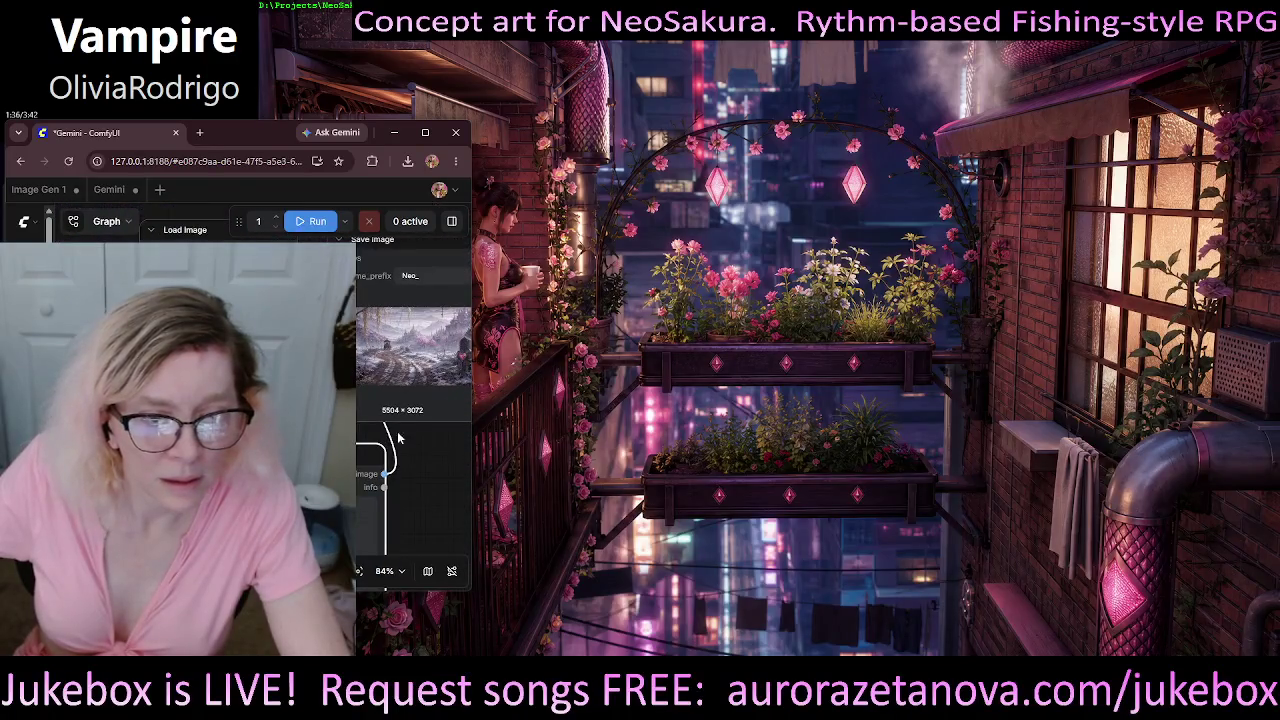
scroll(415, 400, down, 3)
scroll(415, 400, down, 3)
click(310, 221)
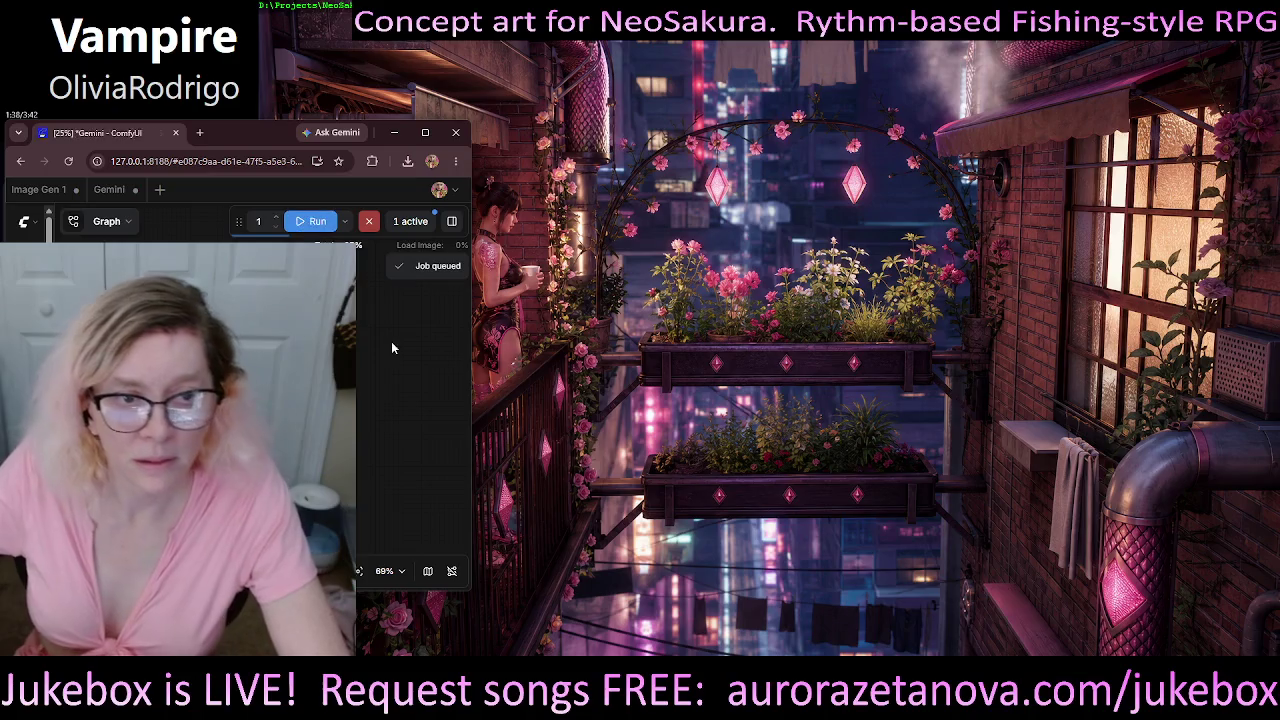
- Wait for the queued generation to finish until no jobs remain active
scroll(392, 342, up, 1)
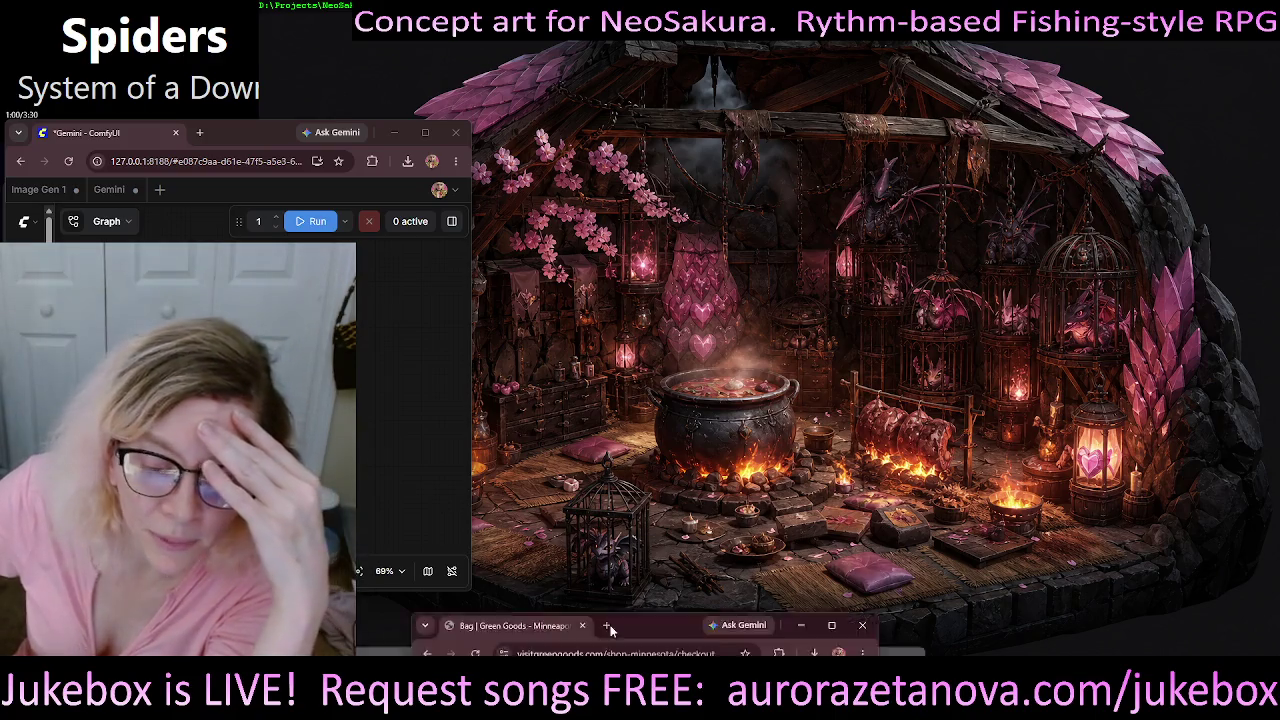
- Add the pickup note 'Curbside, red Miata convertible' on the Green Goods checkout
key(alt+Tab)
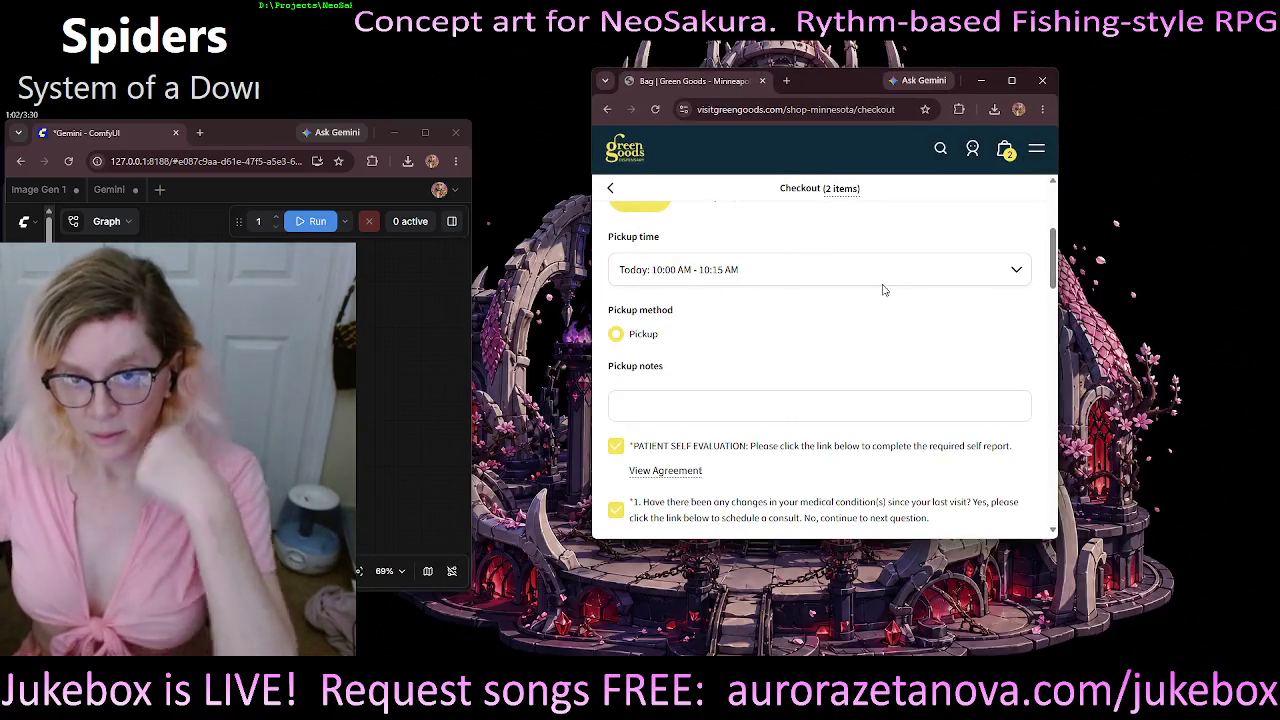
scroll(880, 286, up, 2)
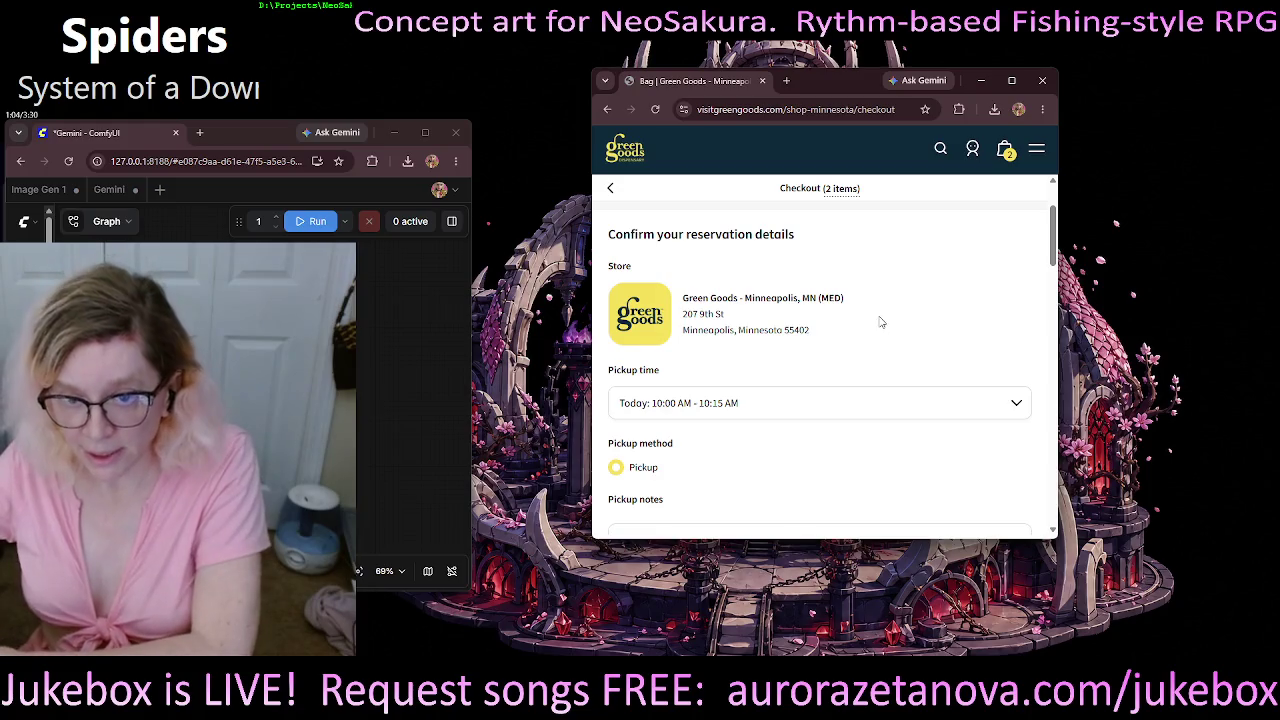
scroll(878, 324, down, 1)
scroll(872, 316, down, 1)
scroll(760, 318, up, 1)
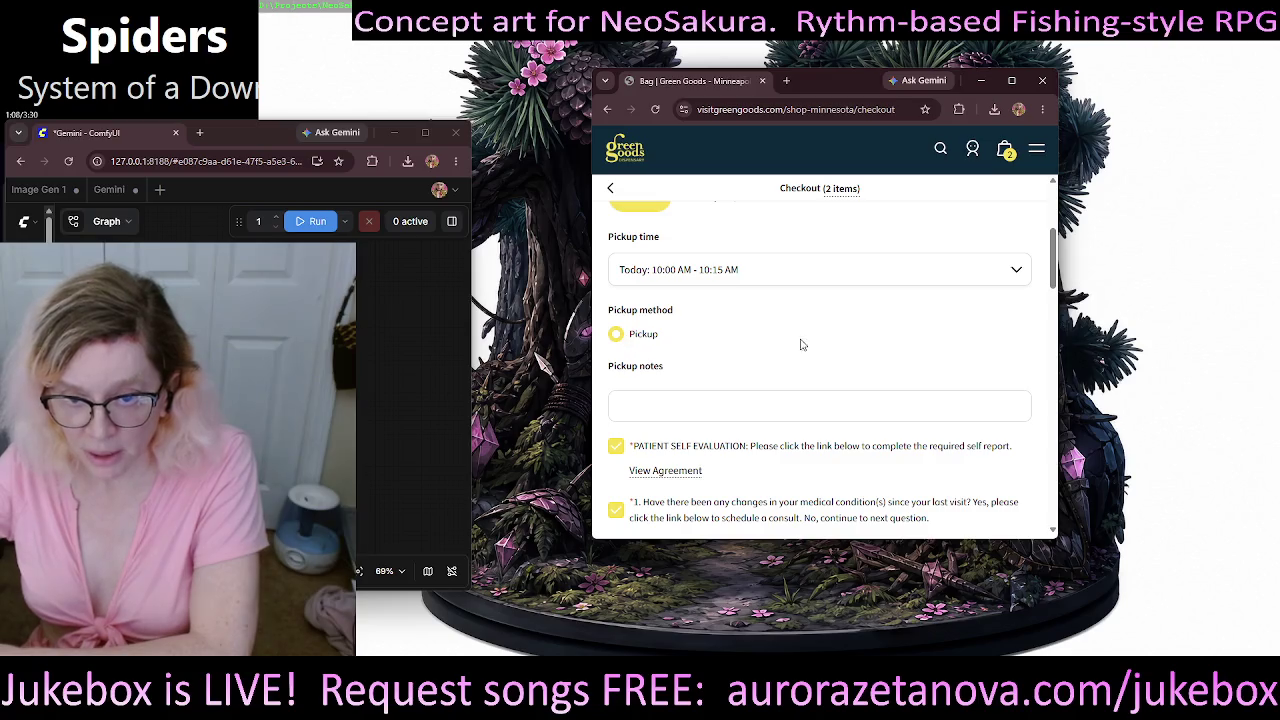
scroll(801, 345, down, 1)
click(694, 342)
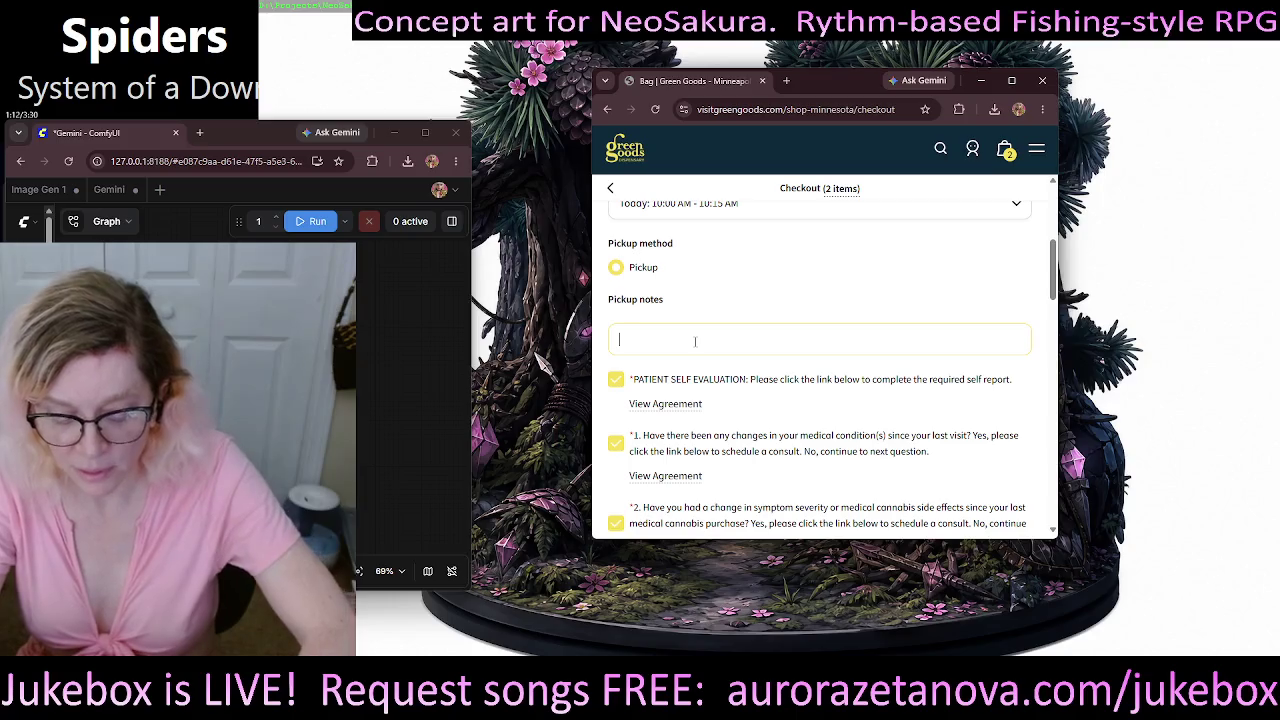
text(Curbs)
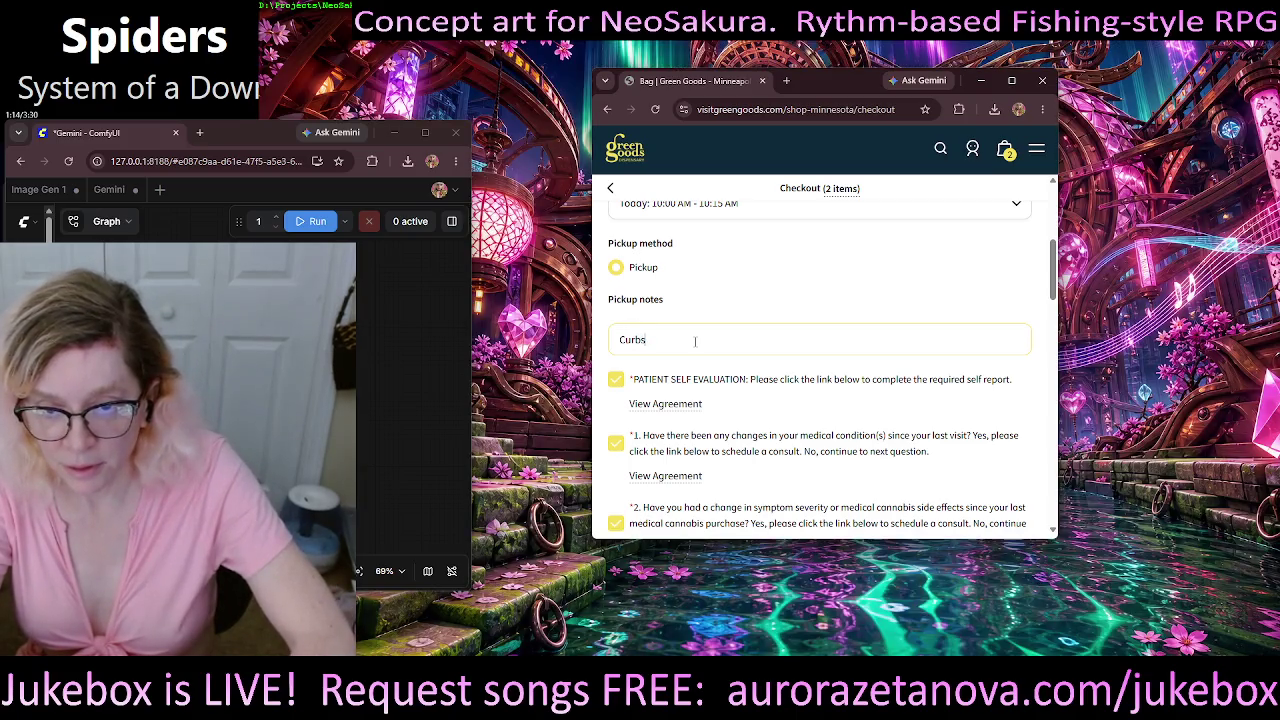
text(ide, )
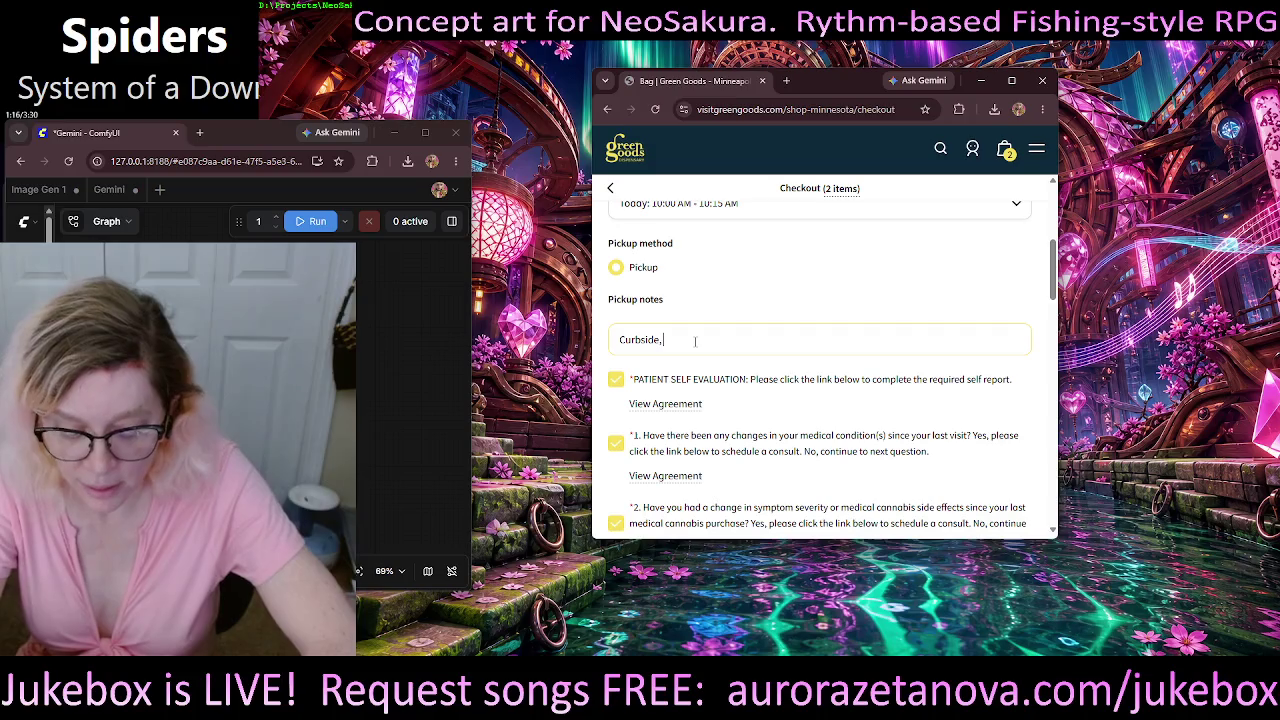
text(red M)
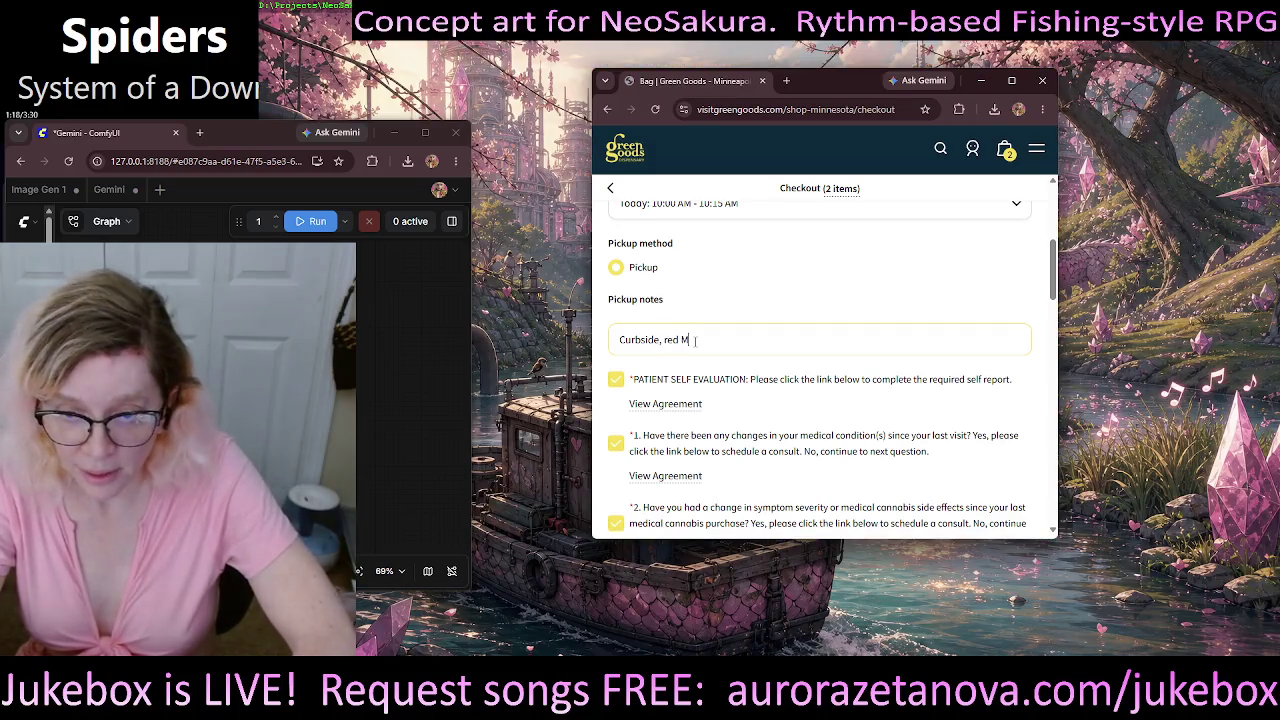
text(iata)
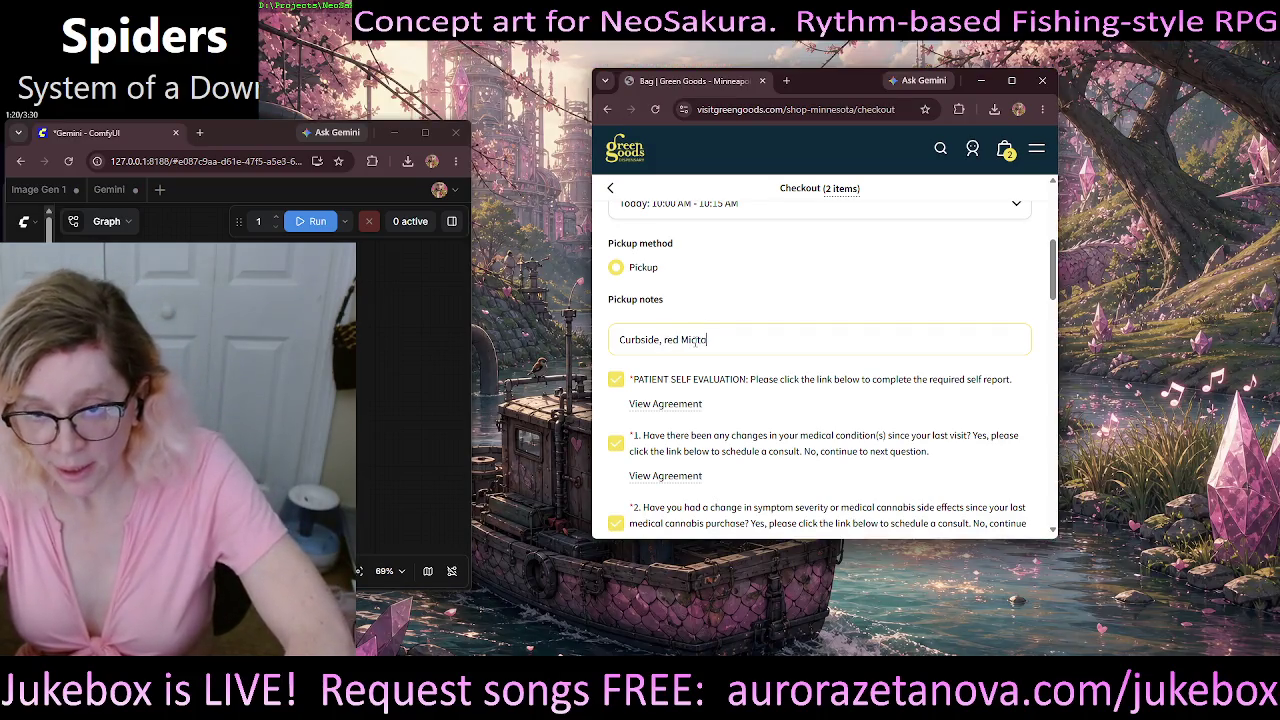
text( conver)
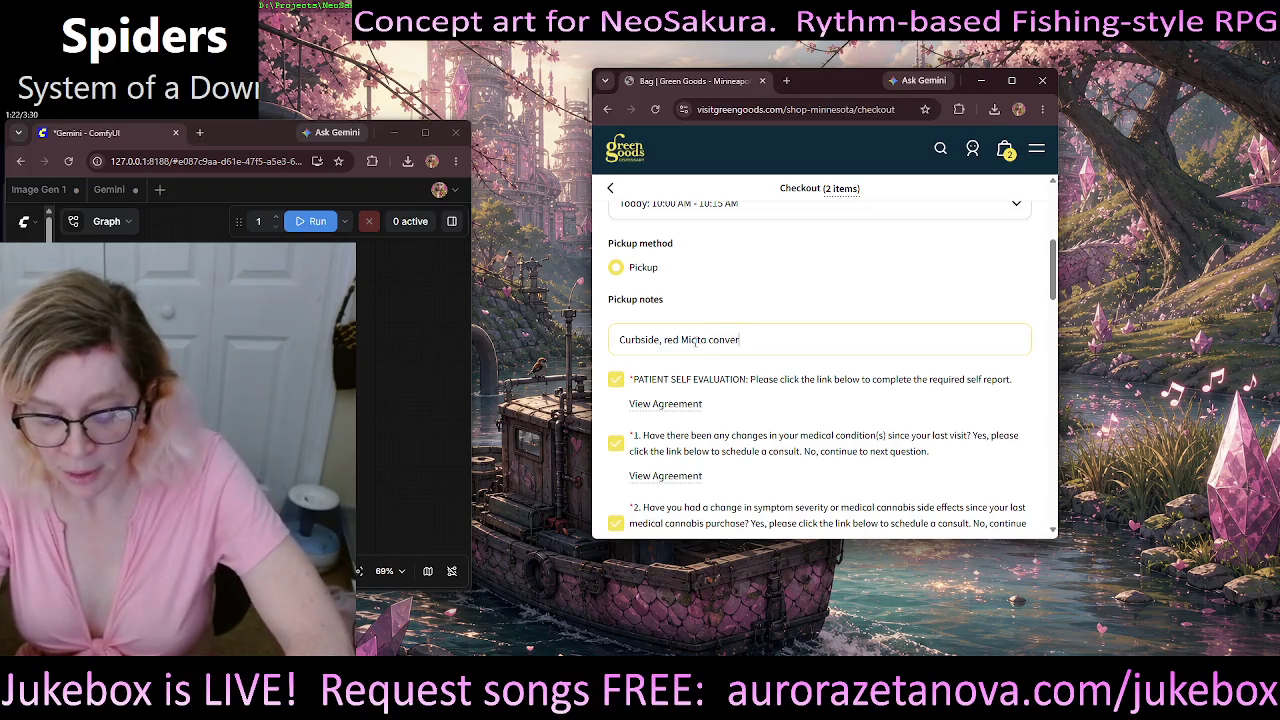
text(tible)
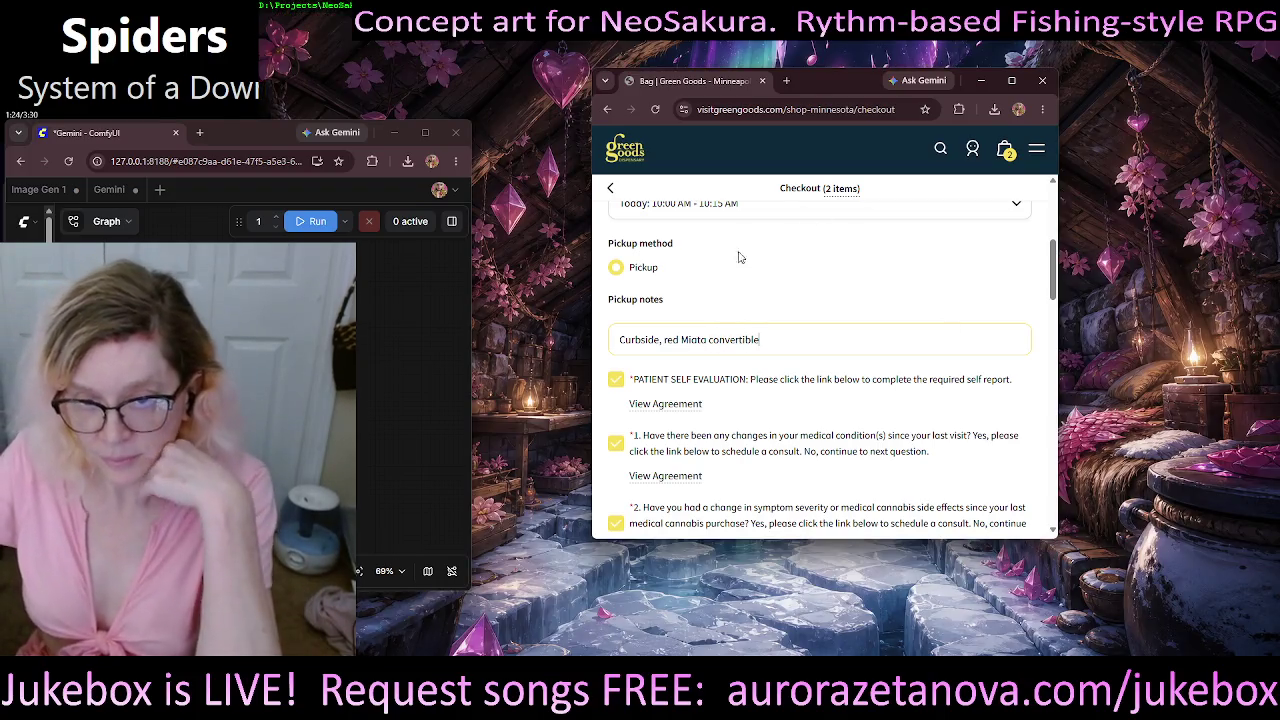
- Change the payment method to Cash at the store
scroll(826, 281, down, 2)
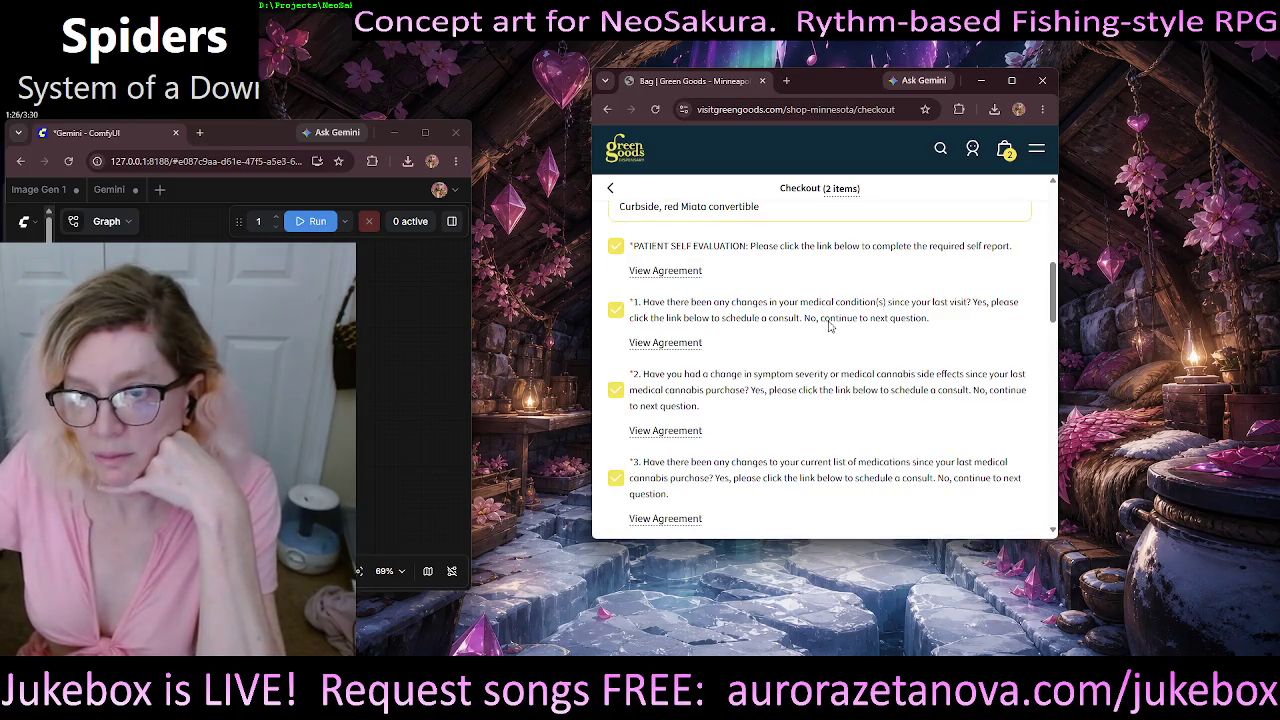
scroll(817, 313, down, 1)
scroll(822, 330, down, 3)
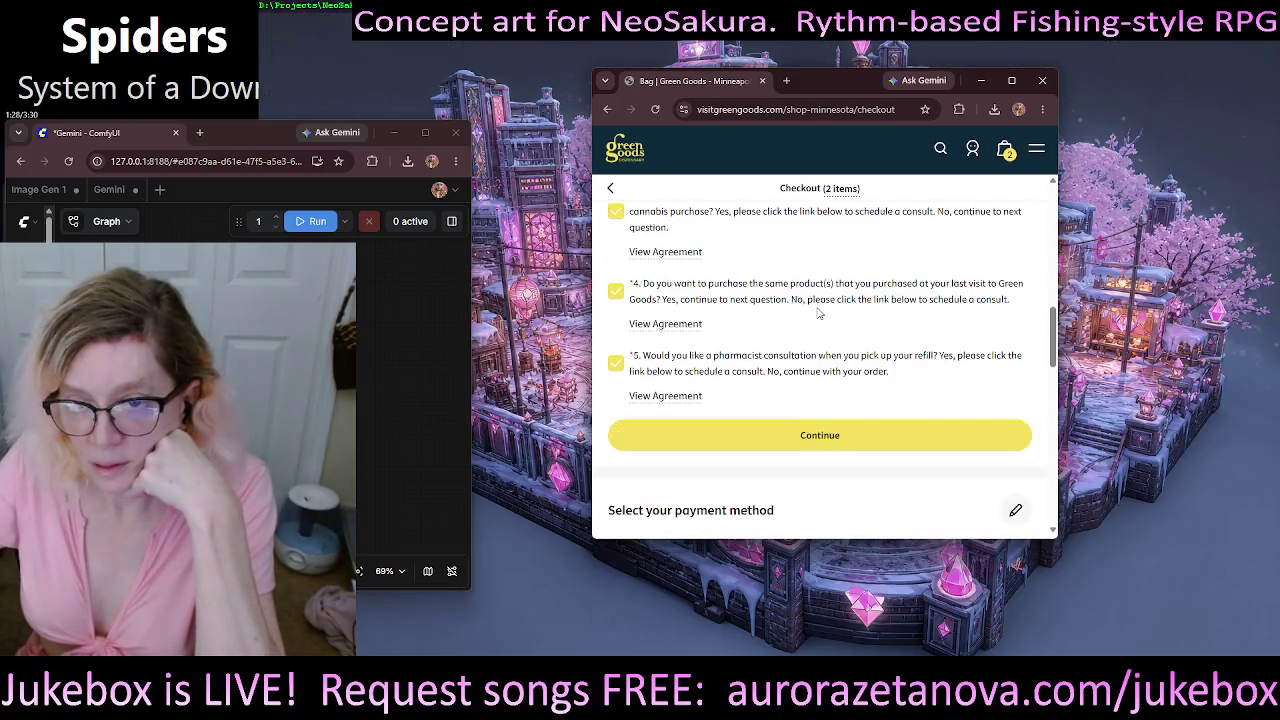
scroll(830, 350, down, 2)
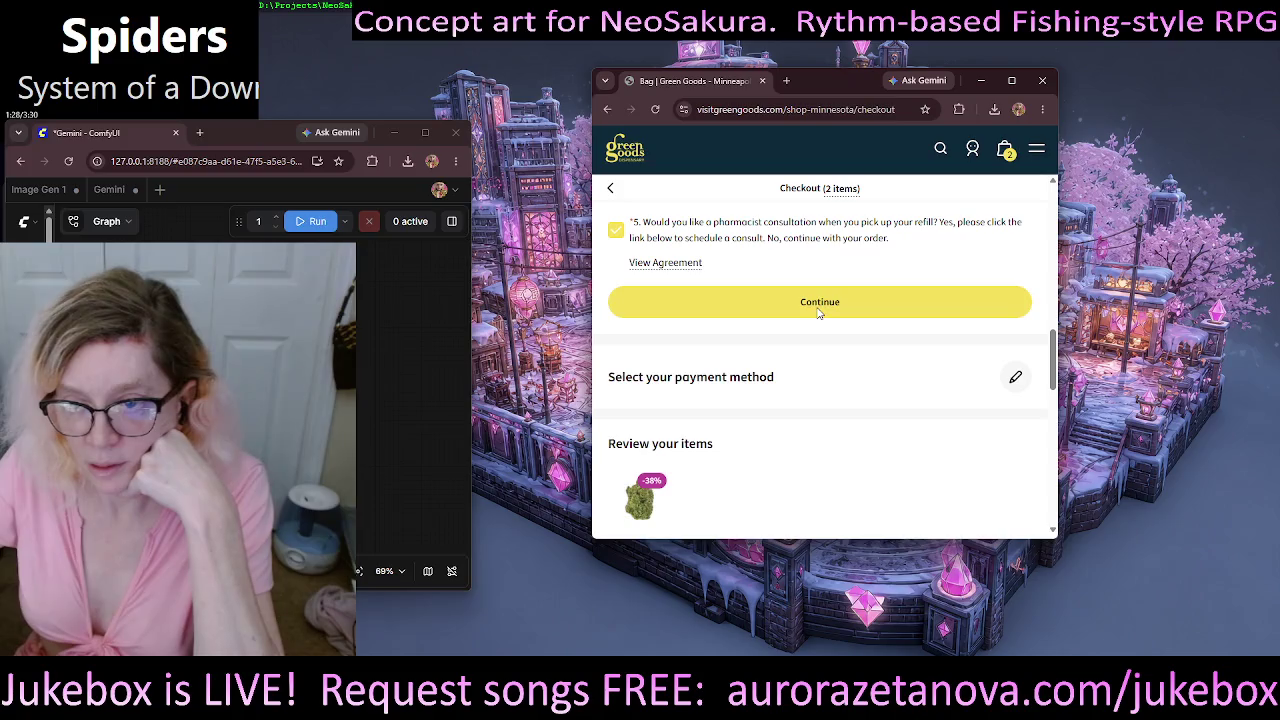
click(1015, 377)
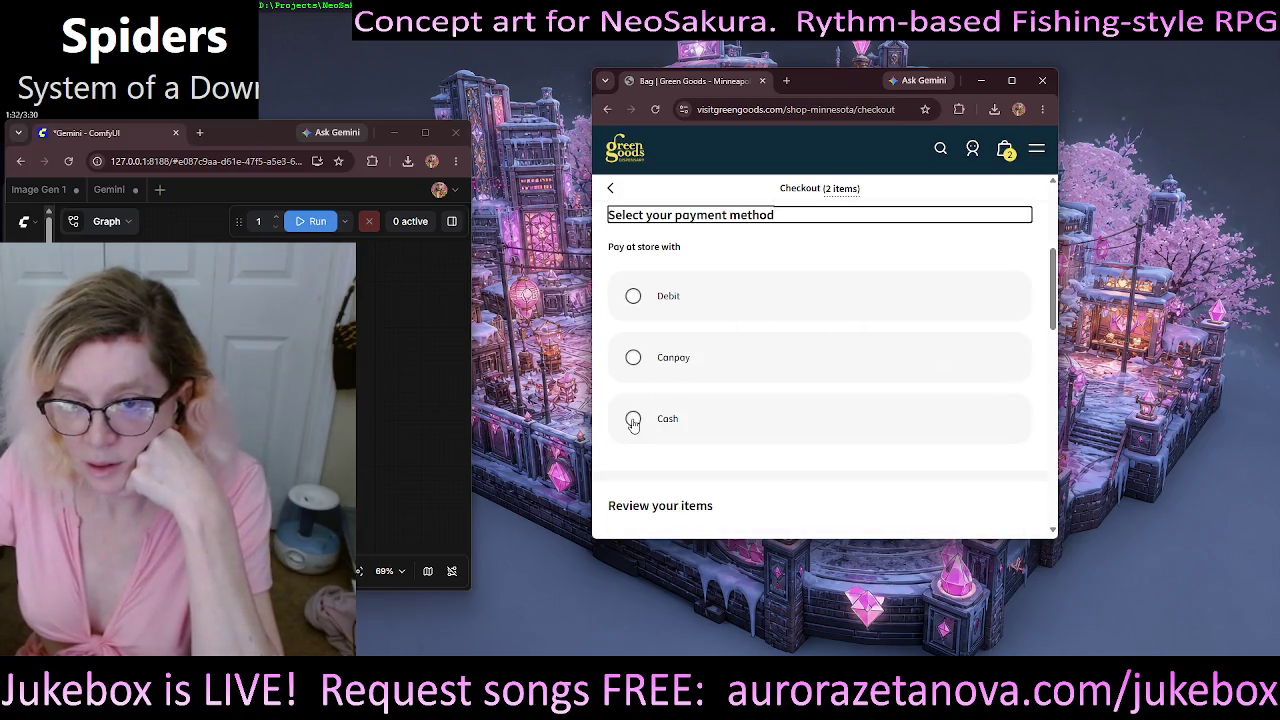
click(633, 418)
- Check the $50.00 total and submit the pickup reservation
scroll(911, 320, down, 2)
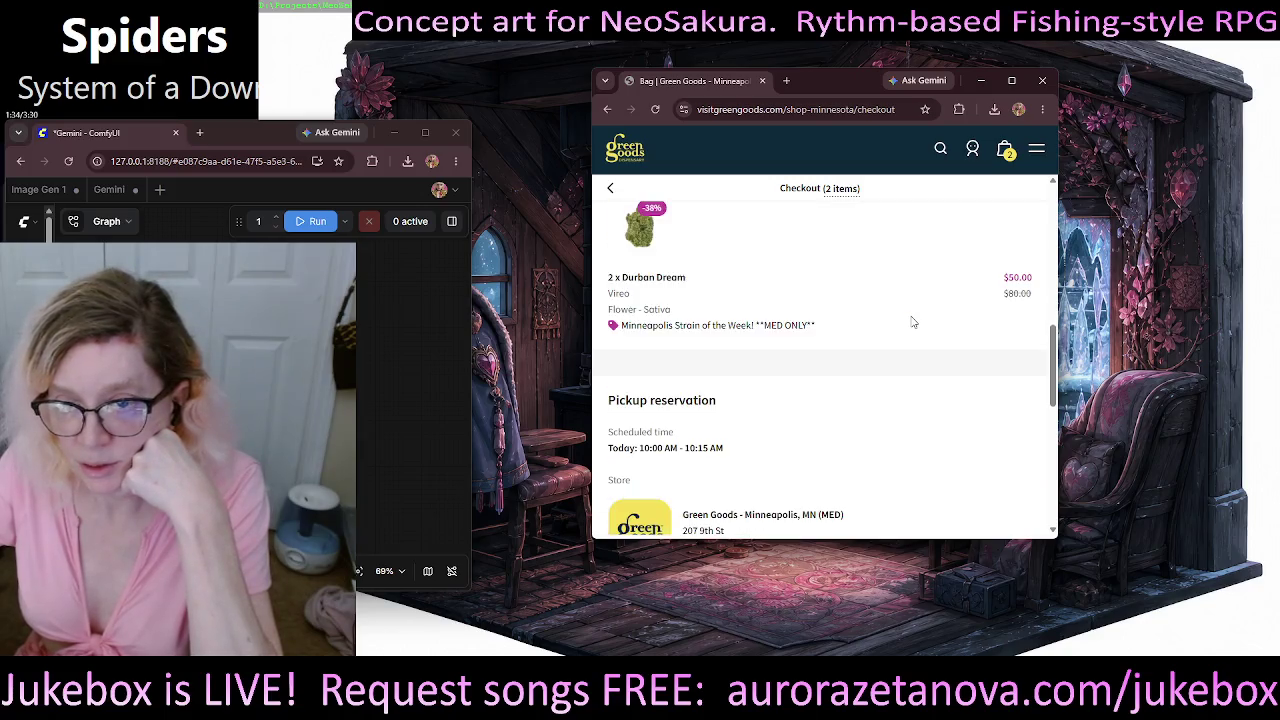
scroll(912, 321, down, 1)
scroll(912, 321, down, 5)
scroll(840, 430, down, 2)
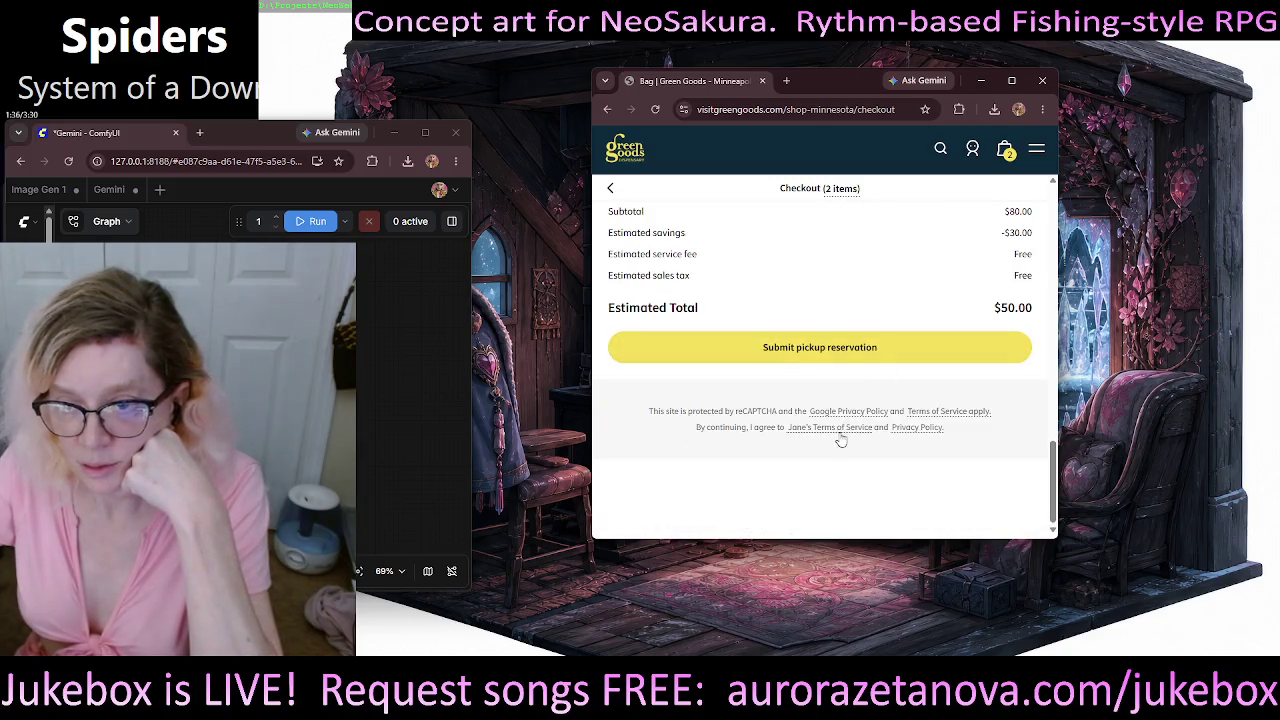
click(848, 358)
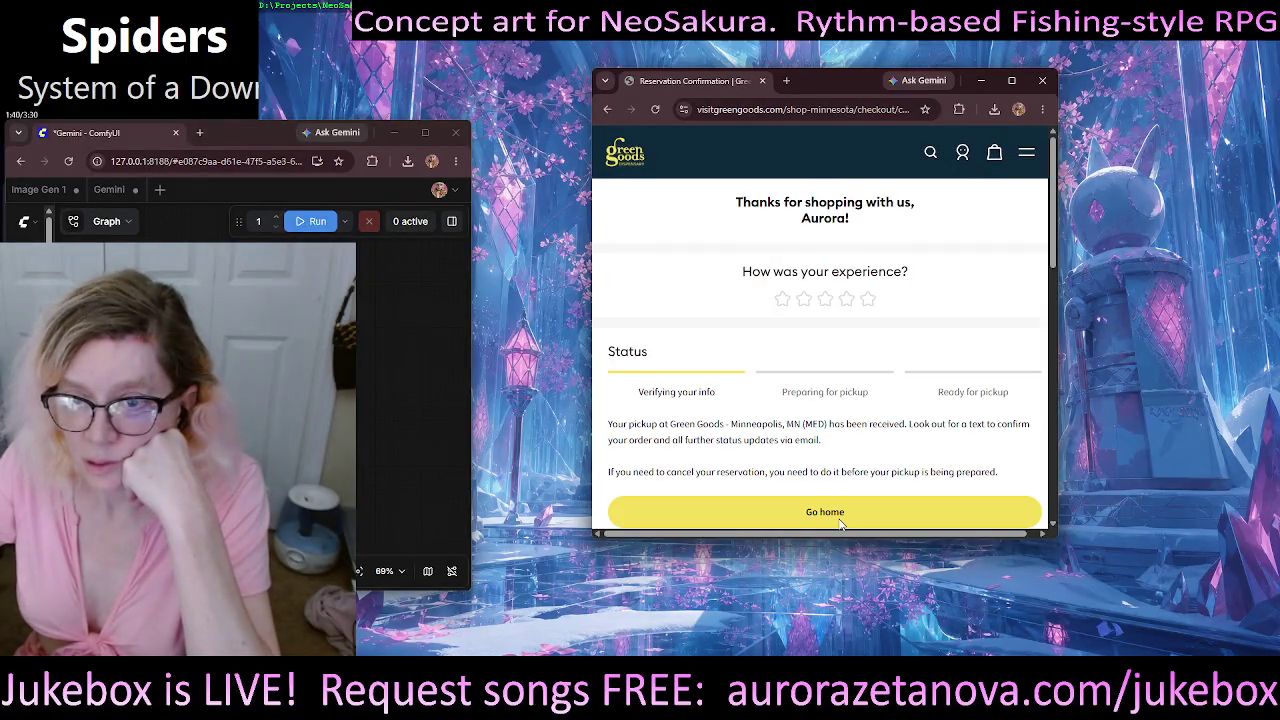
- Review the reservation confirmation page and minimize the Green Goods browser window
scroll(896, 388, down, 3)
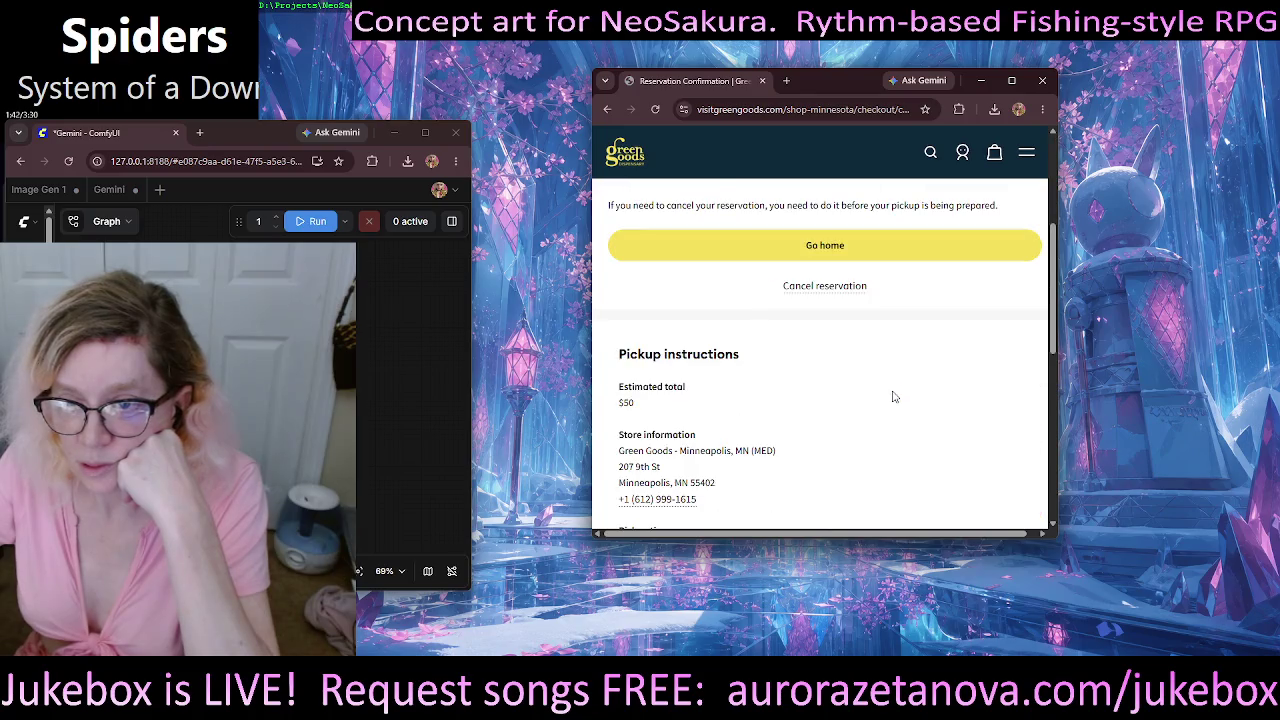
scroll(894, 395, up, 3)
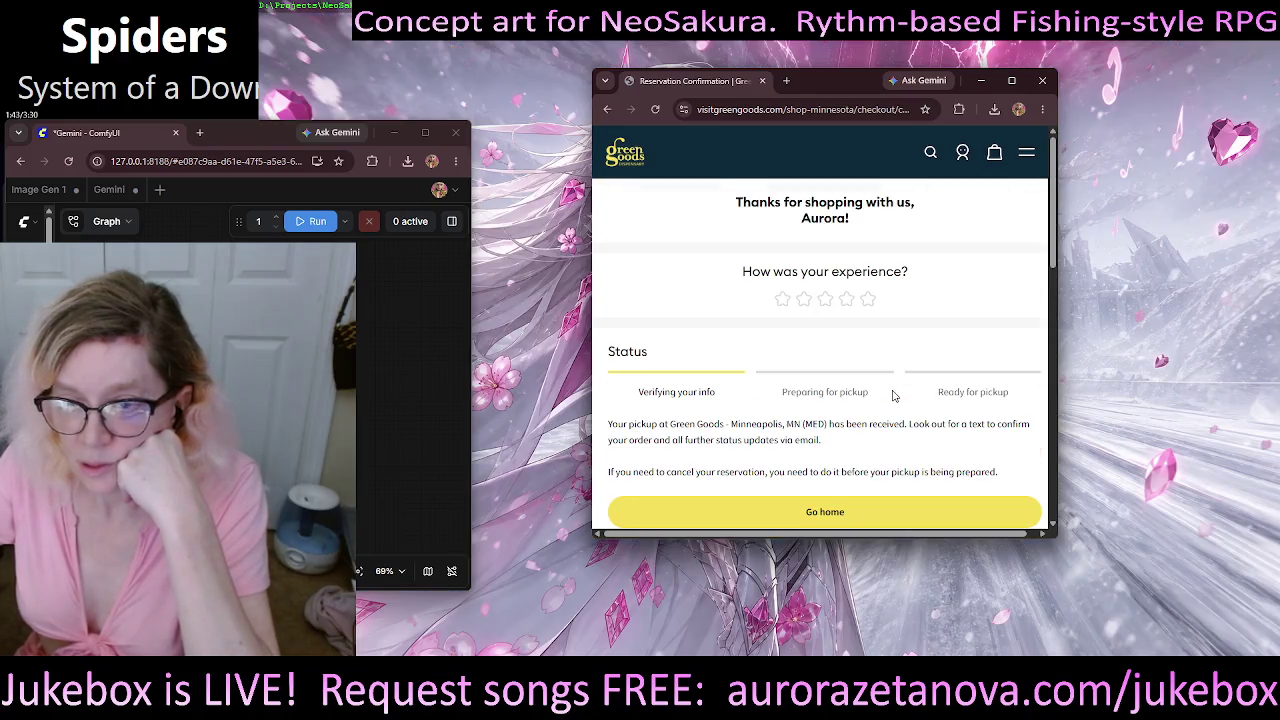
click(982, 81)
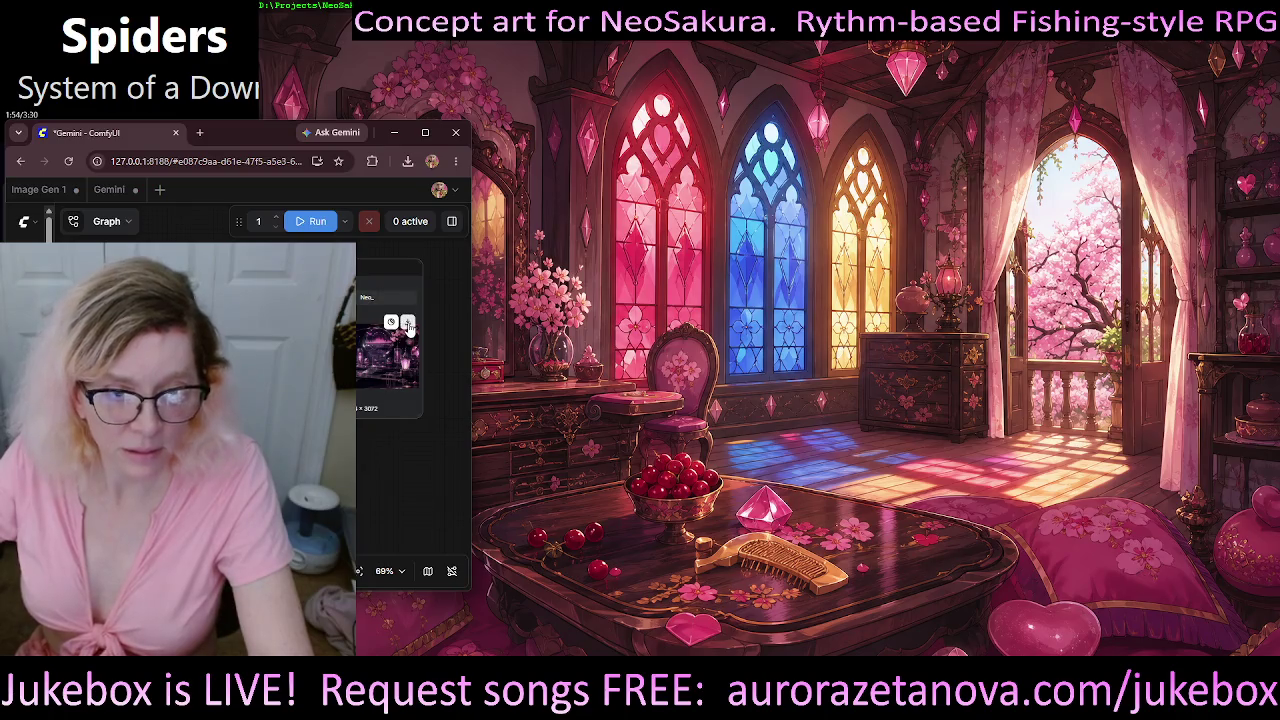
click(407, 322)
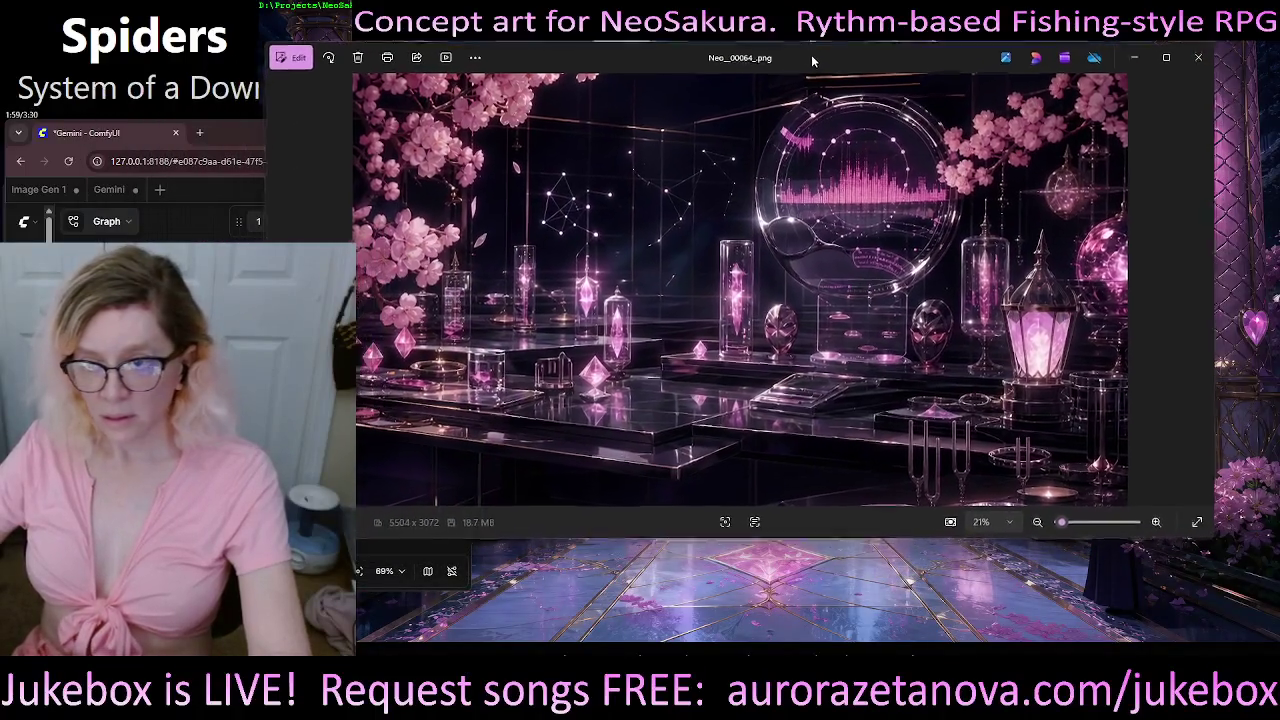
drag(812, 60, 864, 65)
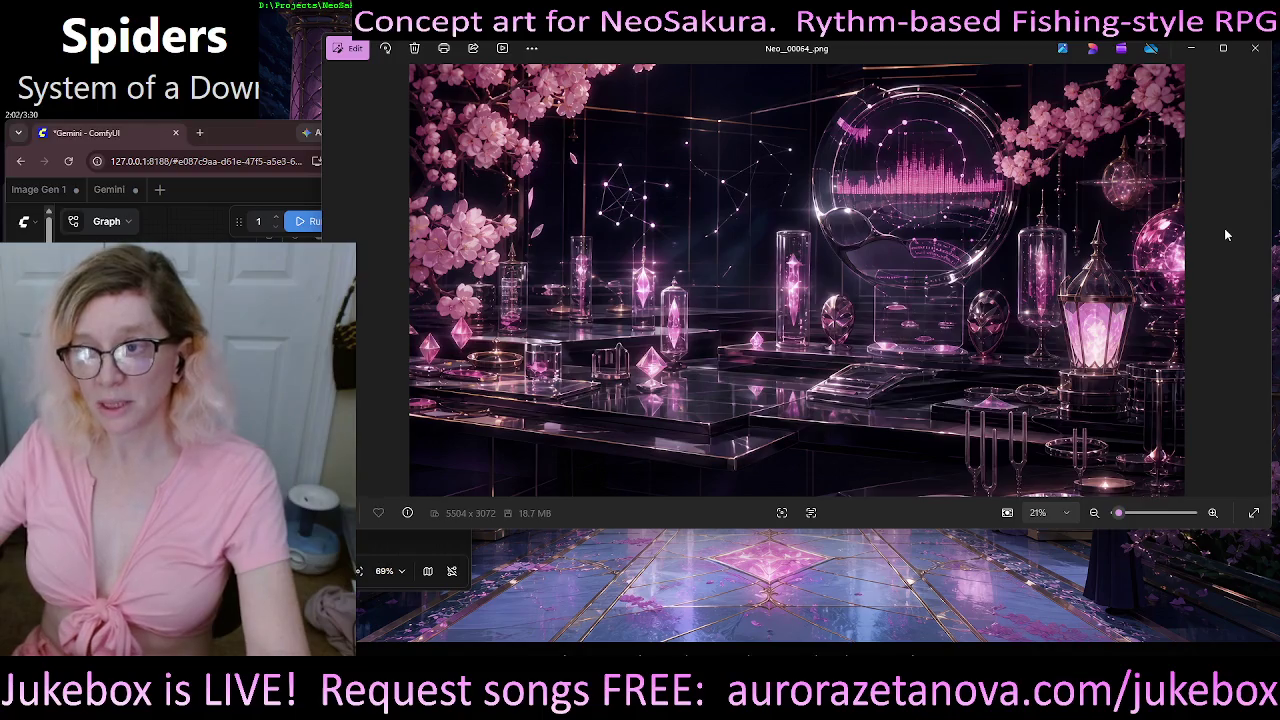
click(1255, 48)
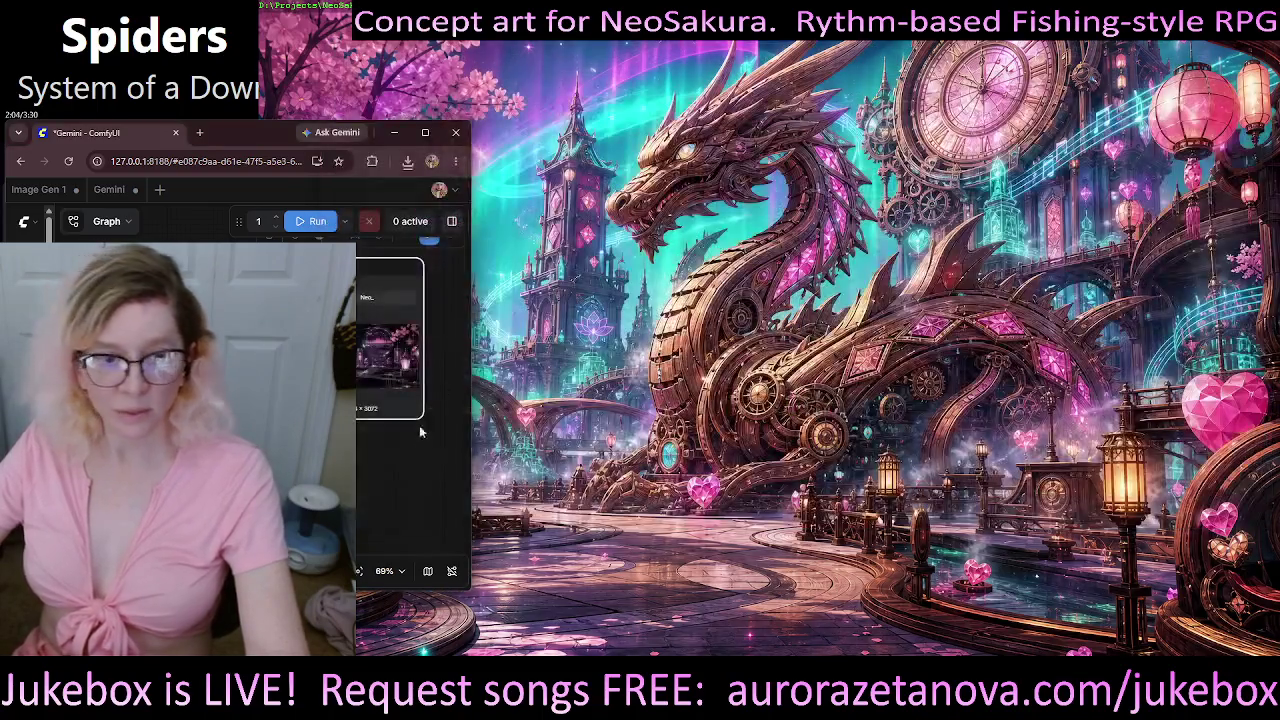
- Load a new reference image from the Art Ref folder and queue a generation run
click(390, 311)
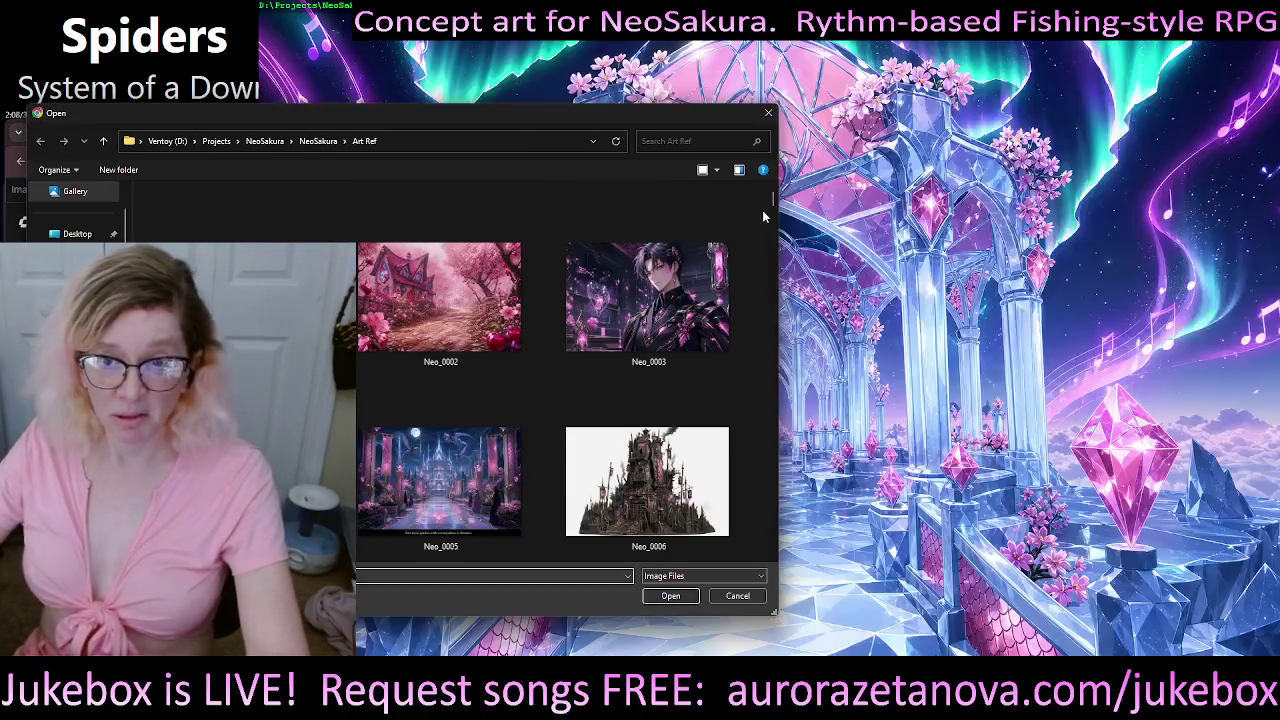
mouse_move(772, 203)
mouse_down()
mouse_move(764, 354)
mouse_move(788, 437)
mouse_up()
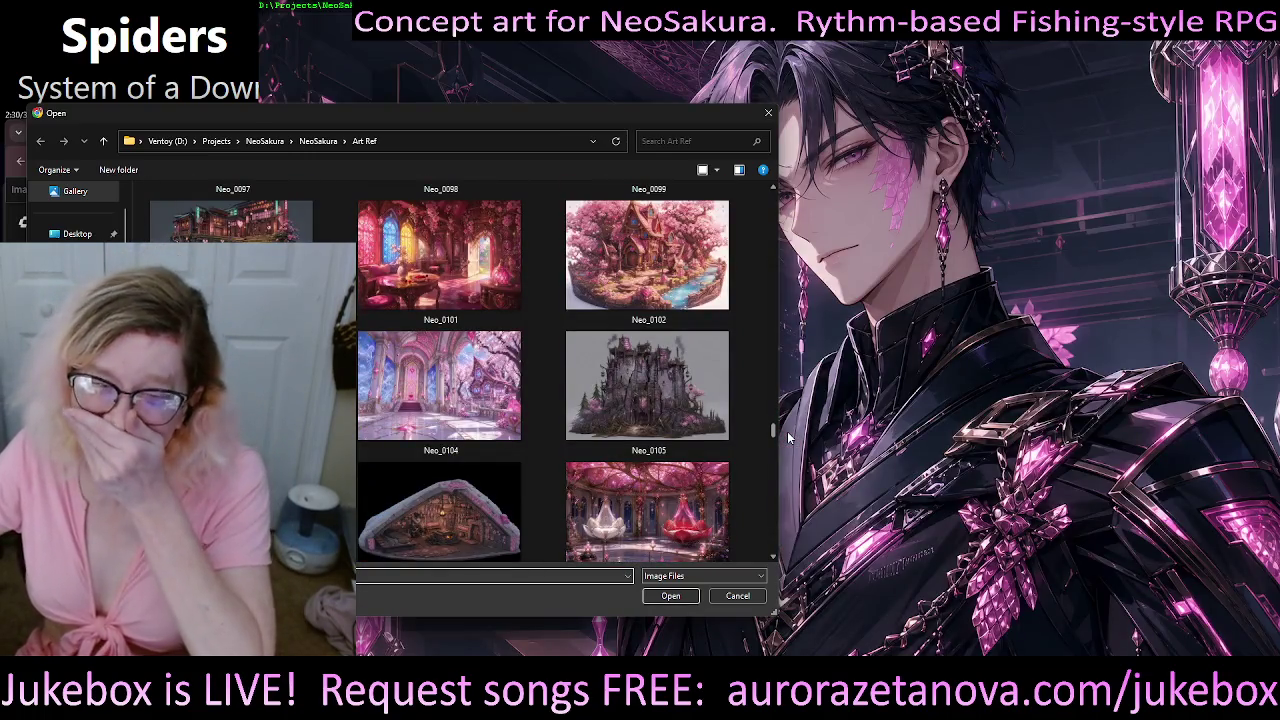
drag(788, 437, 790, 458)
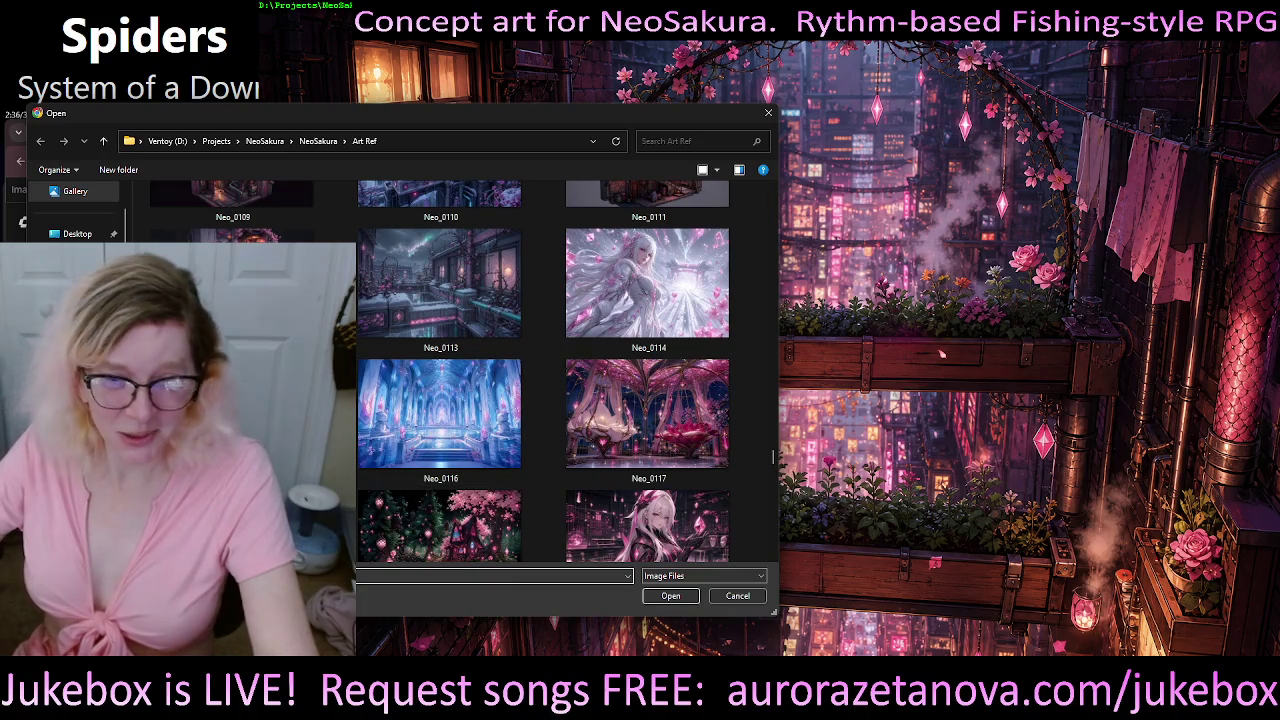
key(Escape)
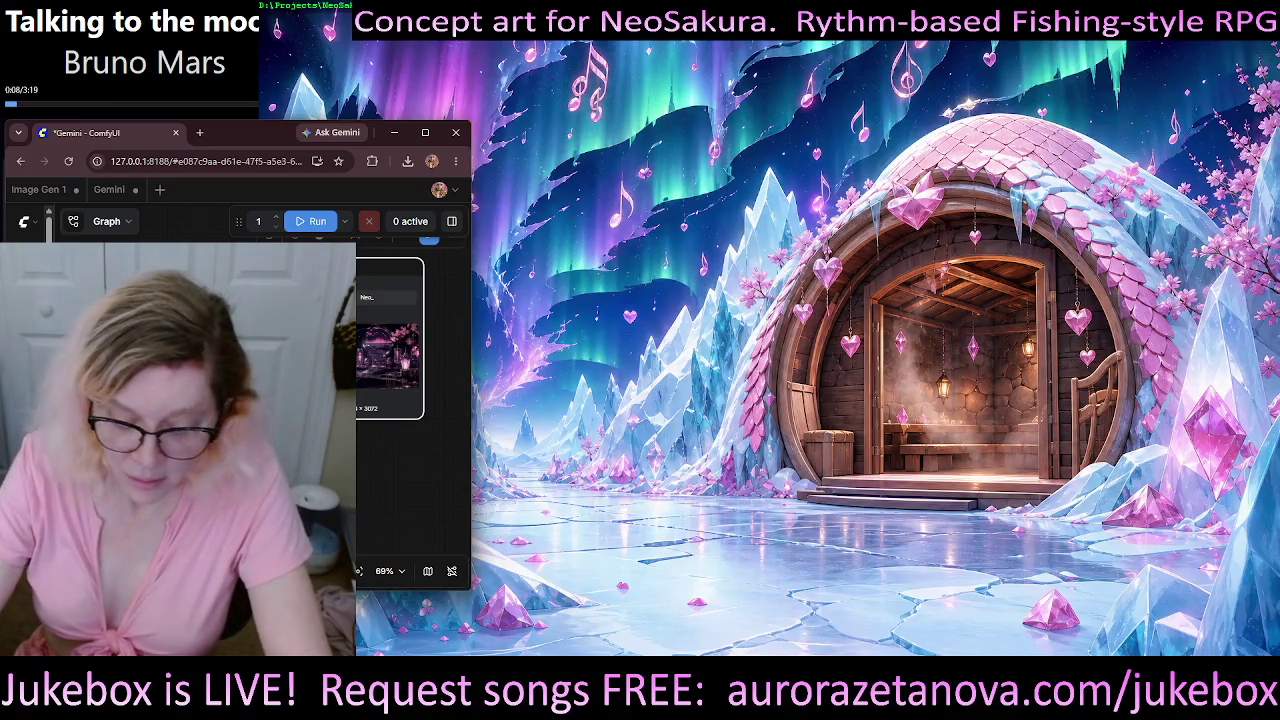
click(315, 222)
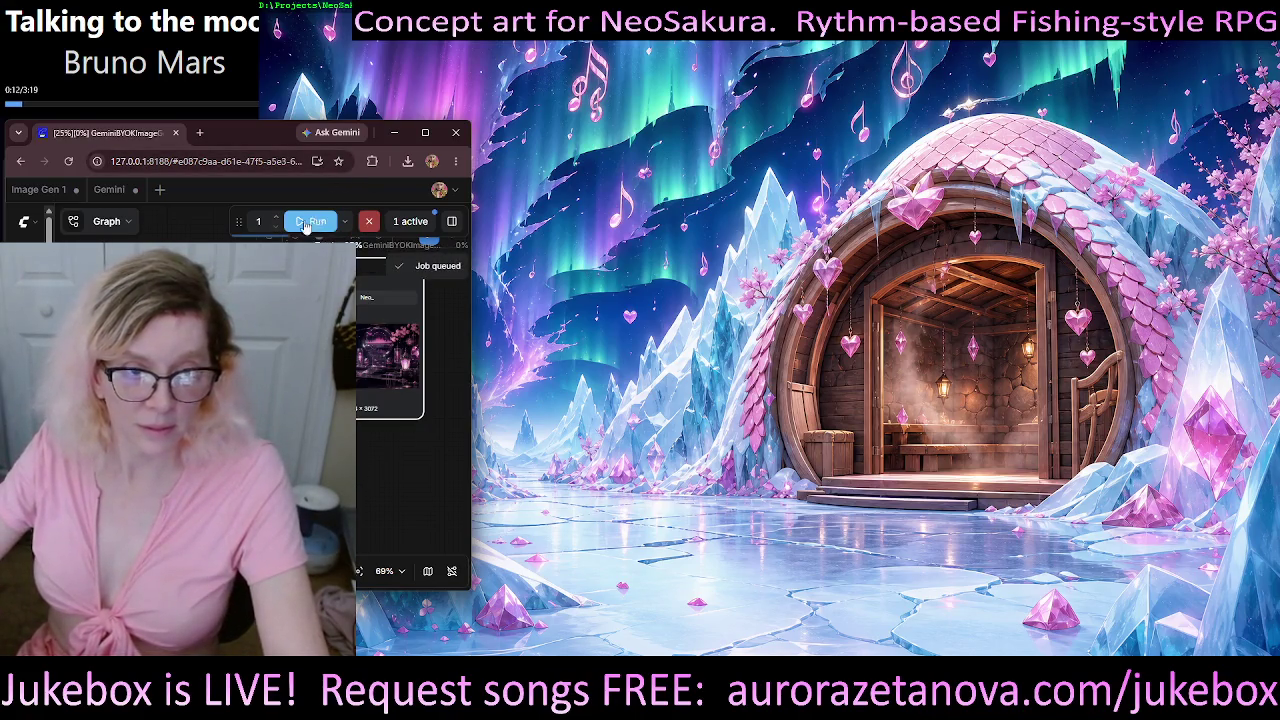